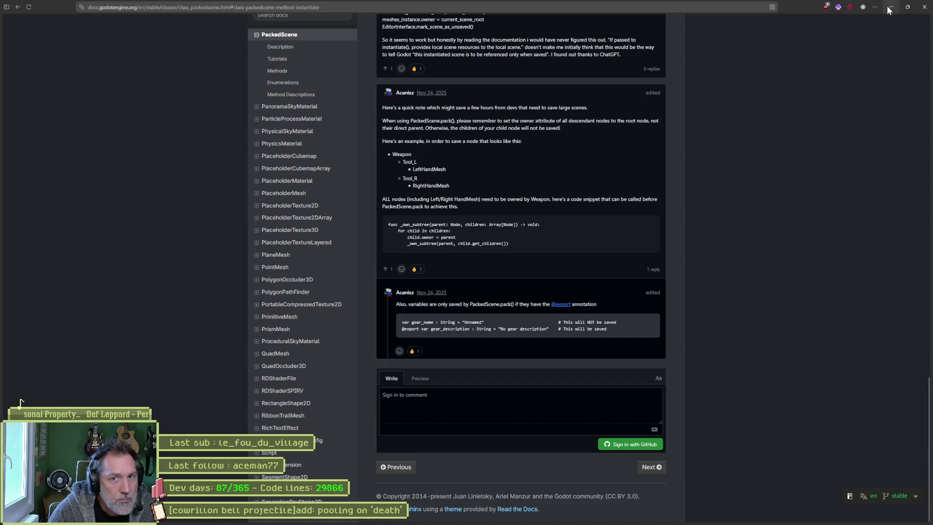
Minimize the browser showing the Godot docs to reveal the root state script in the editor.
left_click(887, 5)
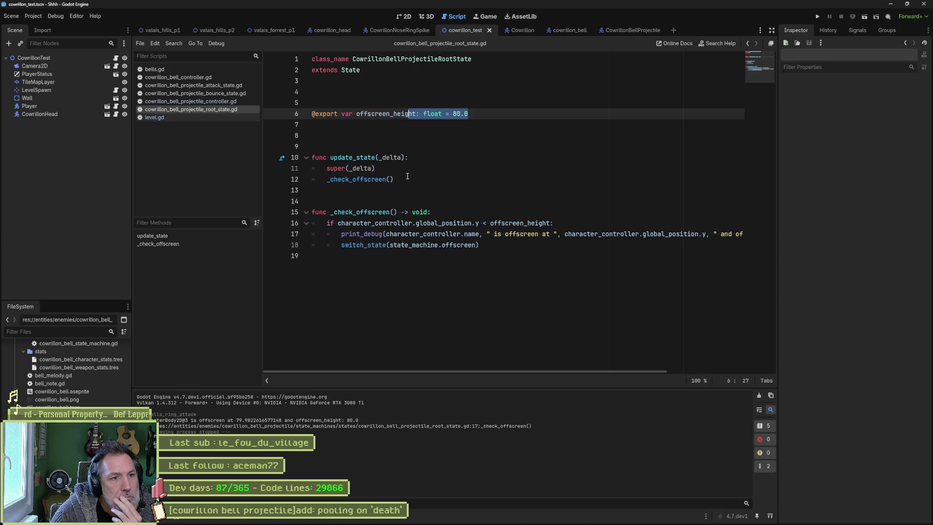
left_click(374, 146)
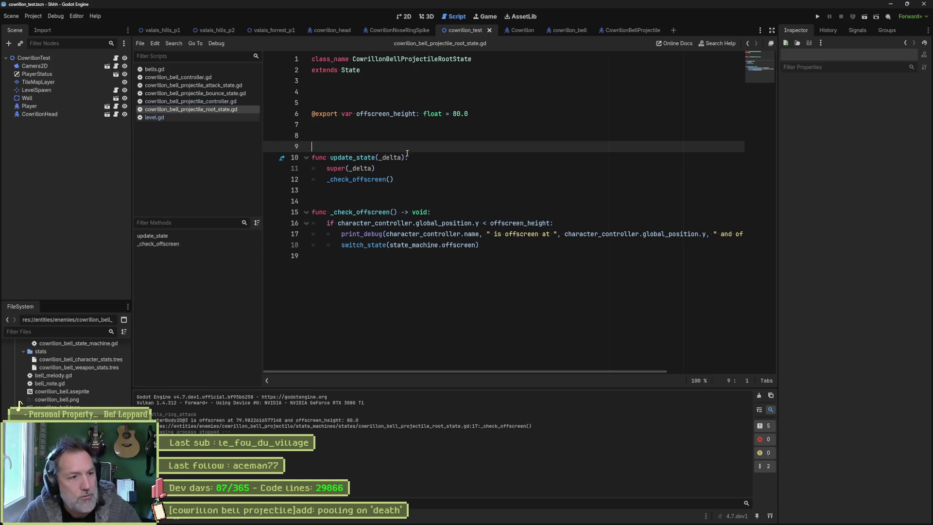
key("Up")
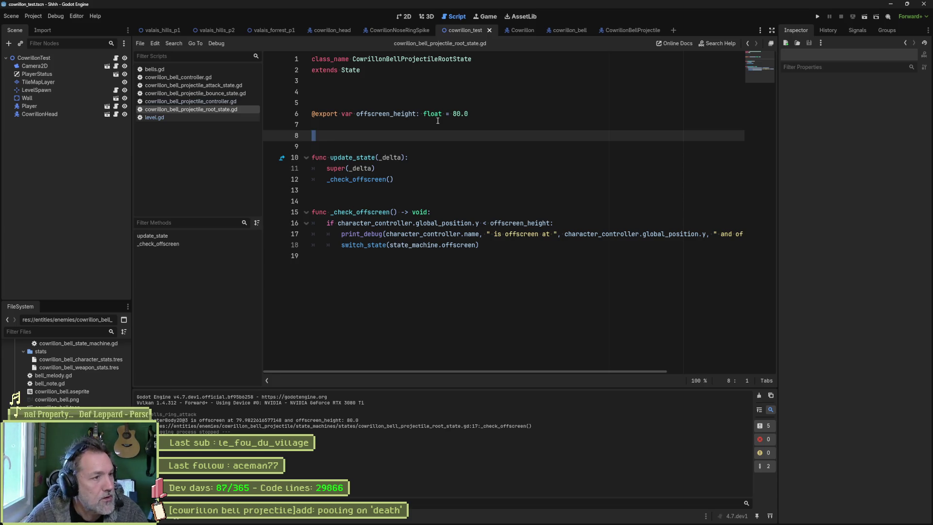
Add a VisibleOnScreenNotifier2D child under the CowrillonBellProjectile root and open its class reference.
left_click(622, 30)
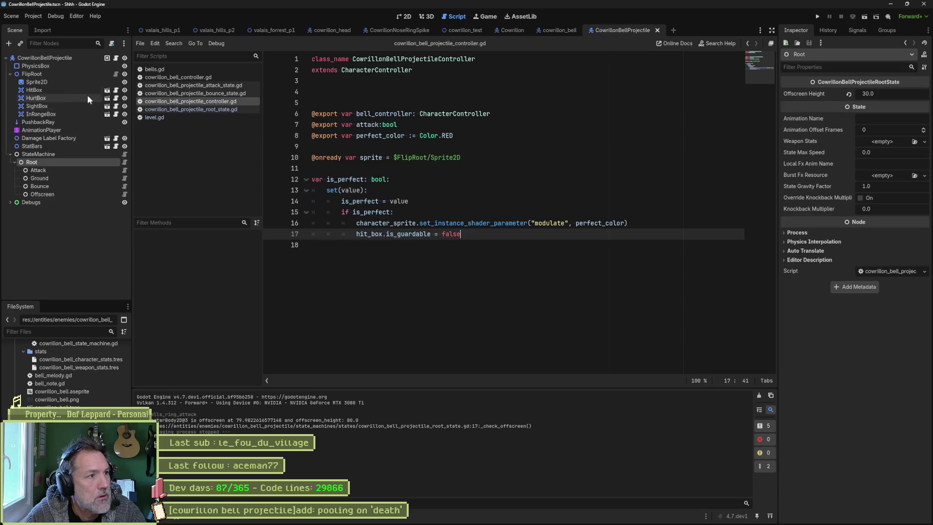
left_click(55, 58)
key("ctrl+a")
type("visible")
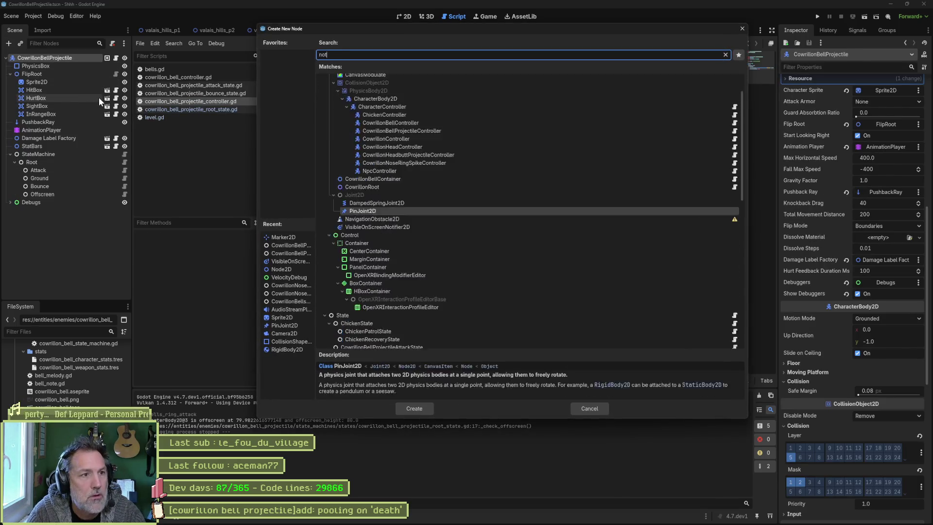
key("Return")
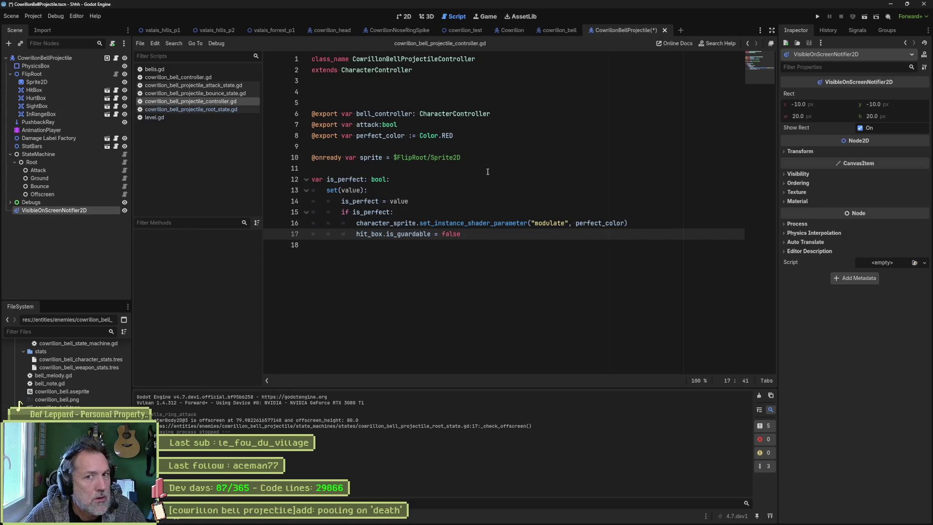
left_click(924, 55)
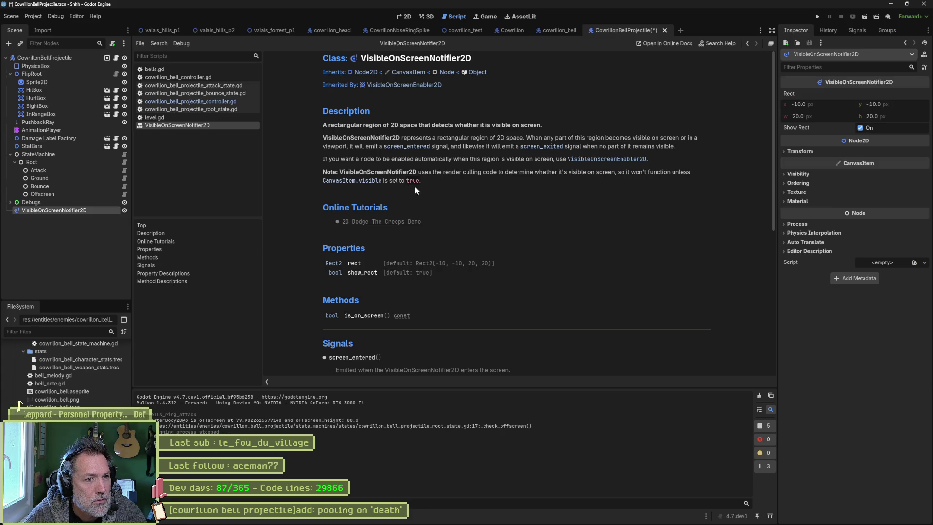
scroll(463, 261, "down", 3)
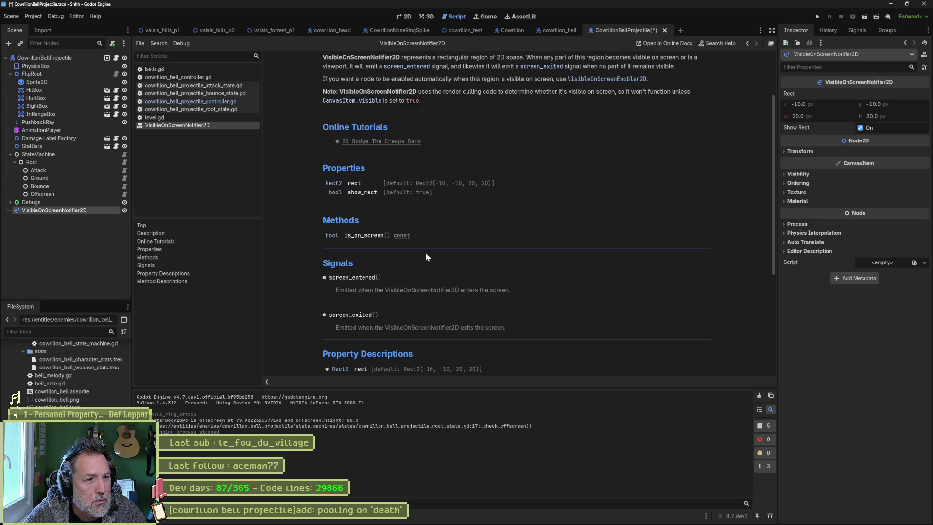
scroll(392, 233, "down", 3)
scroll(377, 238, "down", 1)
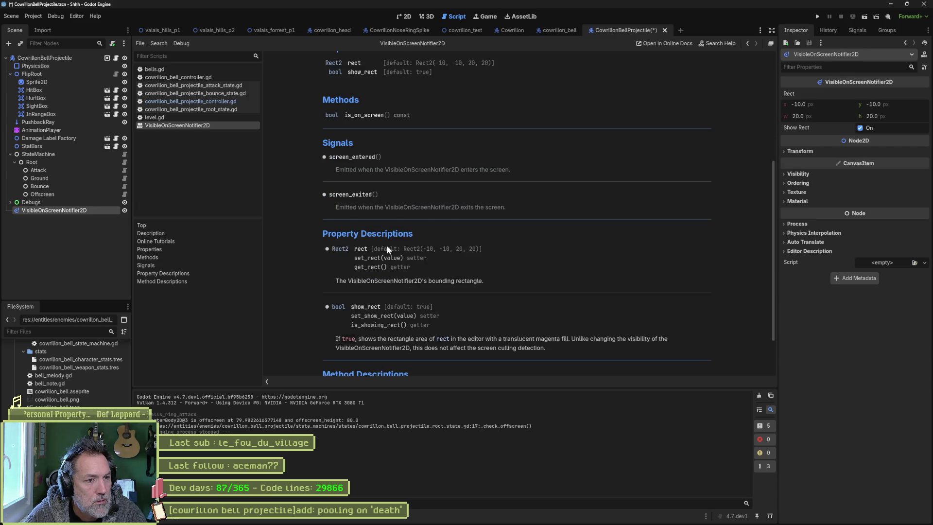
scroll(375, 253, "down", 2)
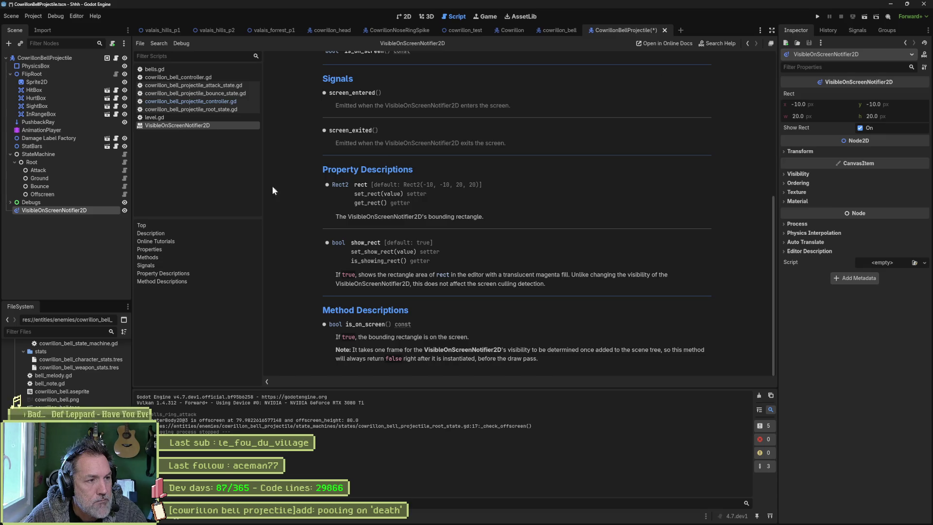
Delete the VisibleOnScreenNotifier2D node, close its help page, save the scene, and reopen the root state script.
left_click(67, 211)
key("Delete")
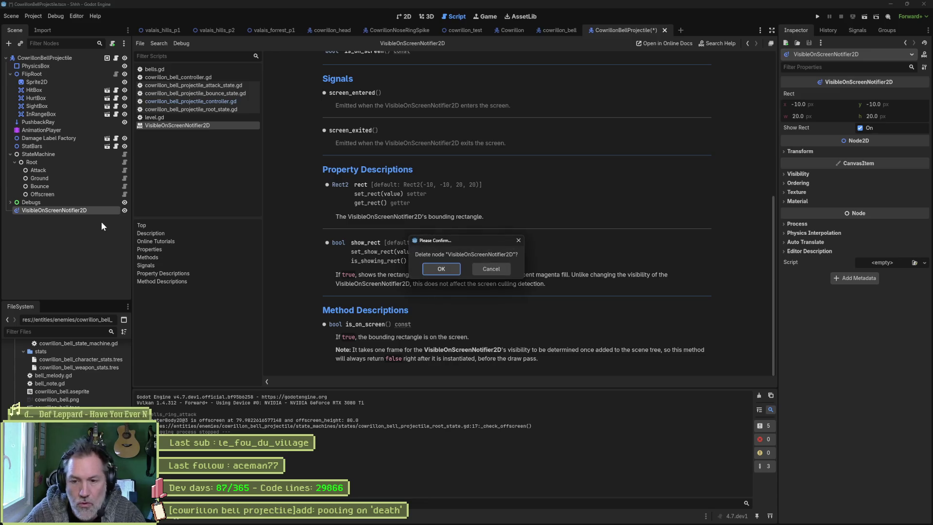
key("Return")
key("ctrl+w")
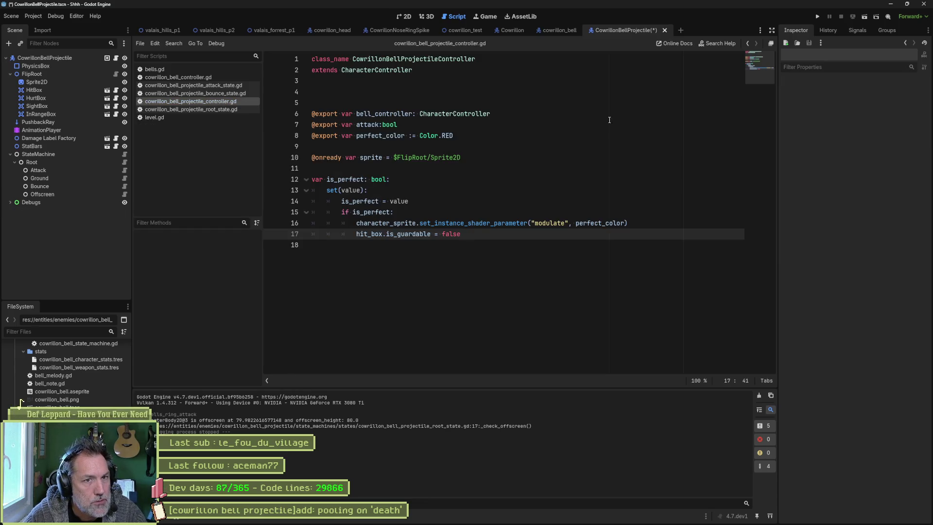
key("ctrl+s")
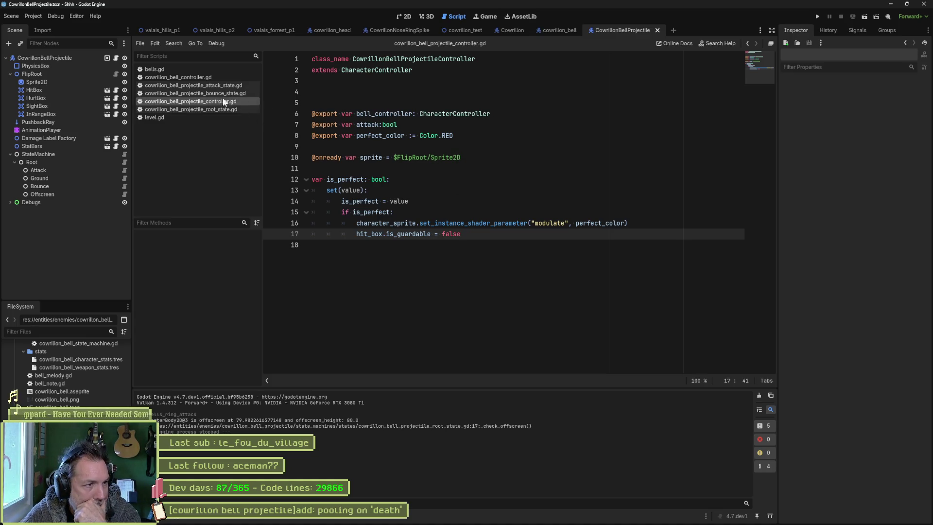
left_click(229, 109)
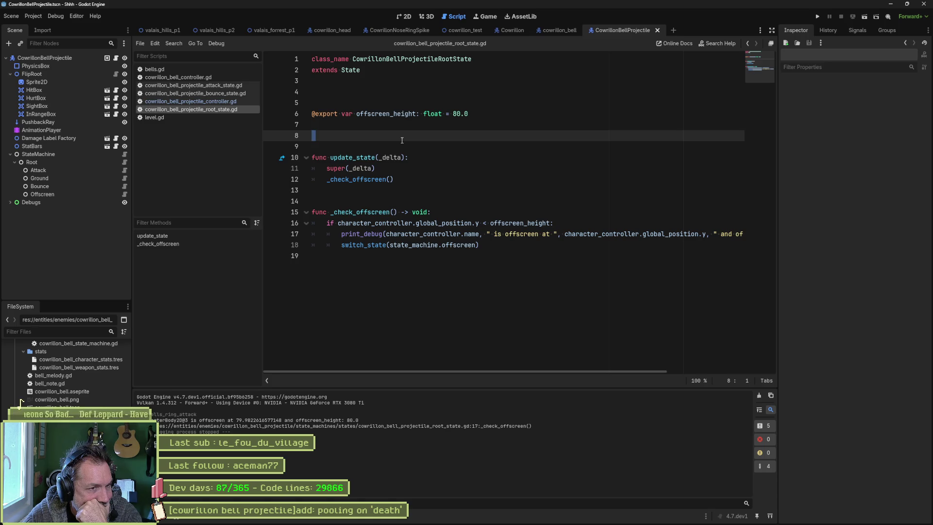
left_click_drag(343, 114, 295, 114)
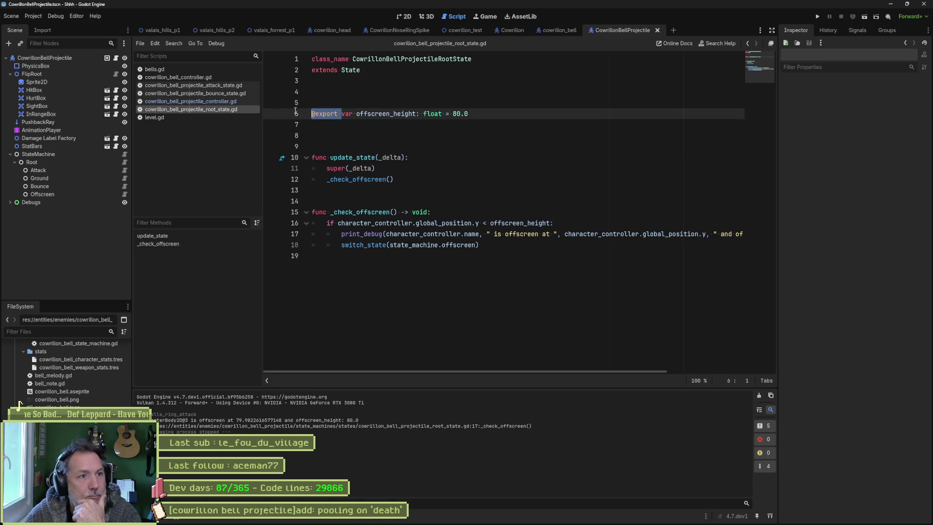
key("BackSpace")
key("ctrl+s")
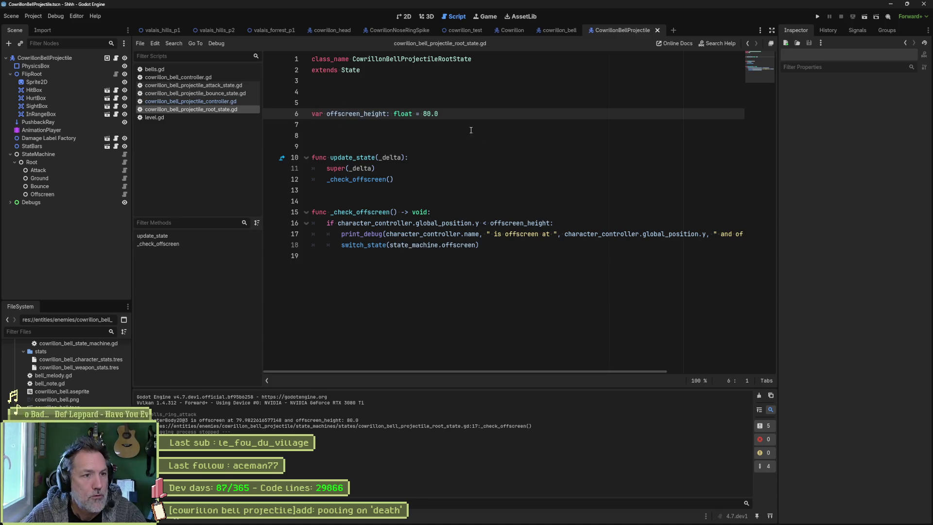
left_click(461, 119)
key("Up")
key("Return")
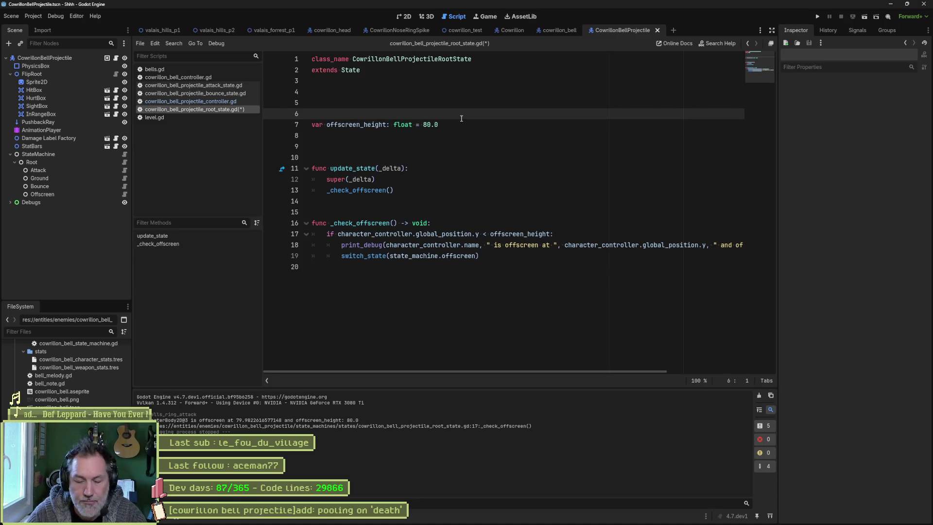
type("N")
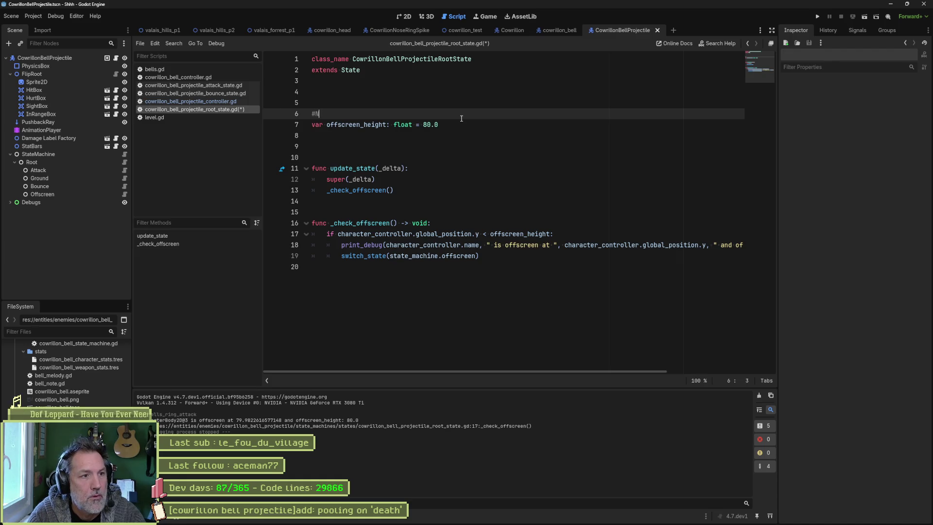
type("OTEc")
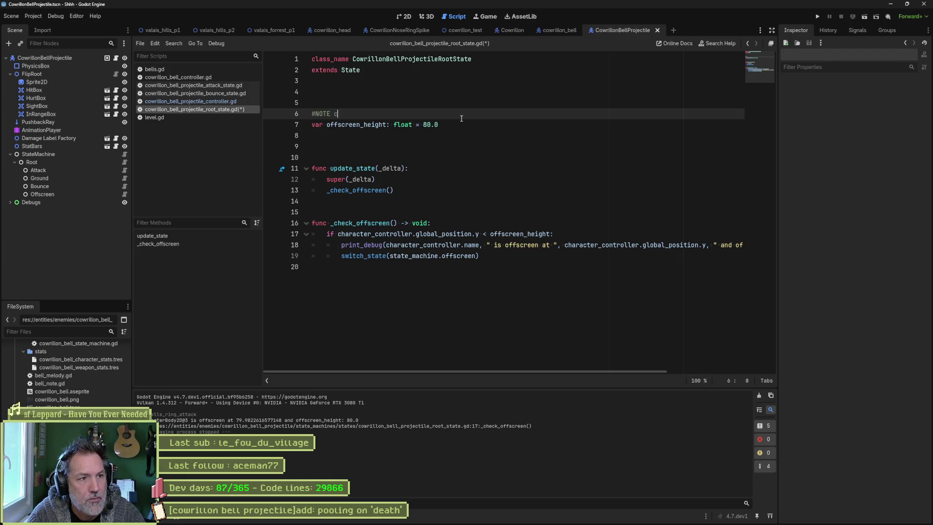
type("an't use @e")
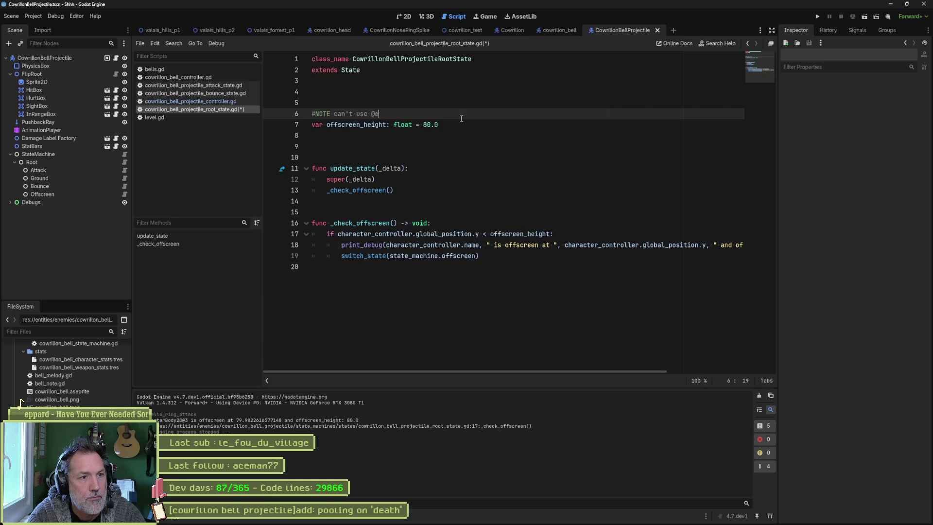
type("xport otherwise")
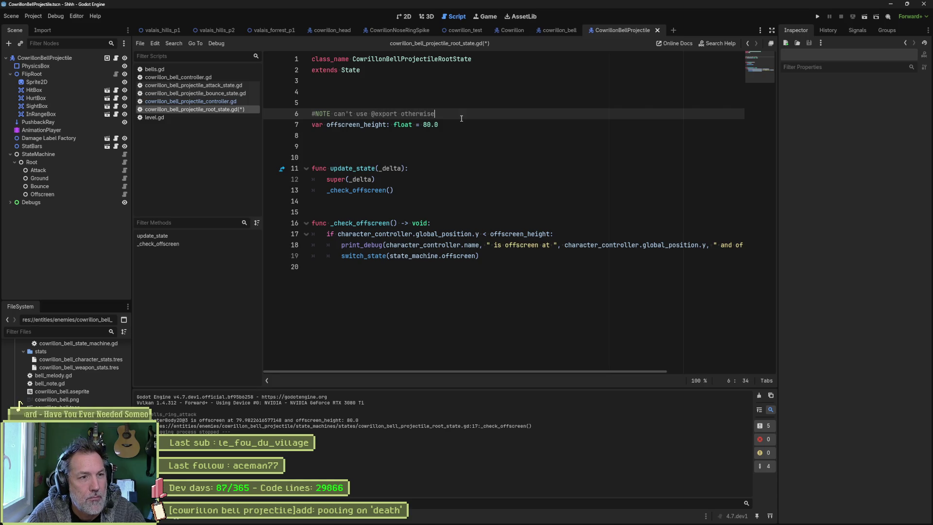
type(", valu")
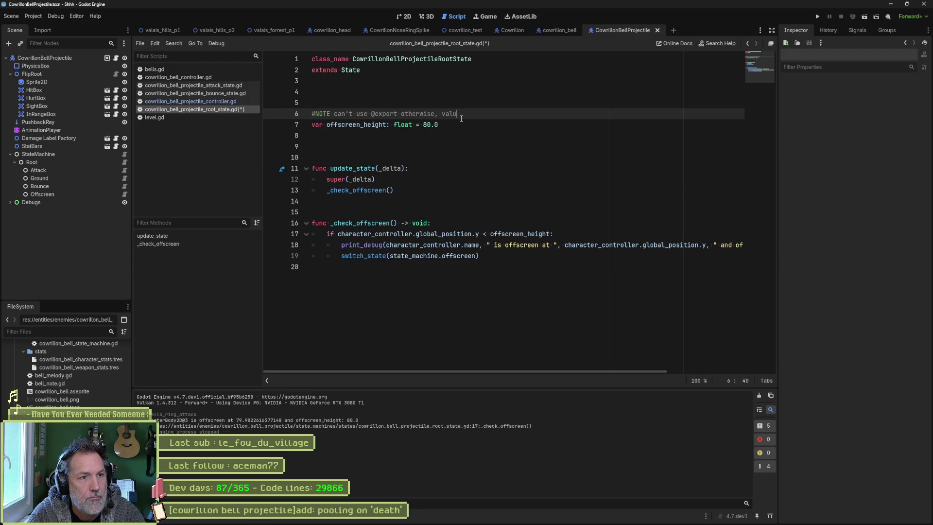
type("e will default to ")
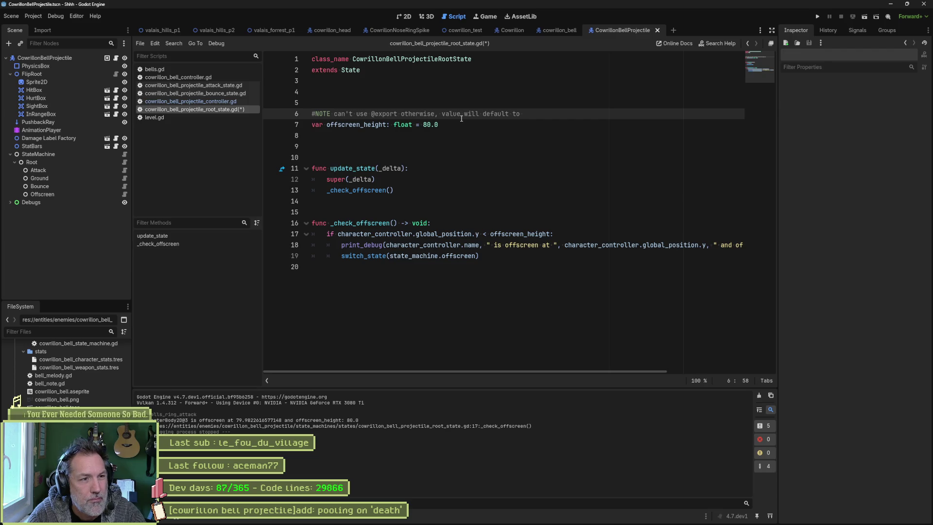
type("scripts'")
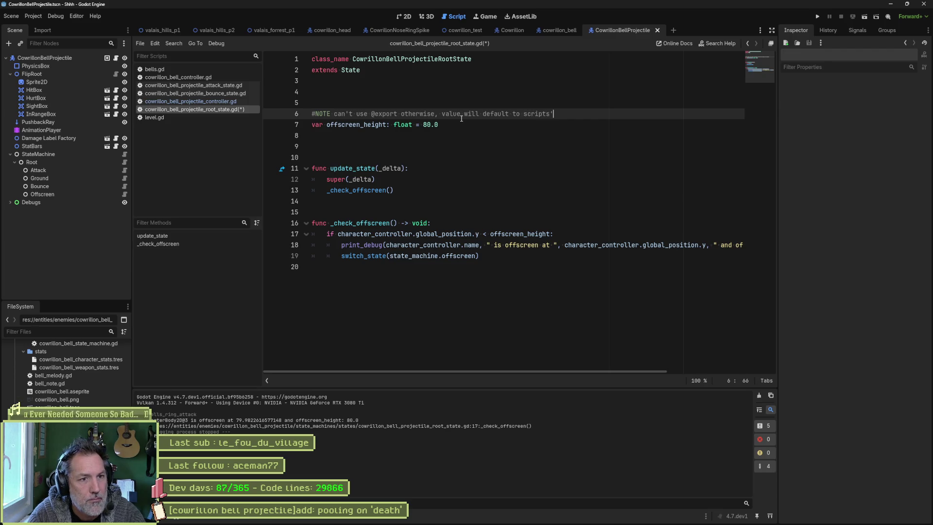
key("BackSpace")
key("BackSpace")
type("'s value, no")
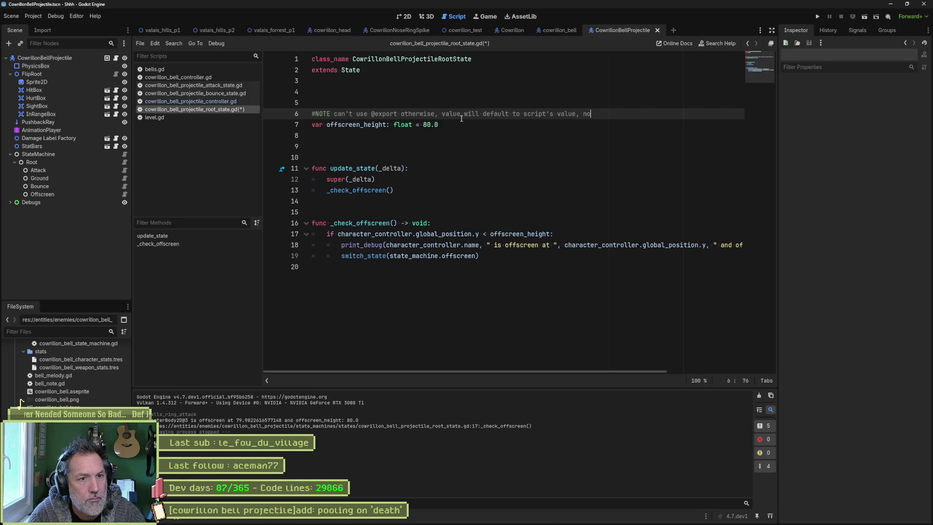
type("t inspeco")
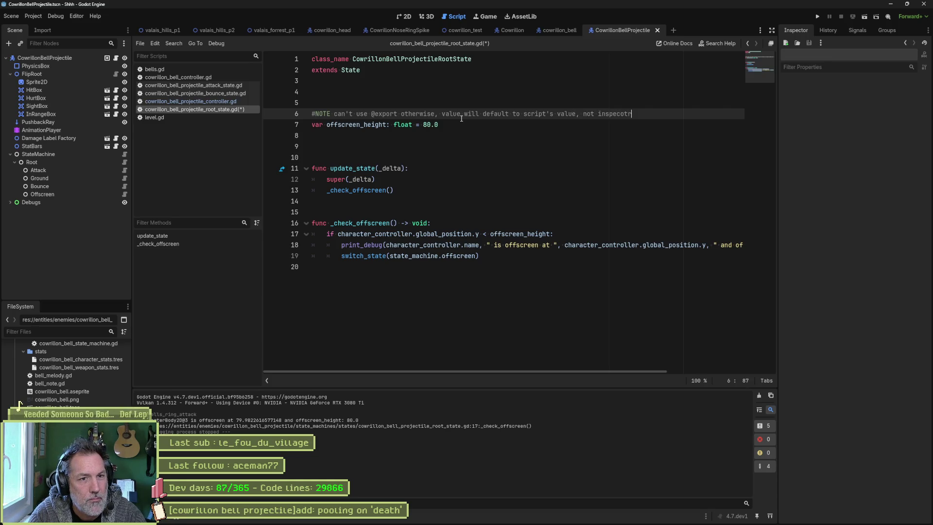
key("BackSpace")
type("tor")
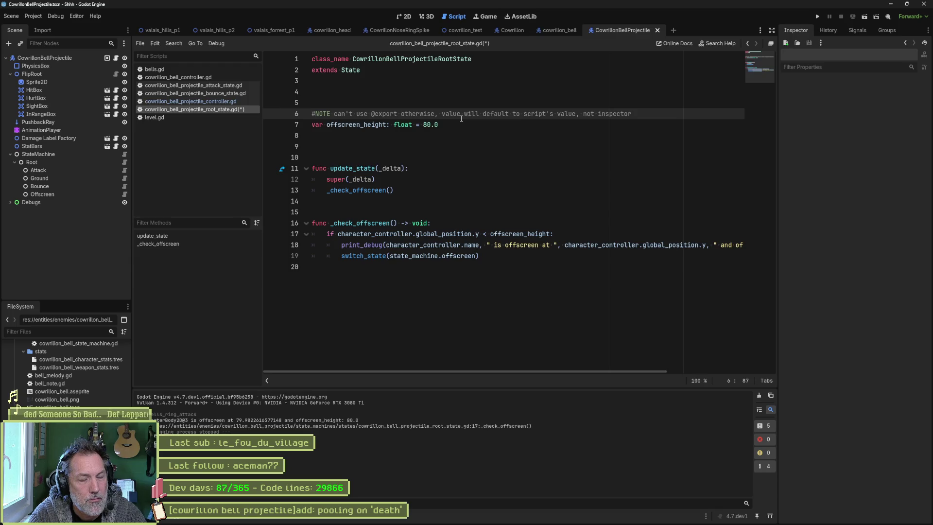
type("'s one as ")
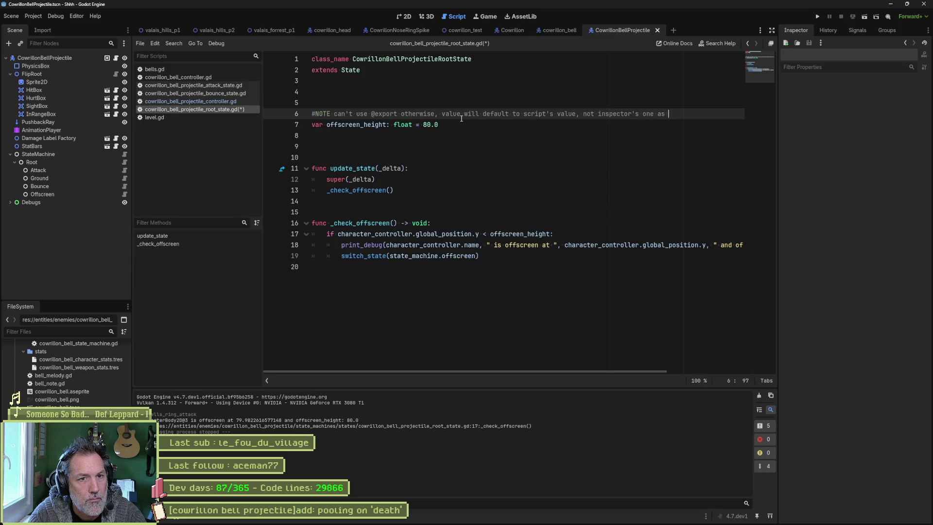
type("it is instantiated")
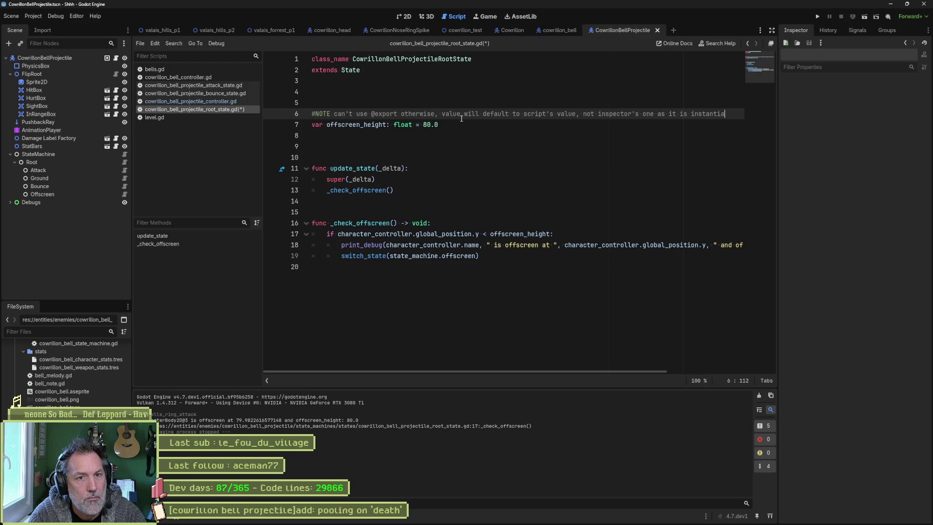
key("ctrl+s")
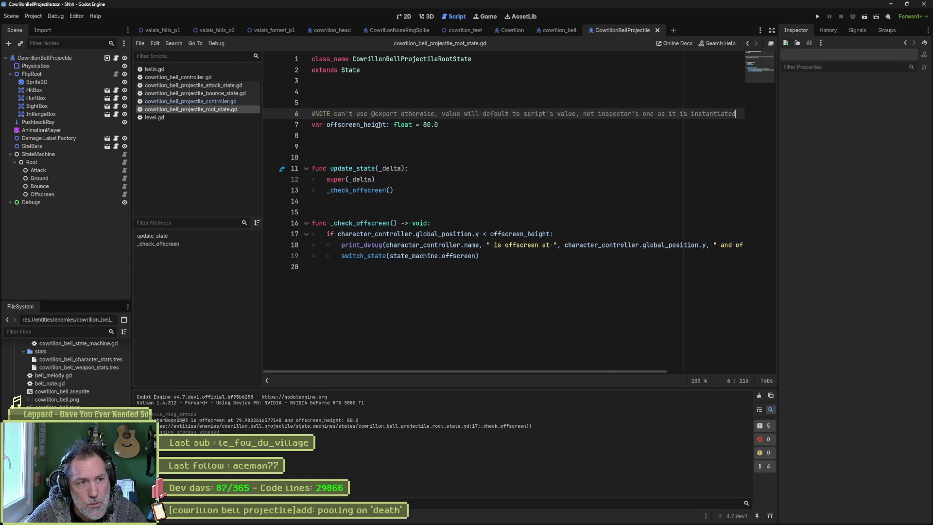
Rename offscreen_height to _offscreen_height on line 7 and in its line 17 reference.
double_click(346, 126)
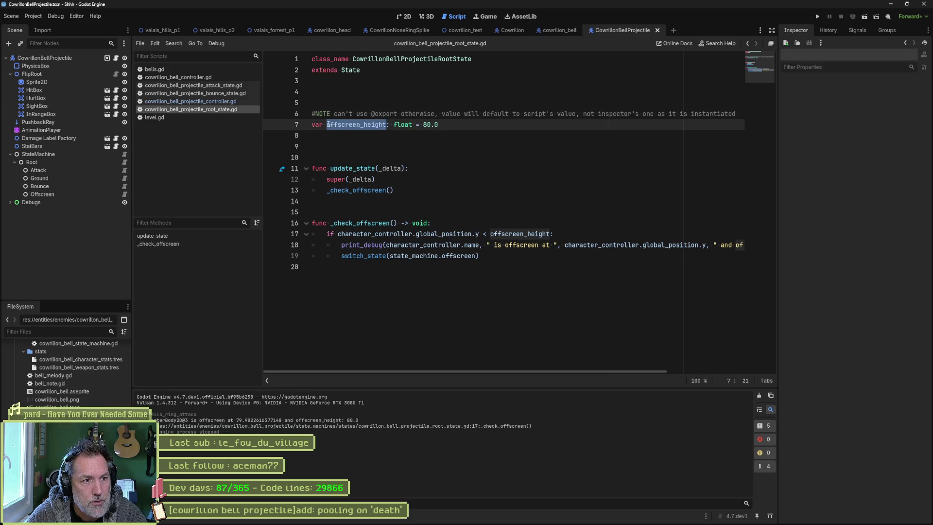
left_click(327, 125)
type("_")
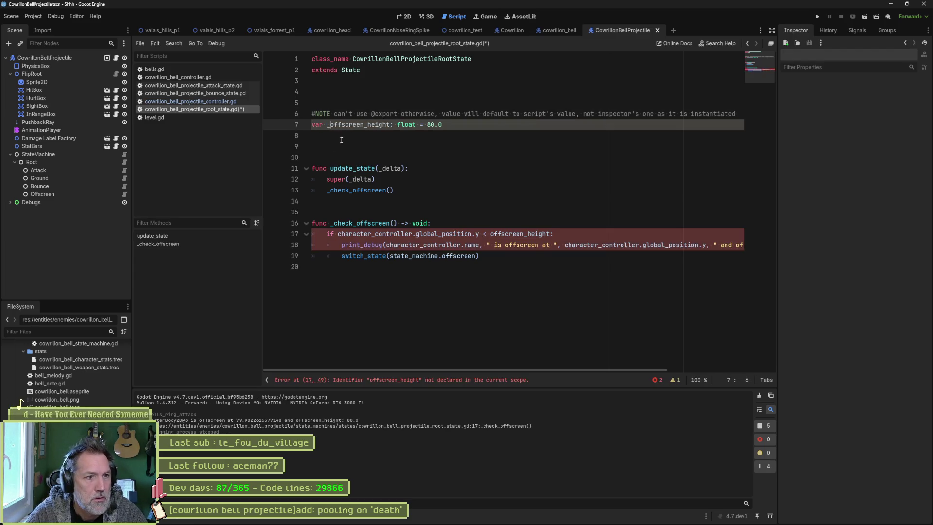
left_click(362, 125)
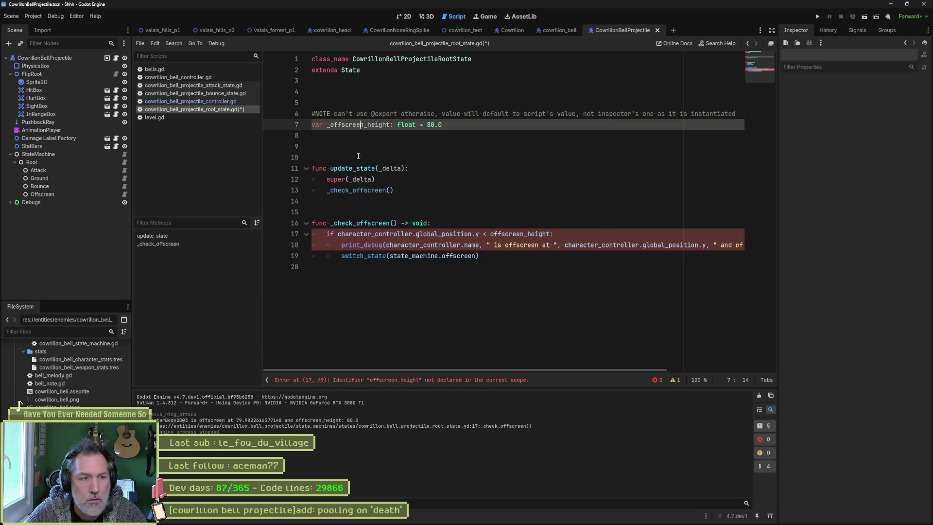
double_click(363, 125)
key("ctrl+c")
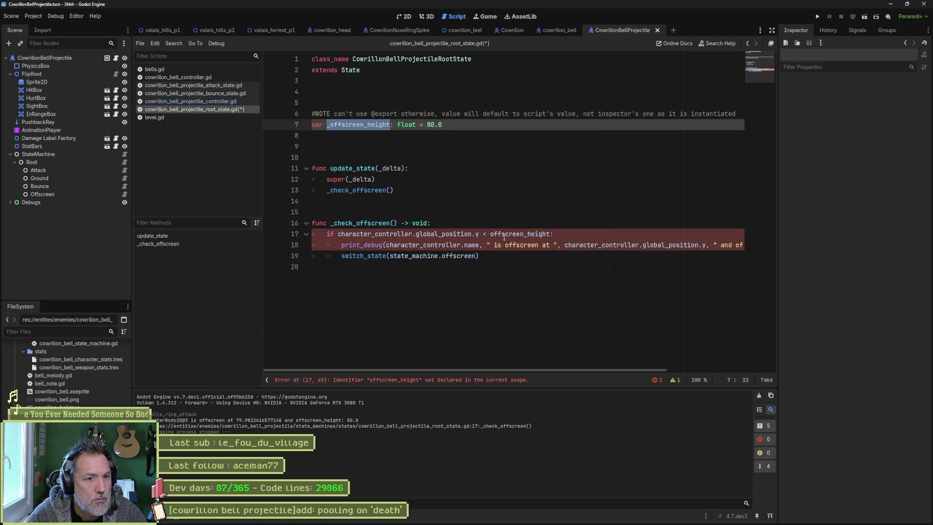
double_click(510, 234)
key("ctrl+v")
Delete the print_debug line, save the script, and switch to the cowrillon_test scene.
key("Down")
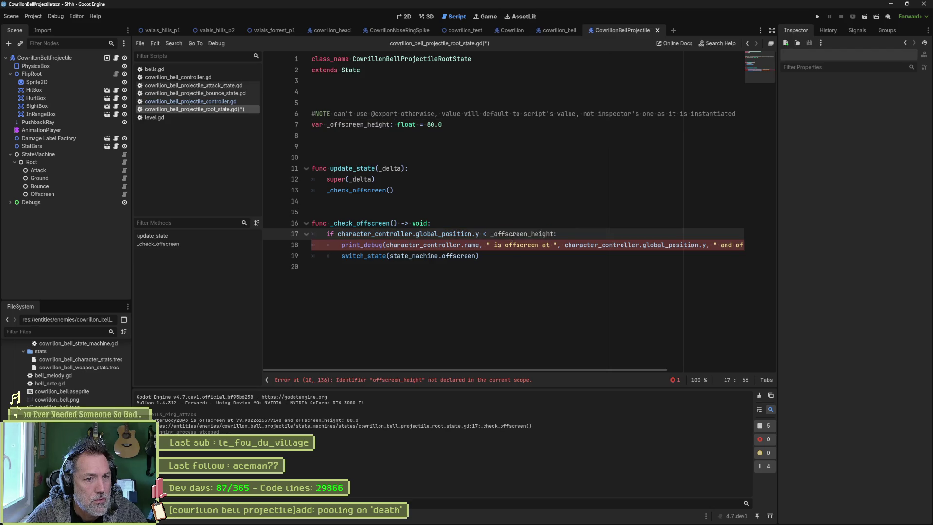
key("ctrl+shift+k")
key("ctrl+s")
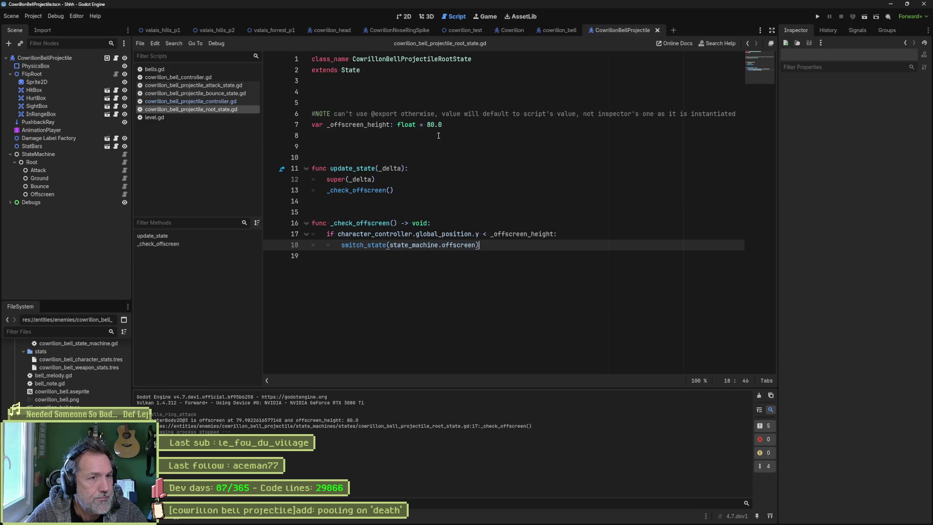
left_click(466, 31)
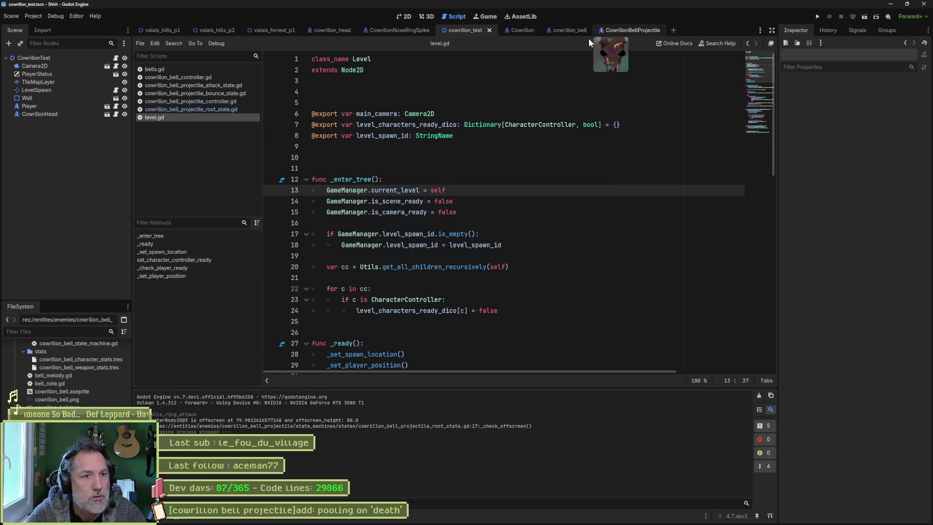
Change _offscreen_height's default from 80.0 to 0.0 and run the cowrillon_test scene.
left_click(212, 110)
left_click(435, 126)
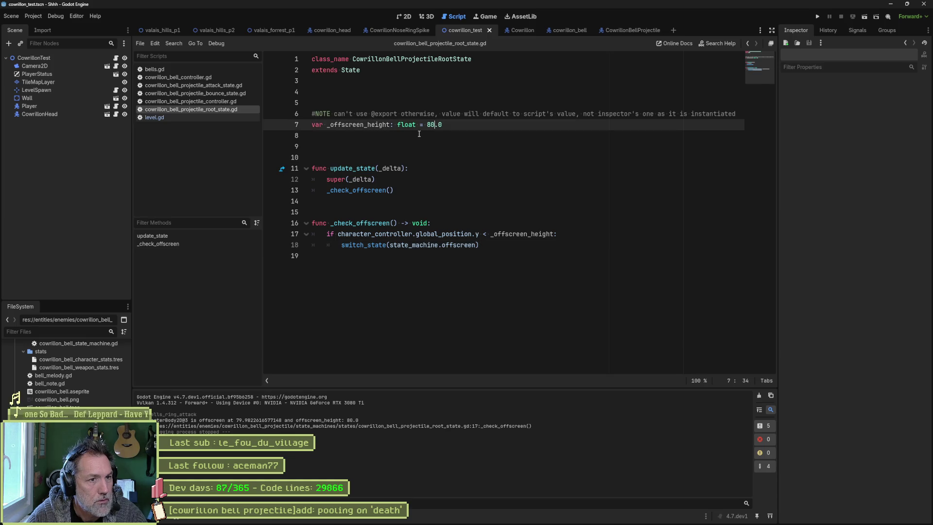
key("BackSpace")
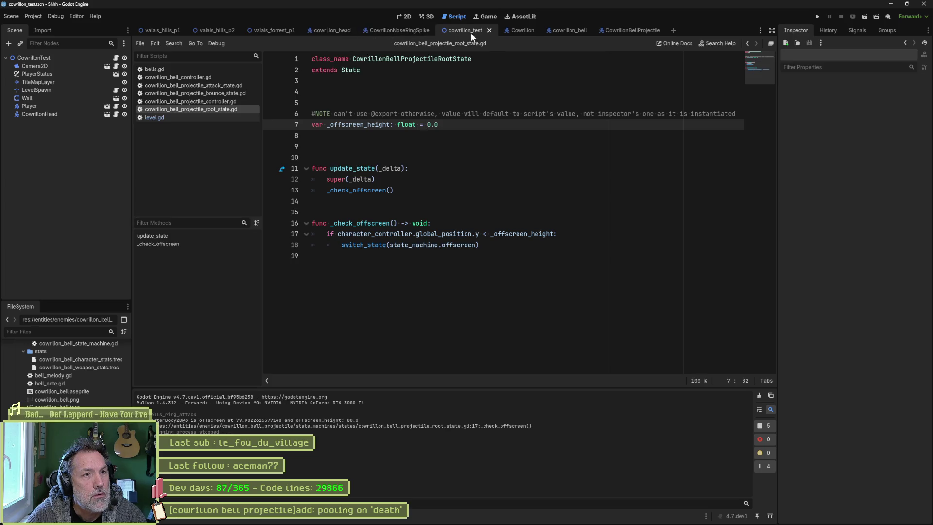
key("F6")
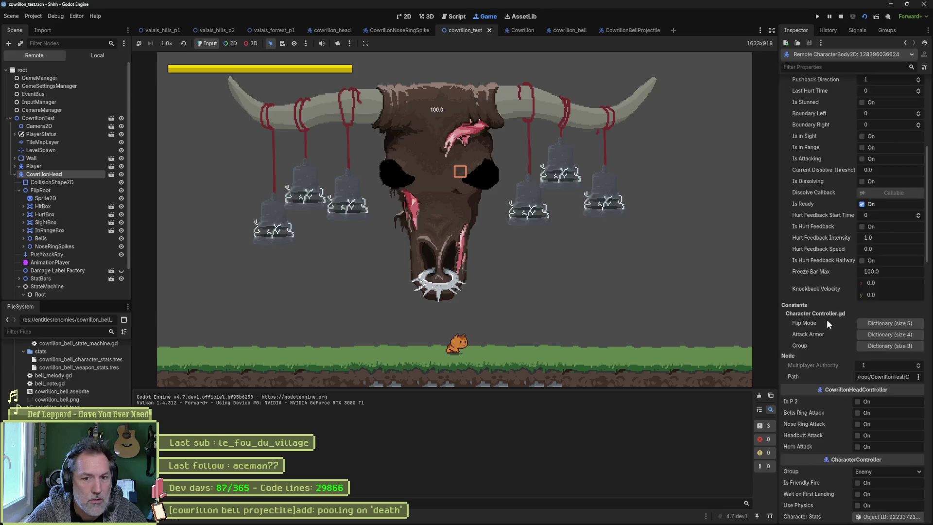
Check Bells Ring Attack in CowrillonHead's remote Inspector to fire the bell projectiles.
scroll(827, 320, "down", 3)
left_click(864, 354)
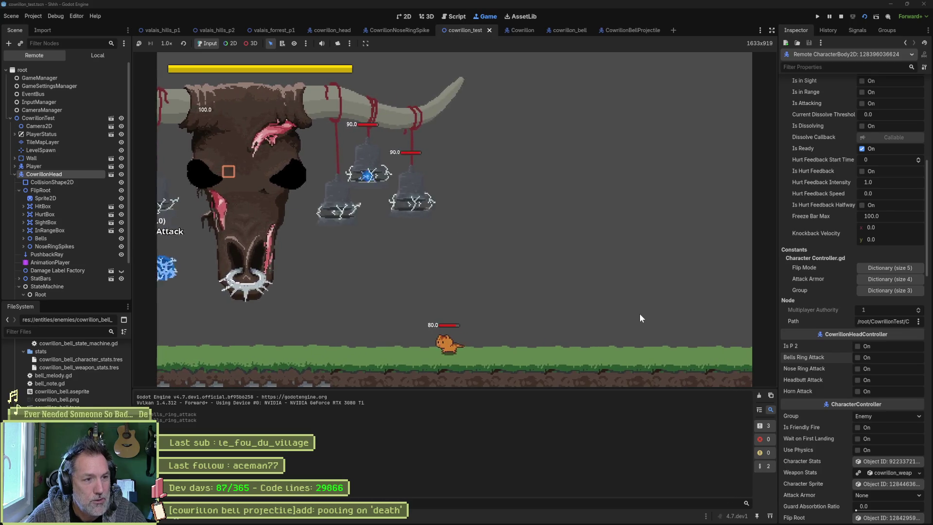
Restart the test scene and trigger CowrillonHead's Bells Ring Attack again at height 0.0.
key("F8")
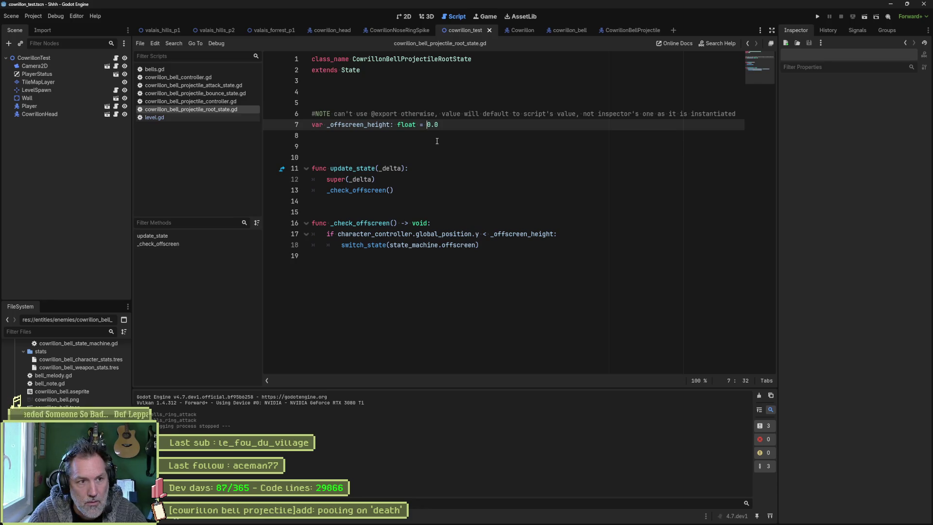
key("F6")
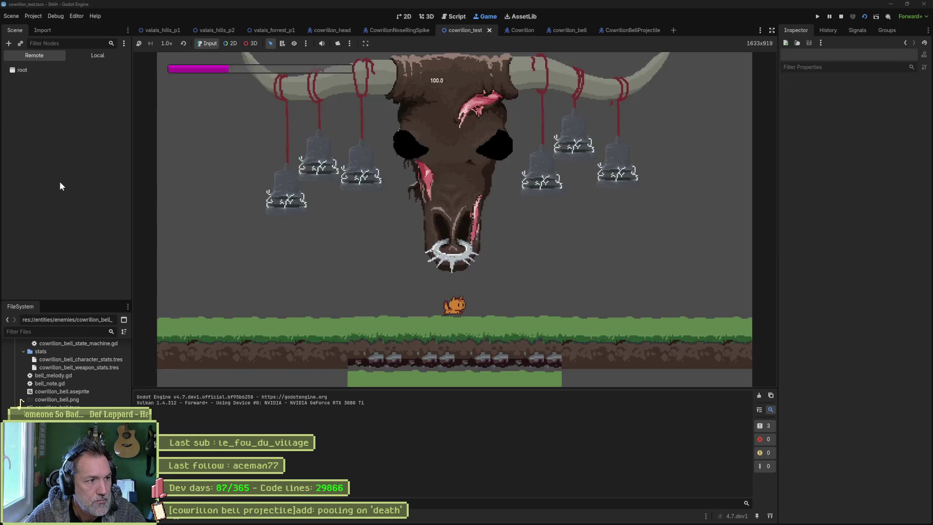
left_click(68, 174)
scroll(841, 375, "down", 2)
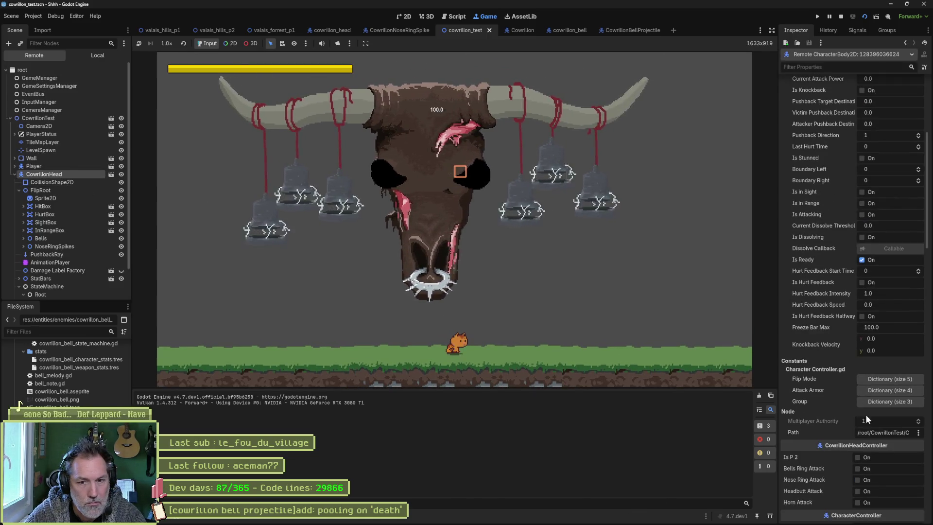
left_click(857, 468)
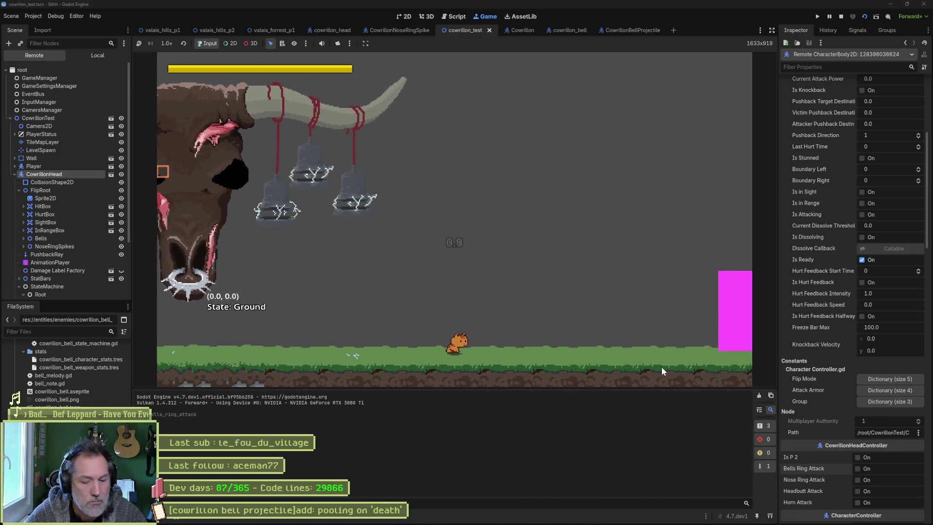
Set _offscreen_height to -50.0, rerun the scene, and inspect the boss.
key("F8")
type("-50.0")
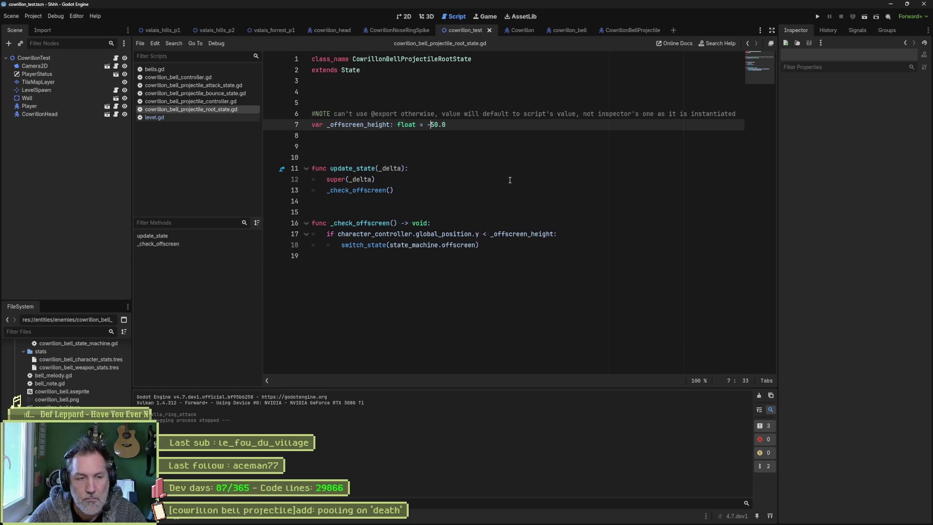
key("F5")
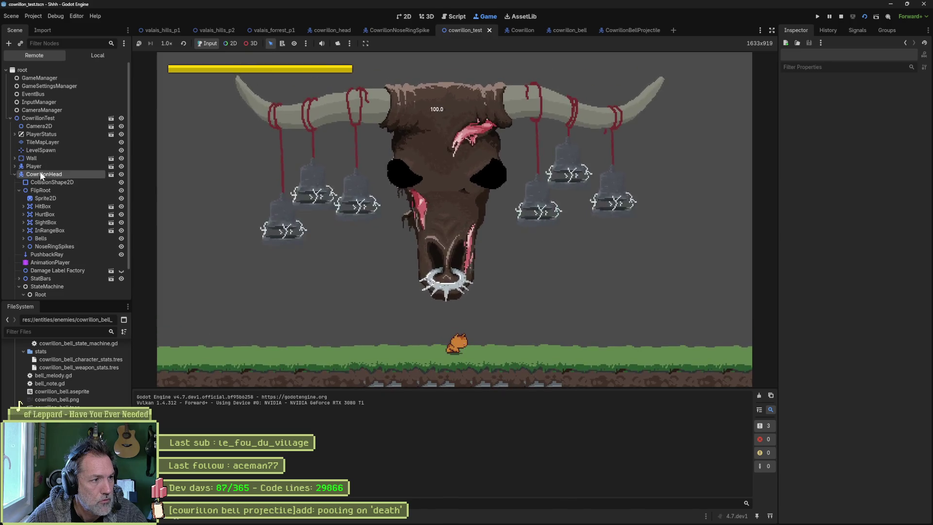
left_click(41, 174)
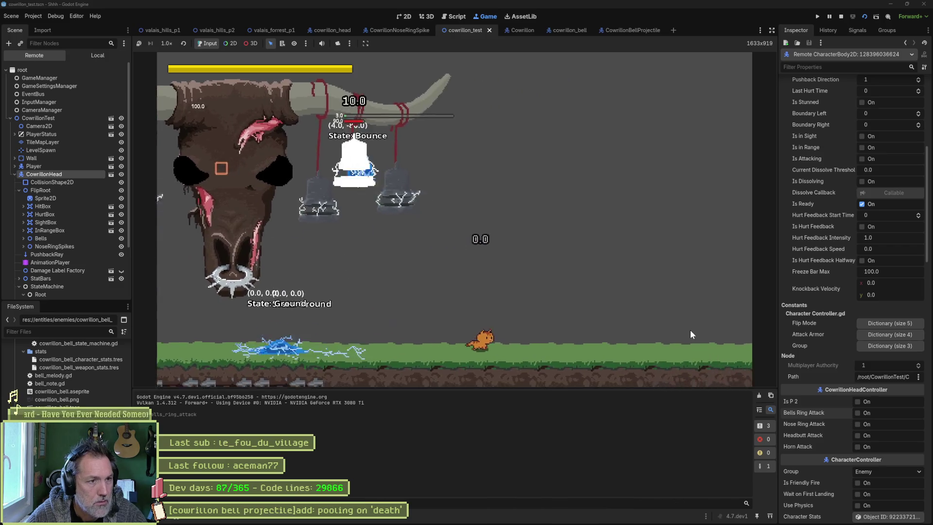
key("F8")
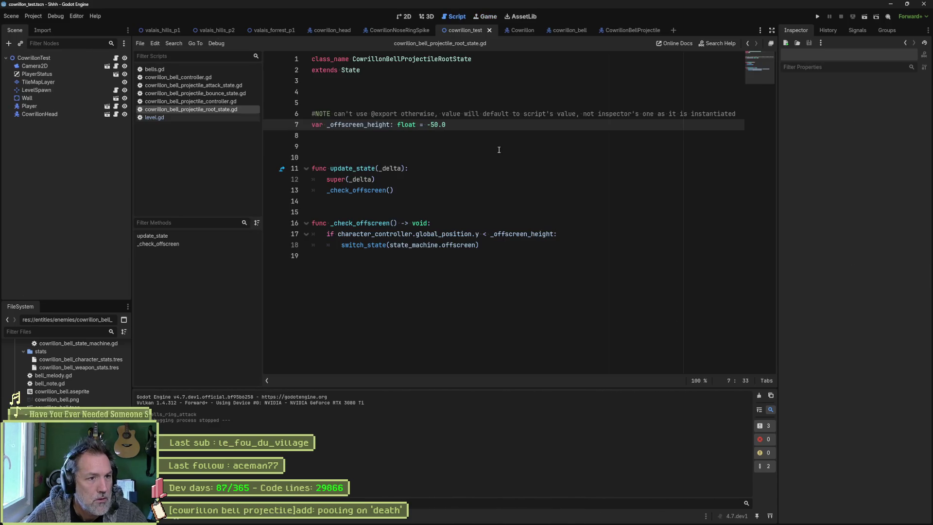
Rerun with height -150.0, retrigger Bells Ring Attack, then stop the game.
key("F6")
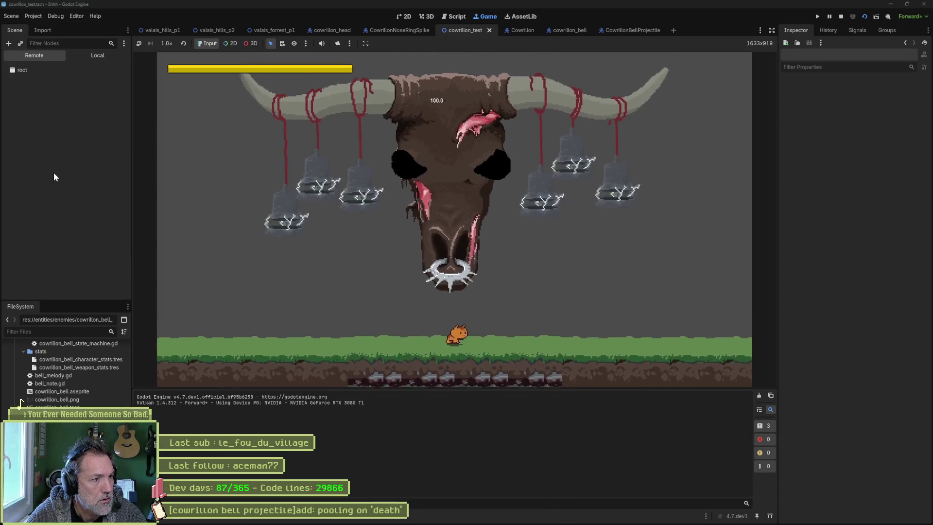
left_click(54, 173)
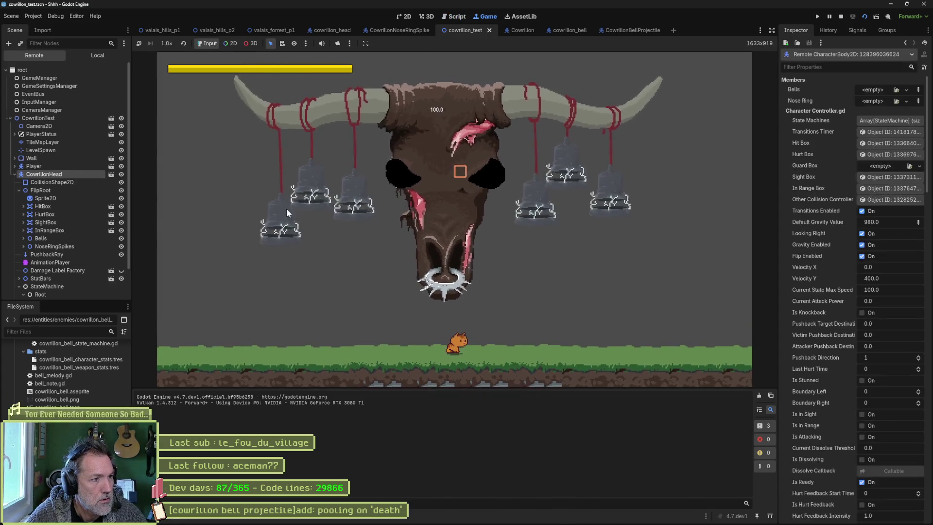
left_click(858, 358)
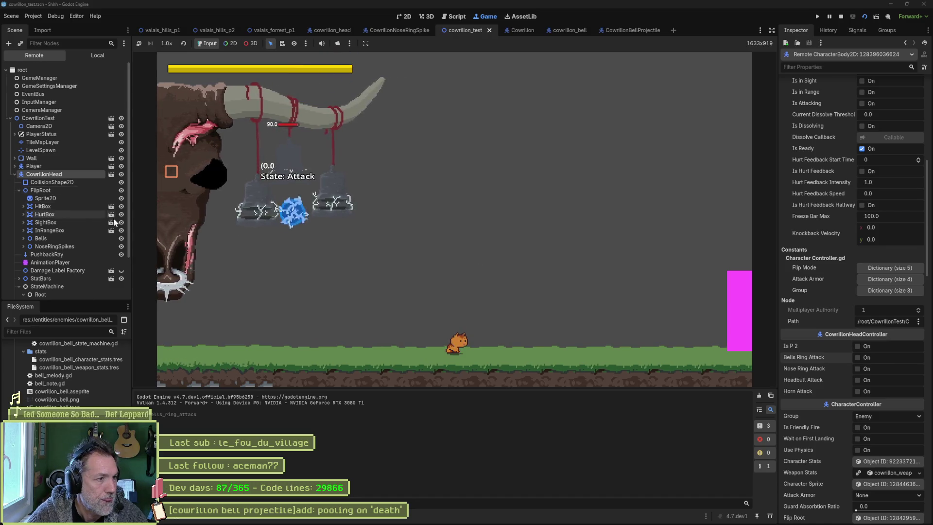
scroll(76, 287, "down", 3)
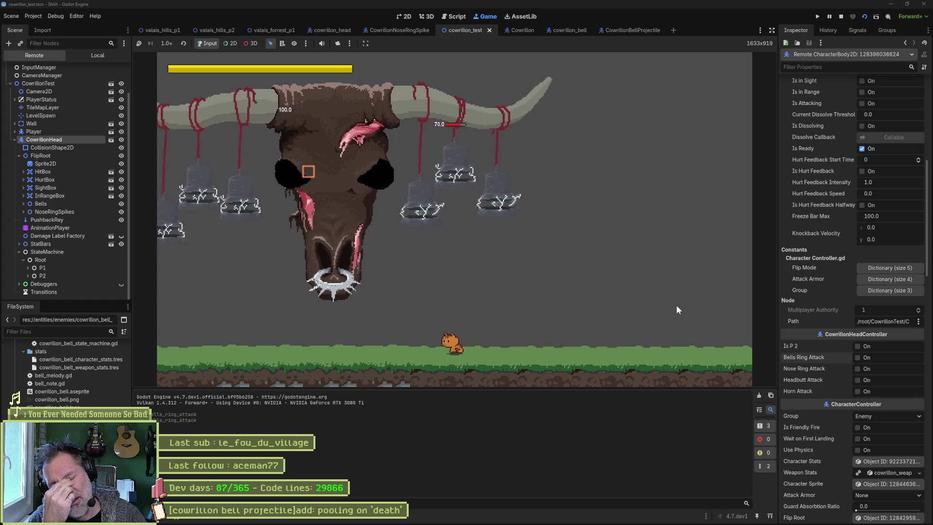
key("F8")
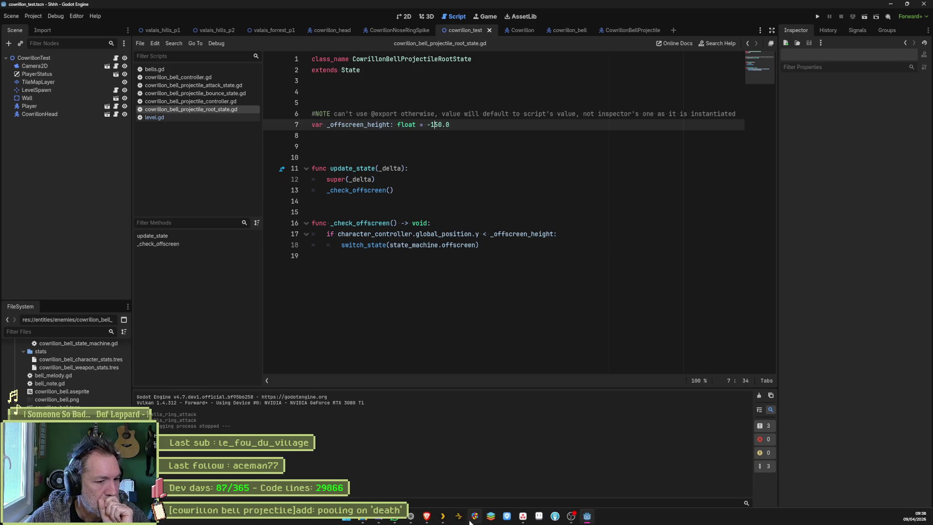
Open the in-progress Asana bug about bell projectiles not destroyed off screen and select its title.
left_click(523, 516)
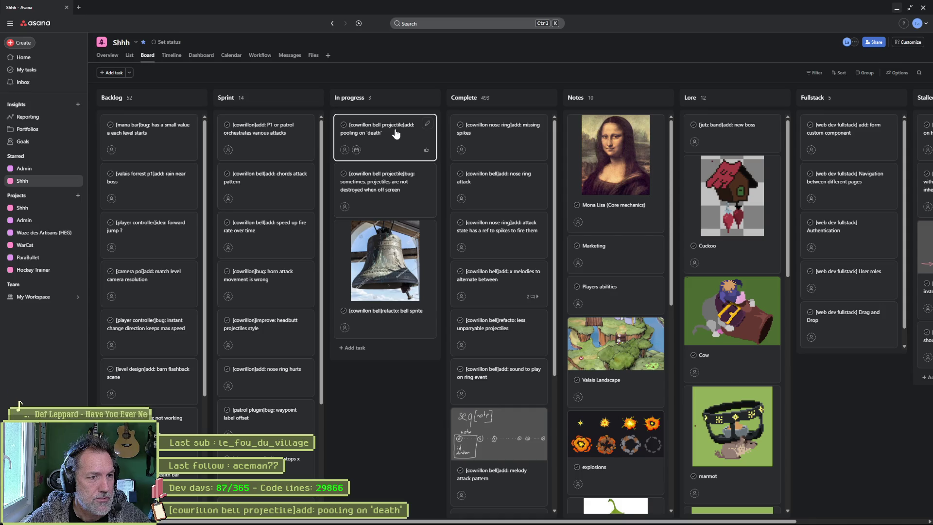
left_click(385, 184)
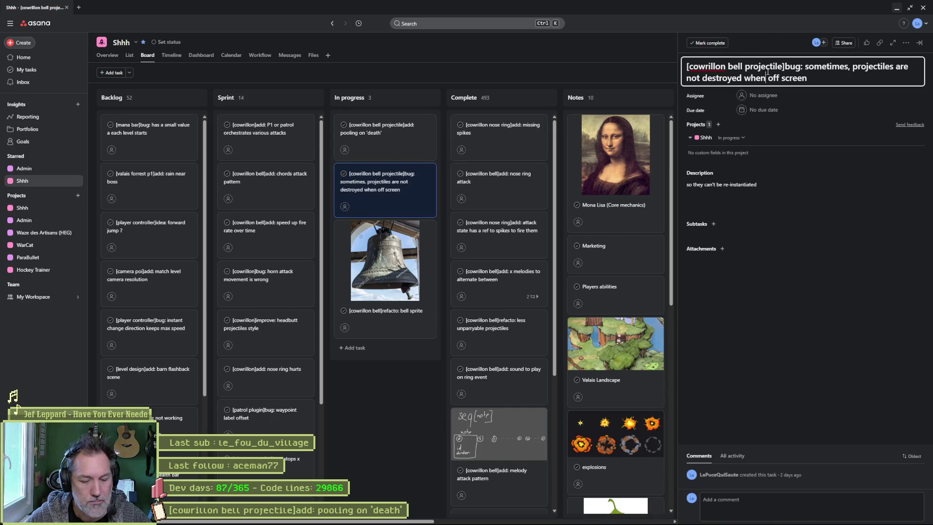
key("ctrl+a")
left_click(555, 516)
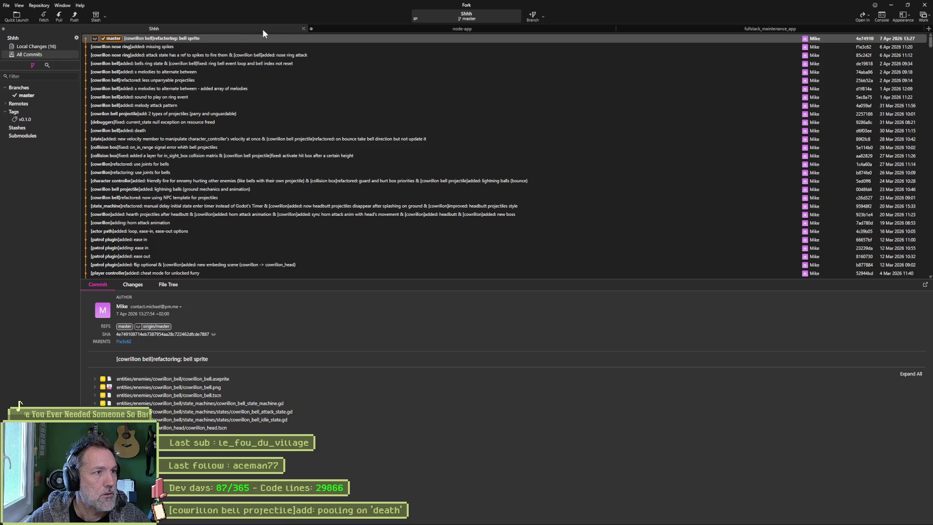
Show Fork's local changes, view death_state.gd, and paste the bug title into the commit summary.
left_click(34, 47)
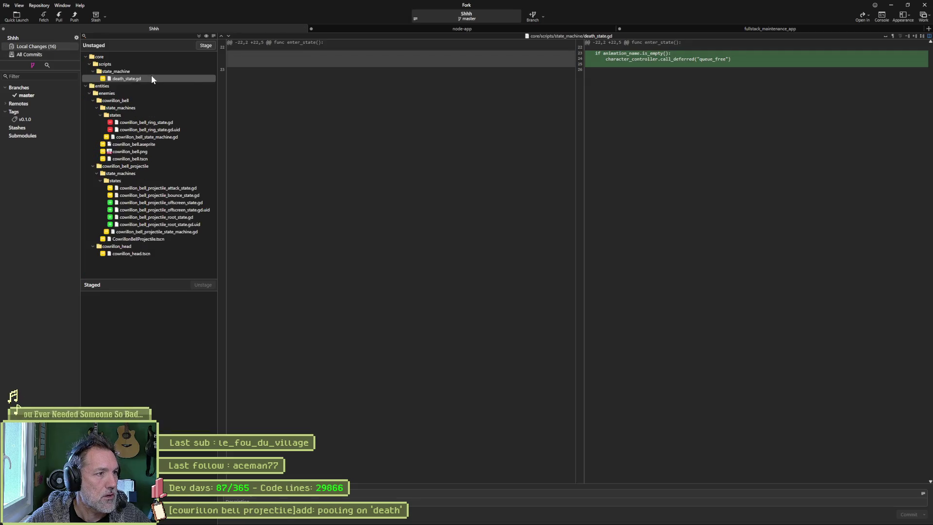
left_click(188, 78)
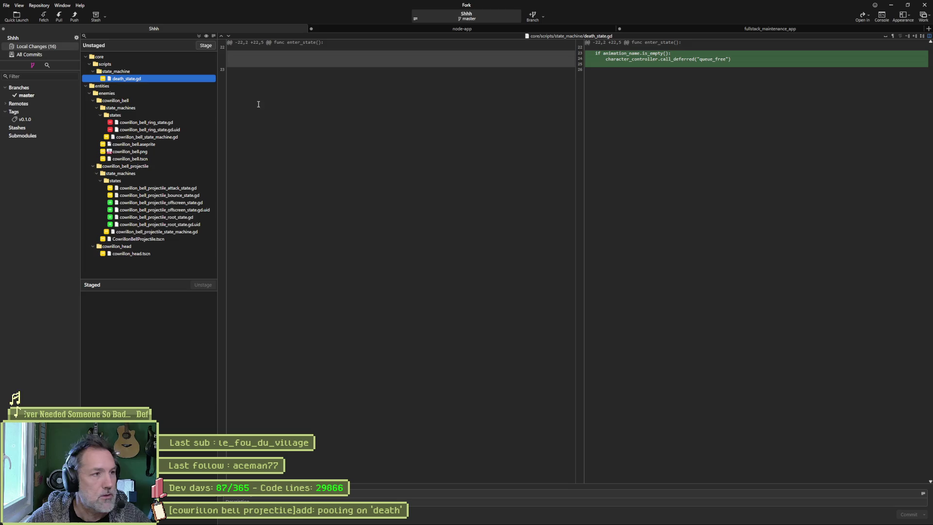
left_click(290, 494)
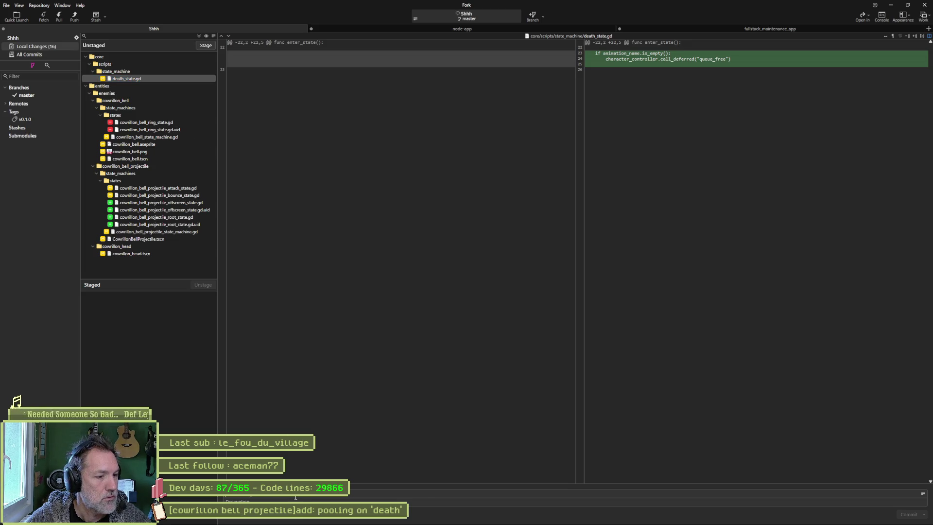
key("ctrl+v")
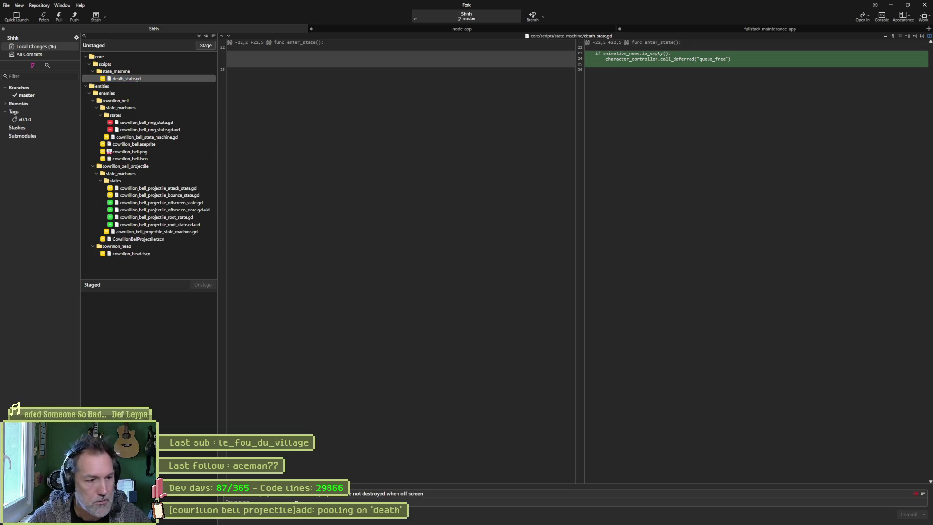
Review diffs for the deleted bell ring state, bell state machine, sprite sheet, and projectile attack state.
left_click(170, 123)
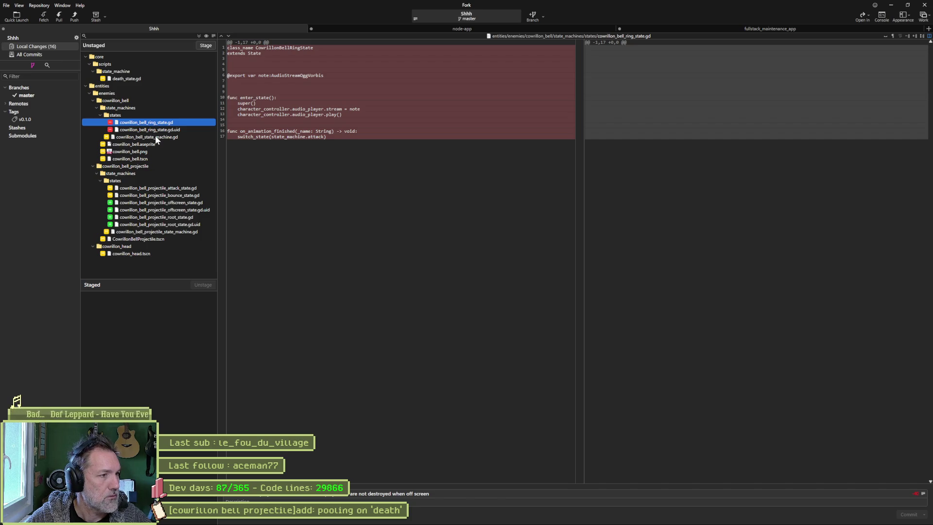
left_click(156, 137)
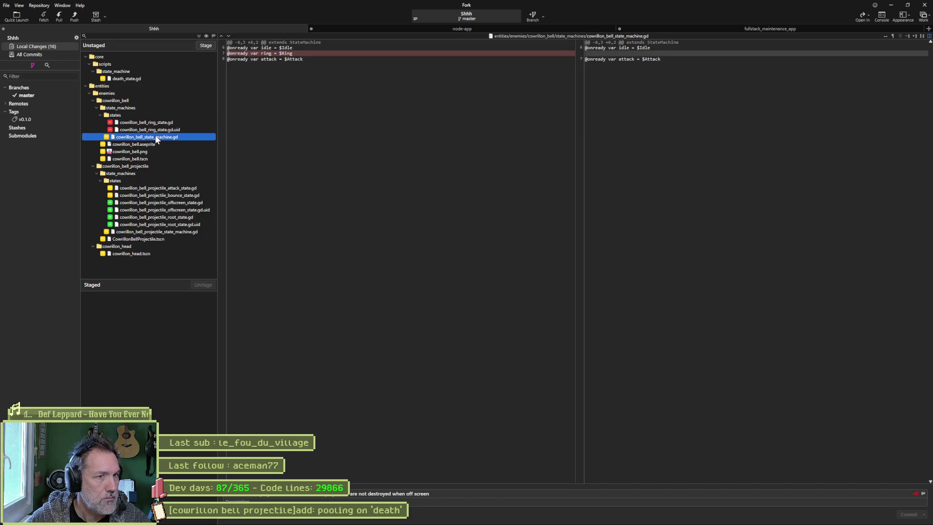
left_click(140, 152)
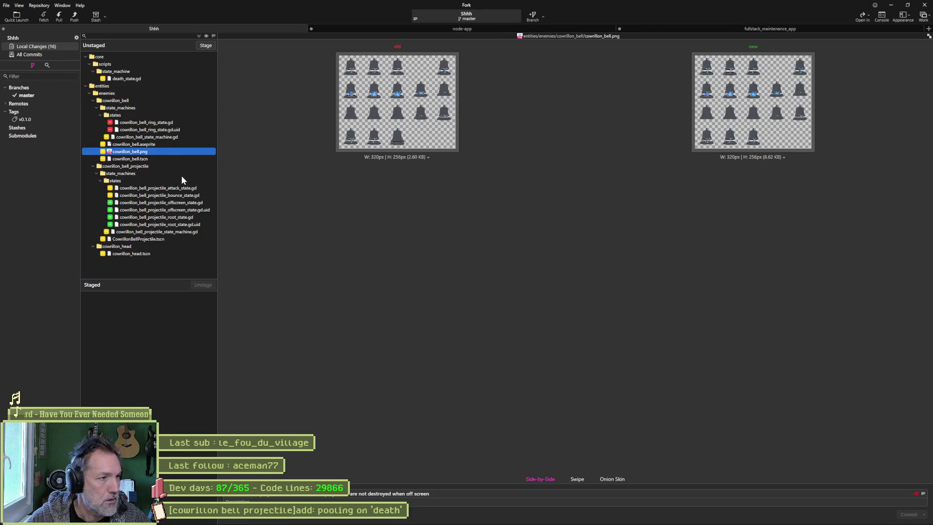
left_click(177, 189)
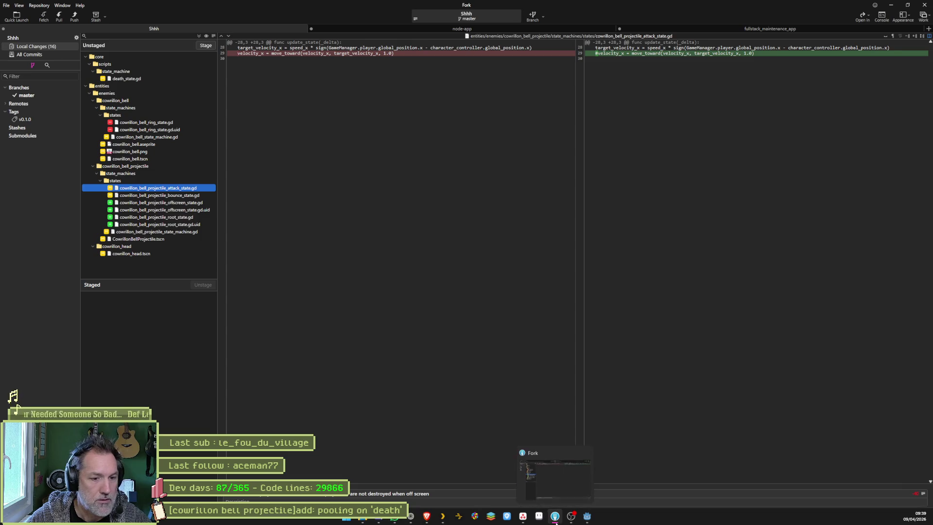
left_click(587, 520)
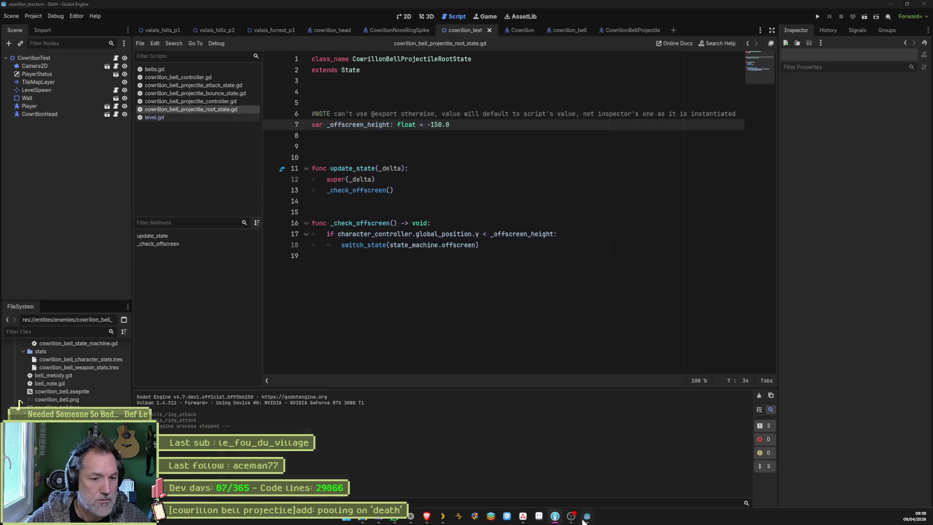
Delete the commented-out velocity_x line 29 from cowrillon_bell_projectile_attack_state.gd and return to Fork's commit summary.
left_click(208, 85)
left_click(379, 299)
key("ctrl+x")
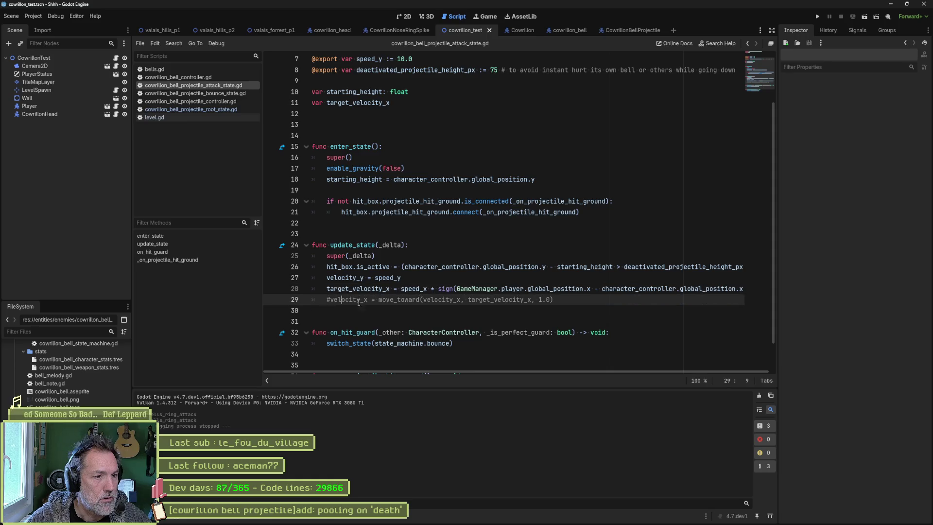
left_click(893, 6)
left_click(462, 496)
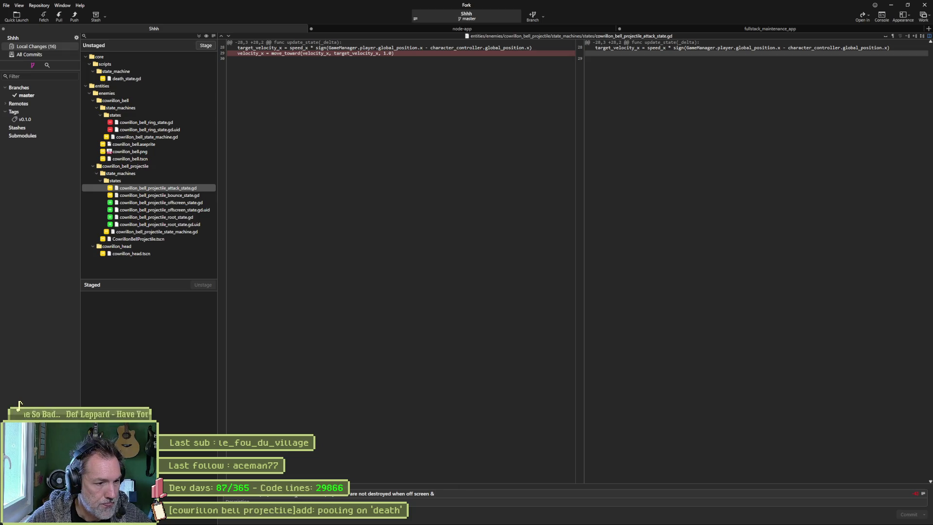
Append the bell projectile refactor note to the commit summary and view the bounce_state.gd diff.
type(" [cowrillon bell projectile]fixed")
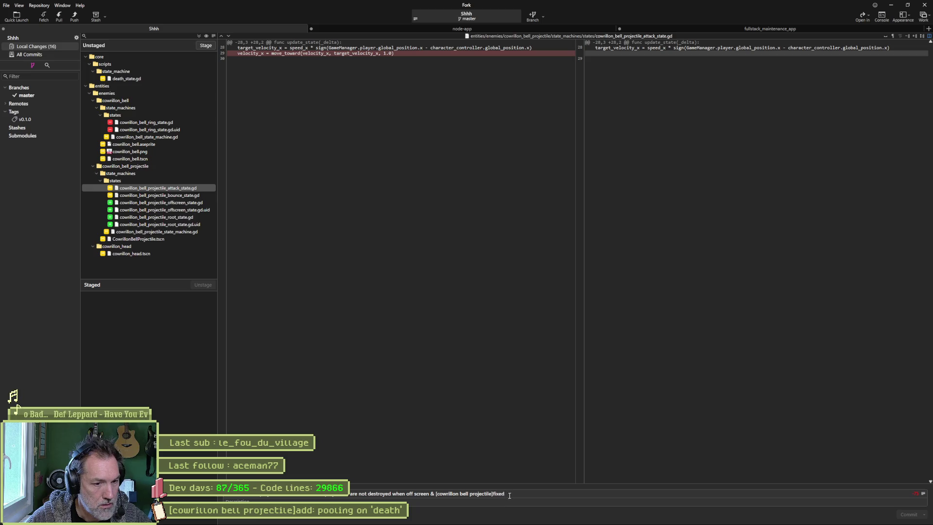
key("BackSpace")
key("BackSpace")
key("BackSpace")
key("BackSpace")
key("BackSpace")
type("refactored")
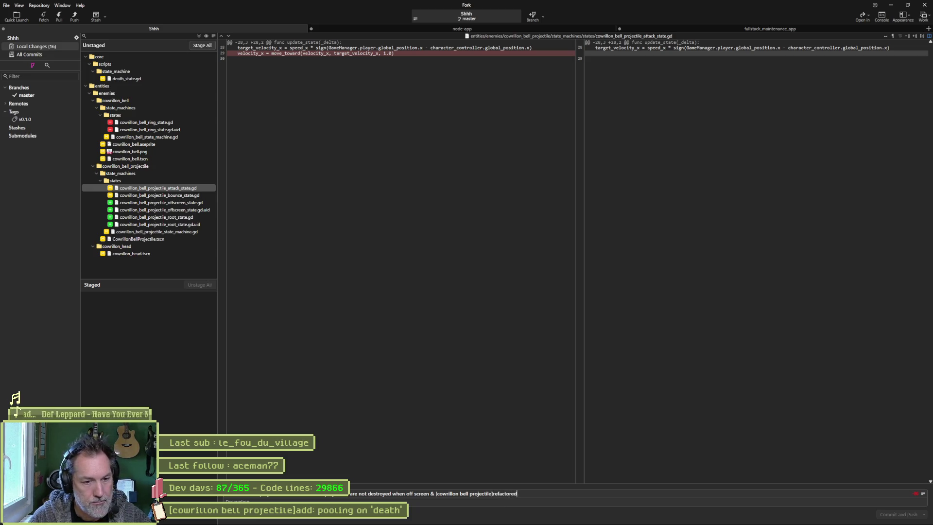
type(": tiles")
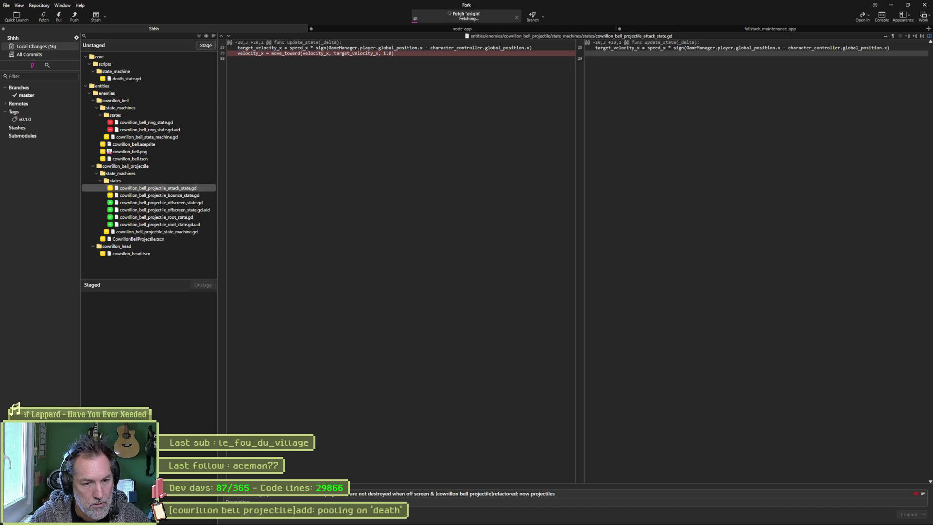
type(" fall straight, no player homing")
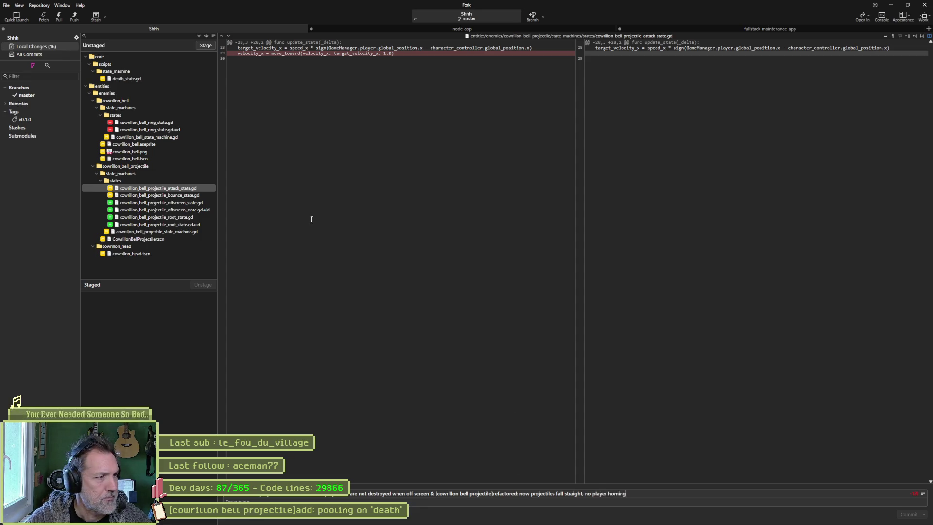
left_click(183, 197)
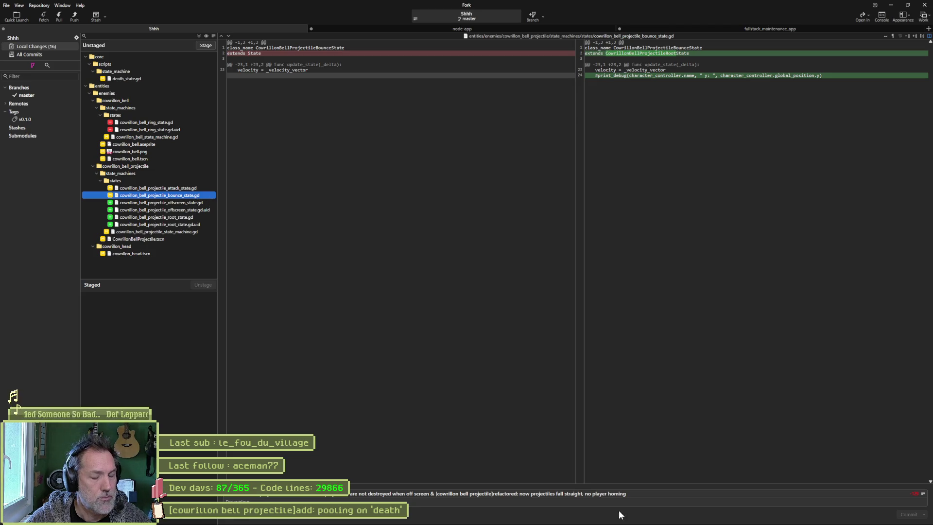
Compare the projectile bounce state script in Godot, then switch back to Fork's diff.
mouse_move(588, 517)
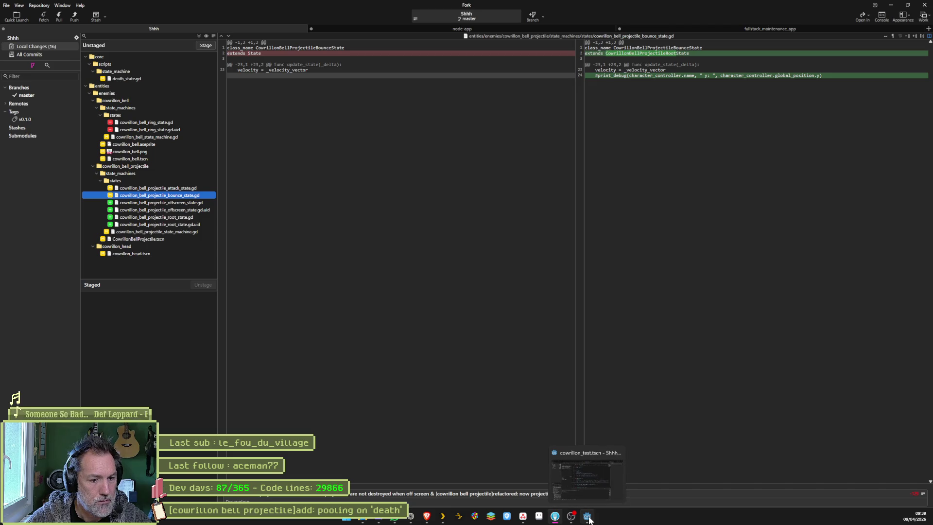
left_click(588, 517)
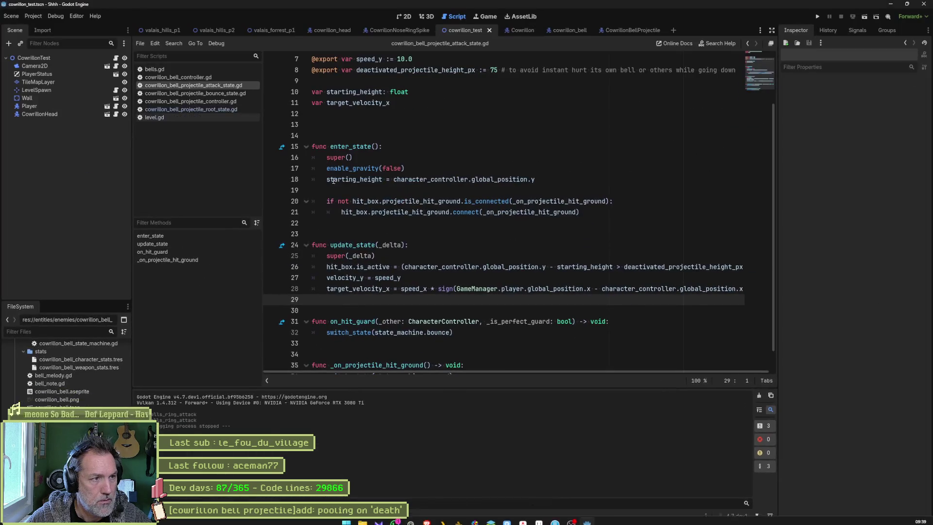
left_click(234, 97)
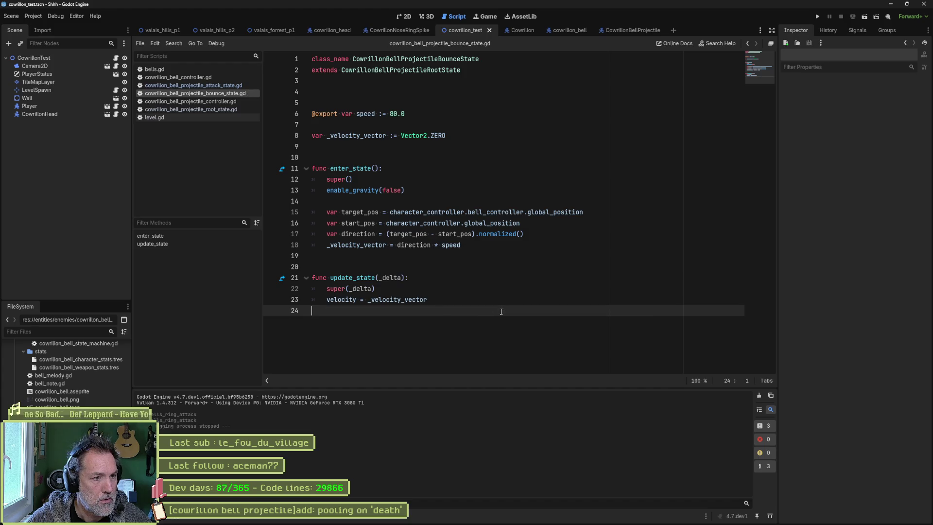
key("alt+Tab")
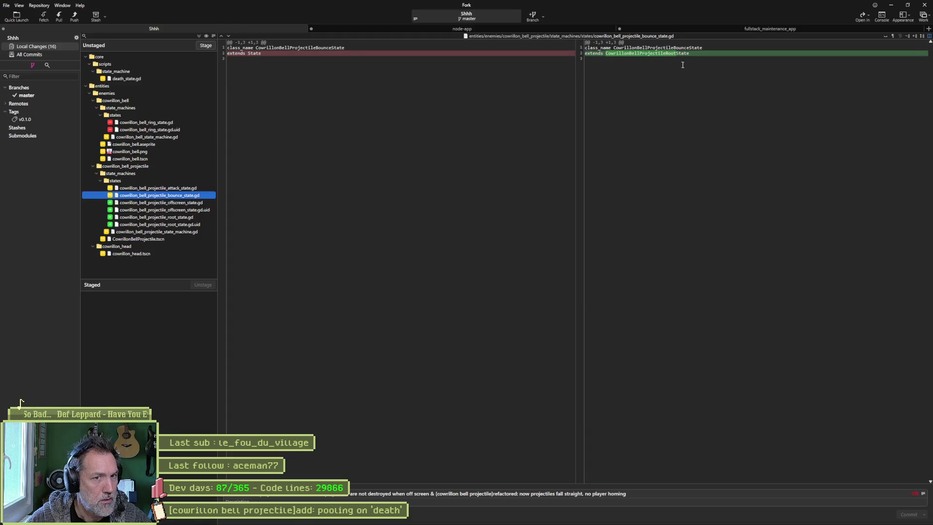
Review the diffs for the new offscreen and root state scripts and the projectile state machine.
left_click(173, 204)
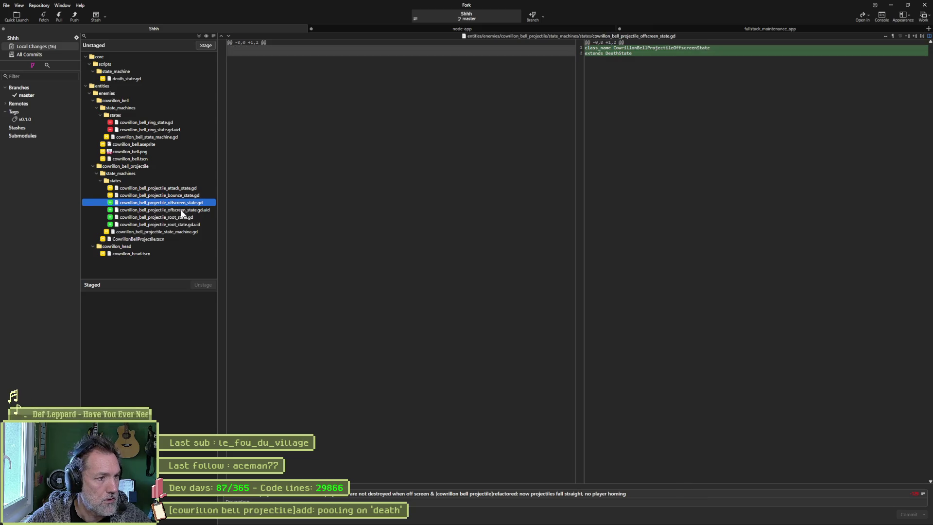
left_click(185, 217)
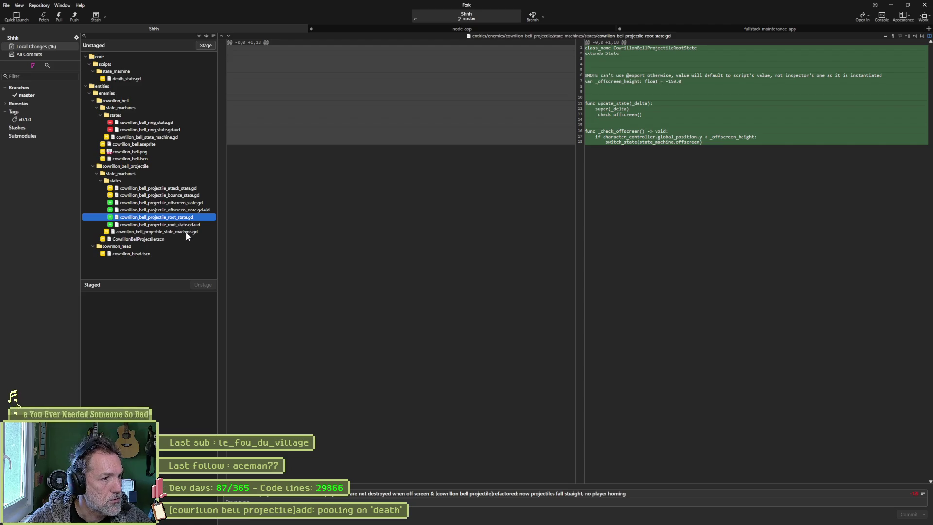
left_click(180, 232)
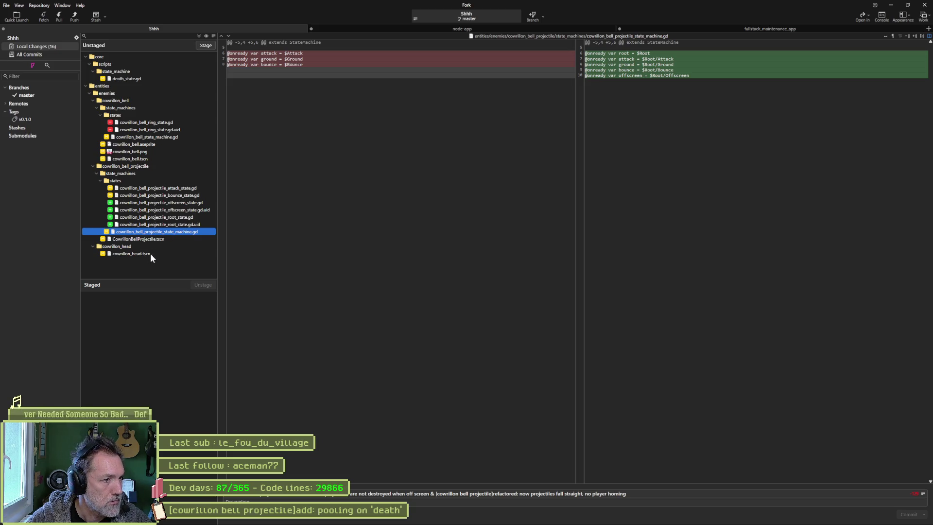
Stage and commit all 16 files, push master to origin, and bring up Asana.
left_click(205, 45)
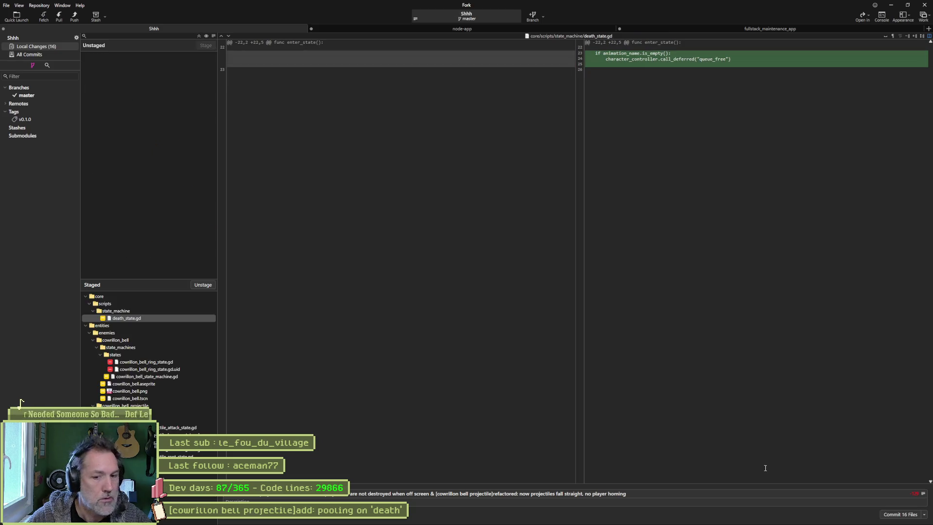
left_click(893, 514)
left_click(74, 17)
left_click(514, 287)
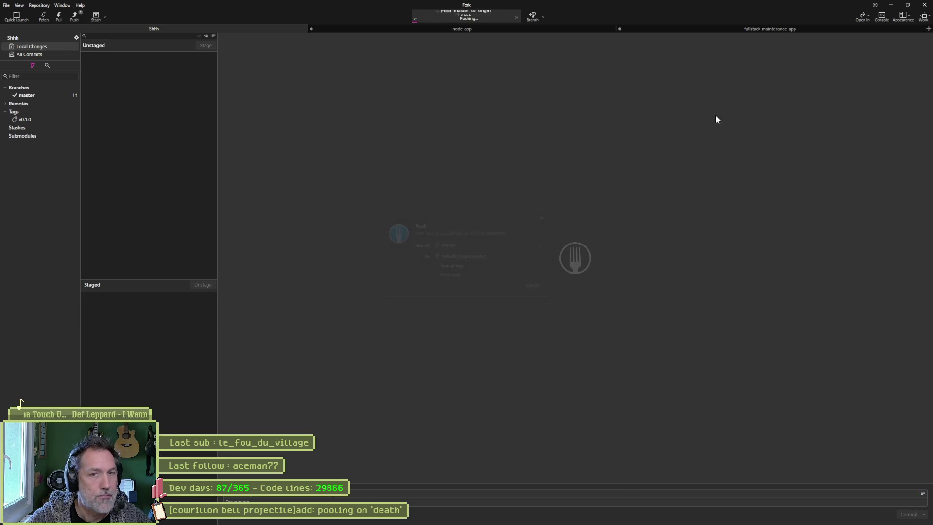
left_click(892, 6)
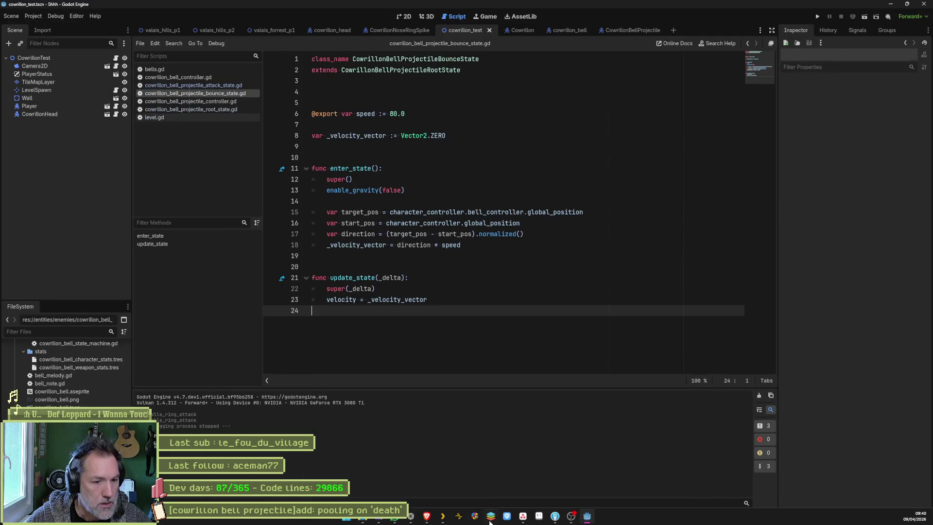
left_click(522, 517)
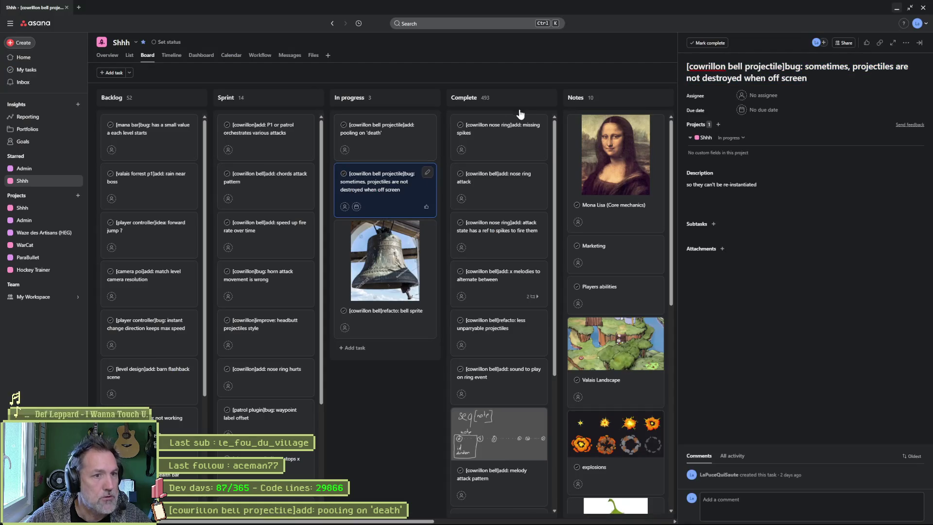
Complete the off-screen projectile bug and retitle the task with a 'bug:' prefix and 'multi-ball impossible'.
left_click(375, 138)
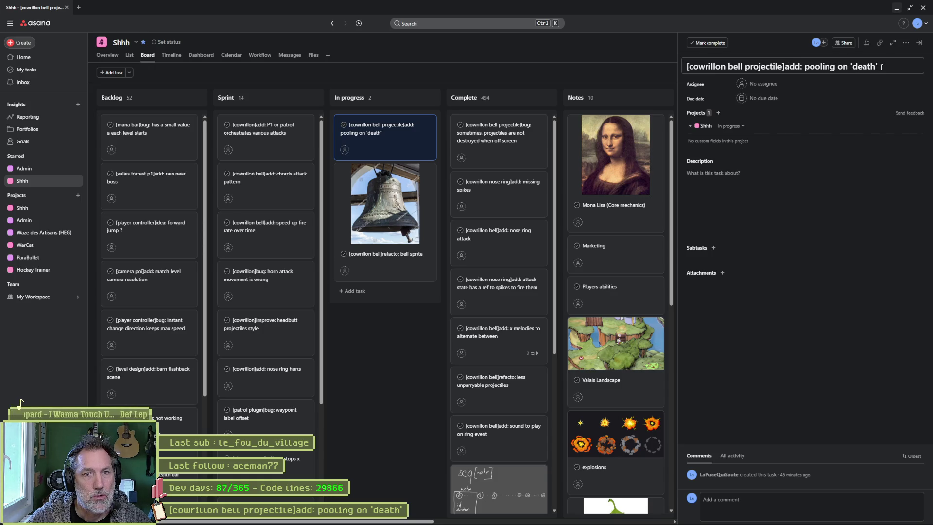
double_click(795, 67)
type("bu")
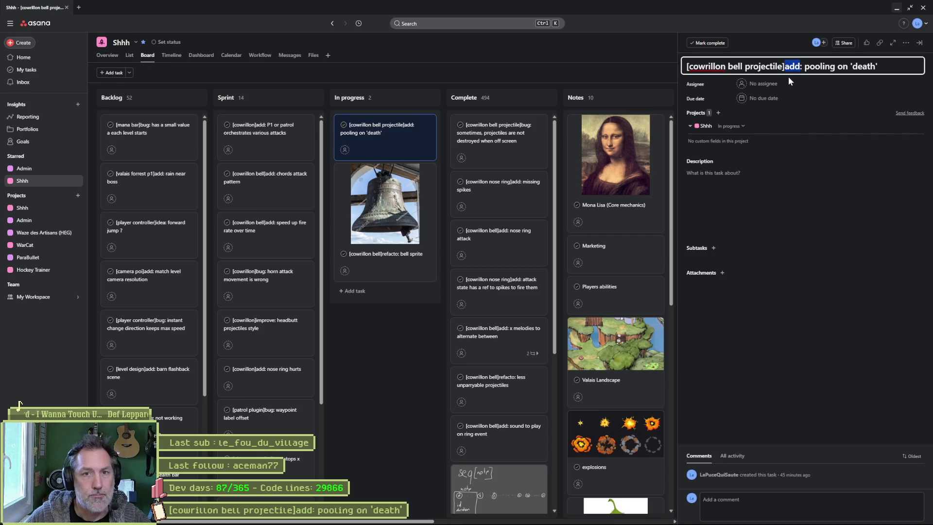
type("g:")
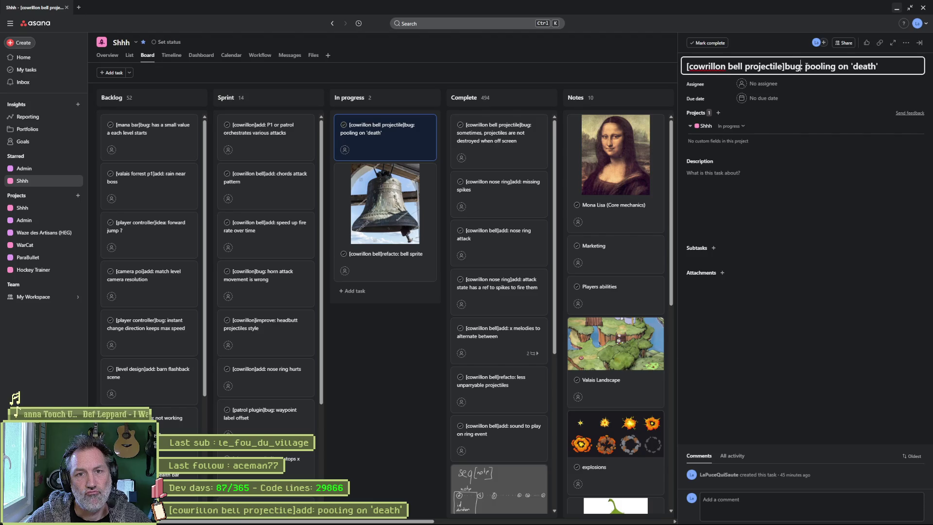
left_click_drag(806, 66, 884, 63)
type("multi")
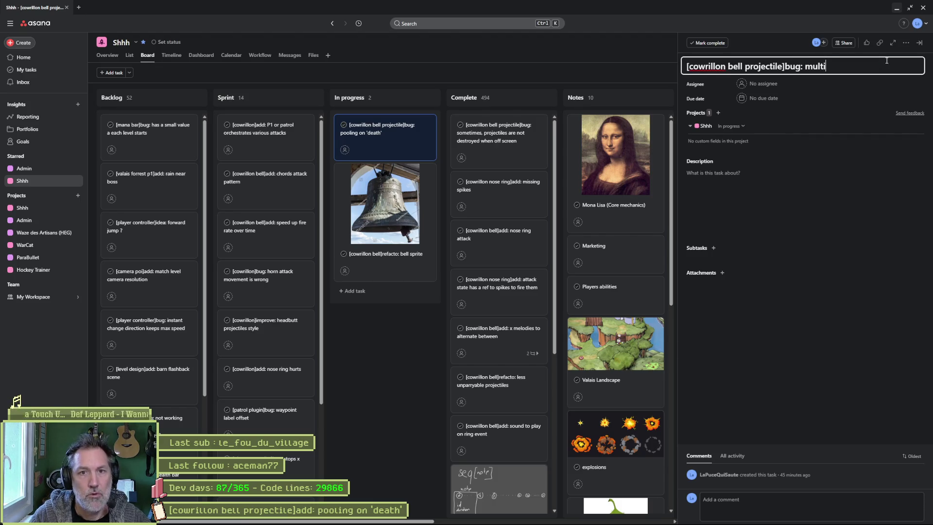
type("-ball")
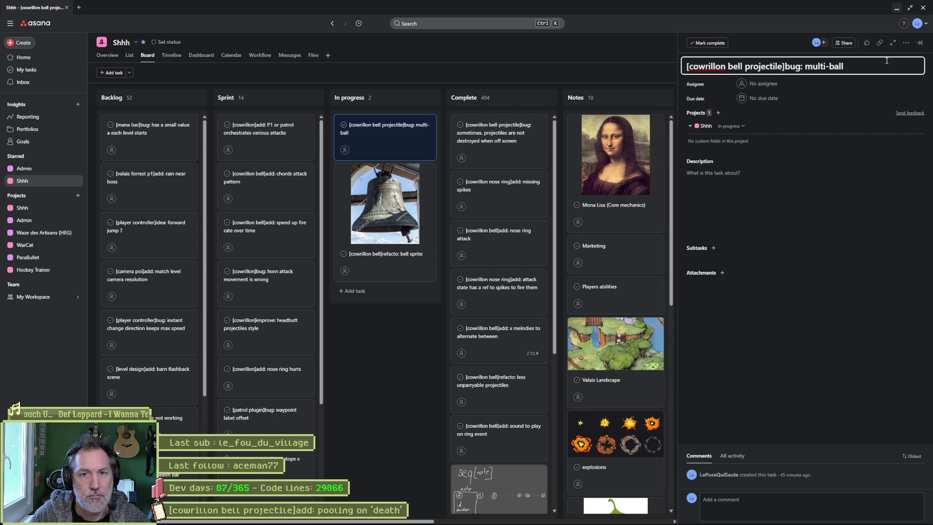
type(" impossible")
Describe how a bouncing on-screen projectile blocks the same bell from firing another, then minimize the browser.
left_click(791, 176)
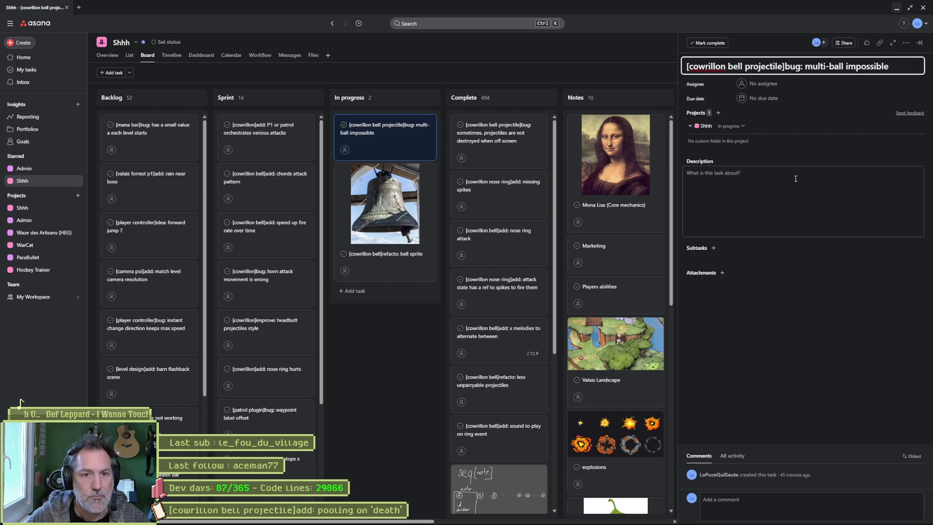
type("if a pro")
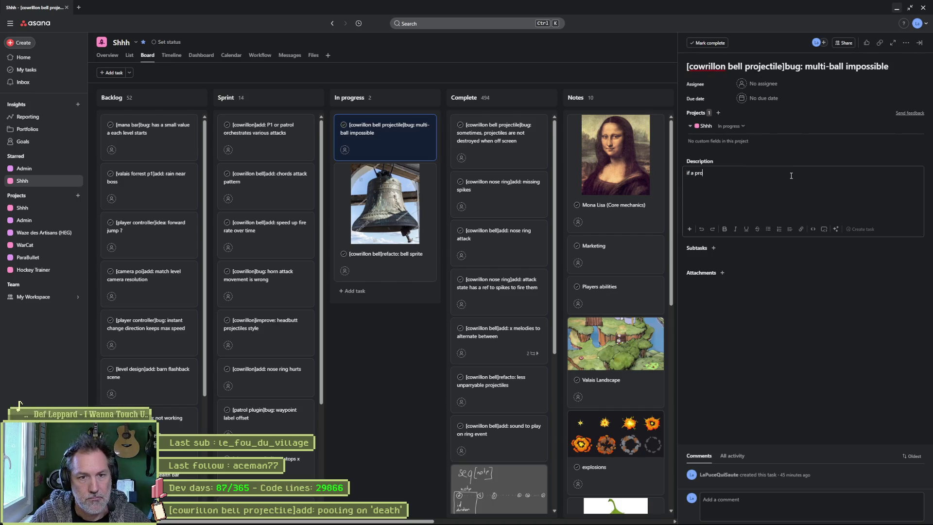
type("jectile bounces")
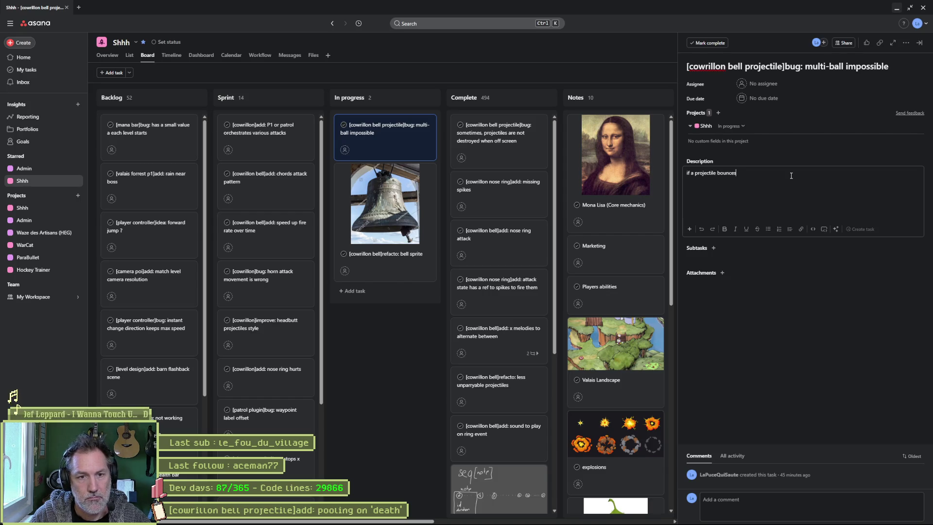
type(" and same bel")
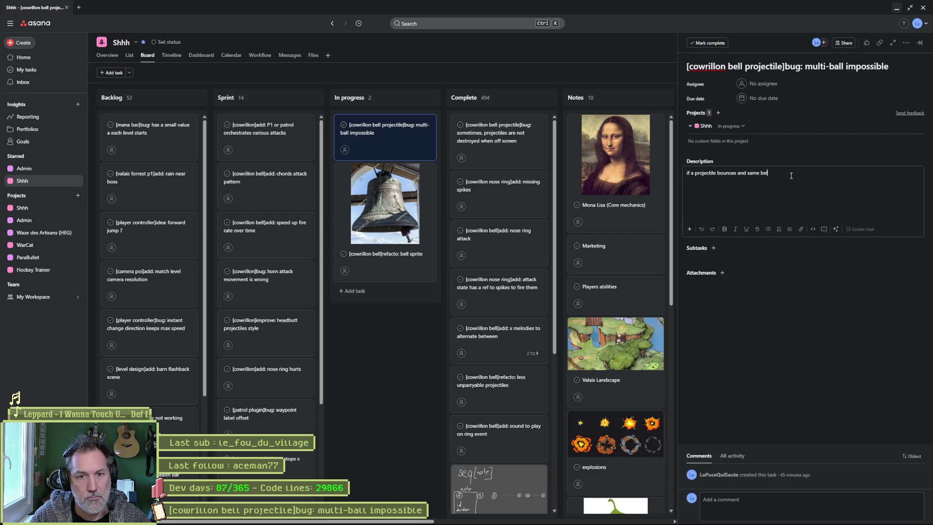
type("l has to fire another o")
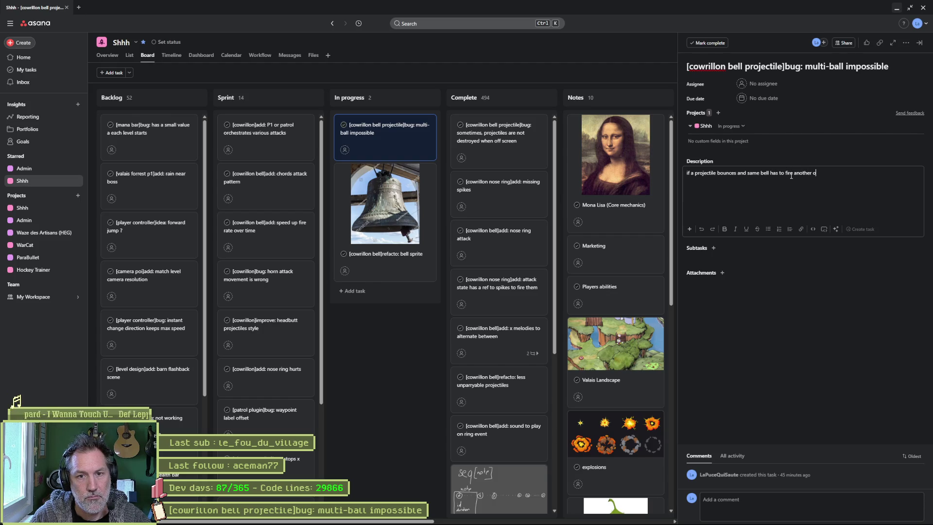
type("ne while first i")
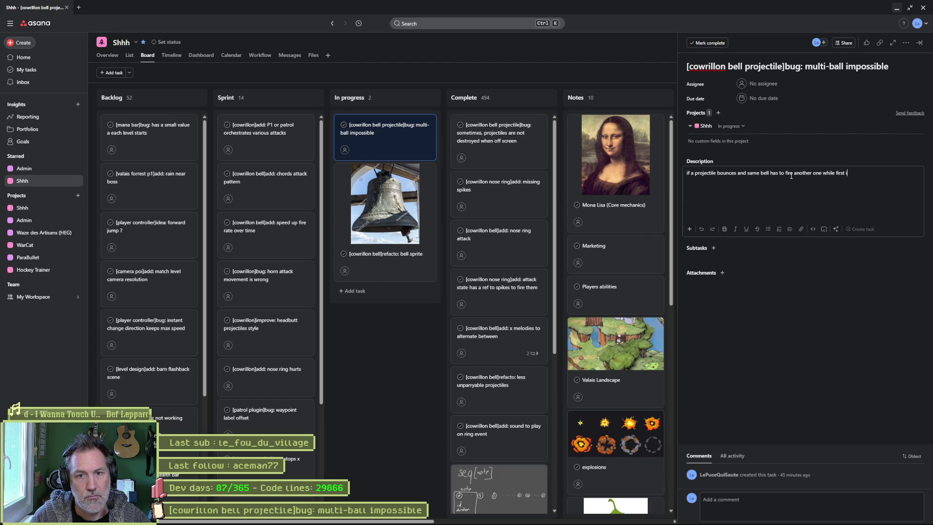
type("s on screen,")
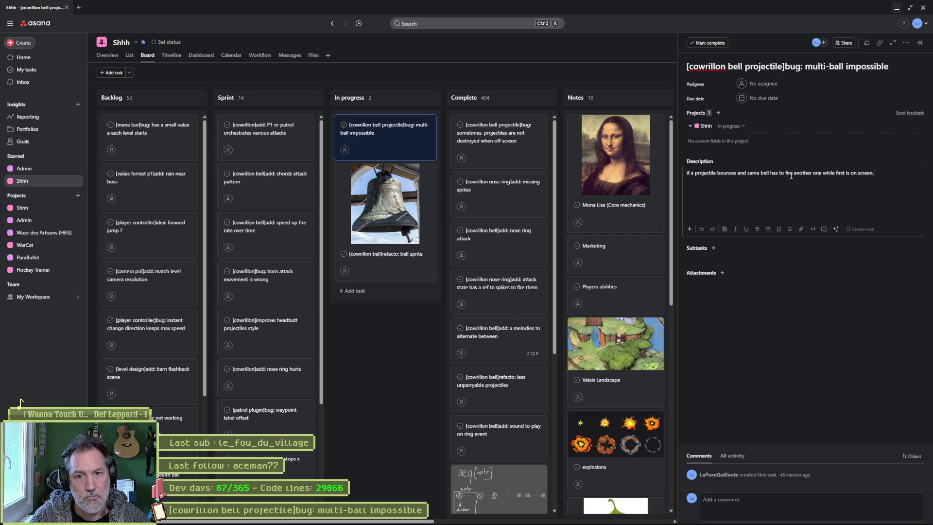
type(" wont'")
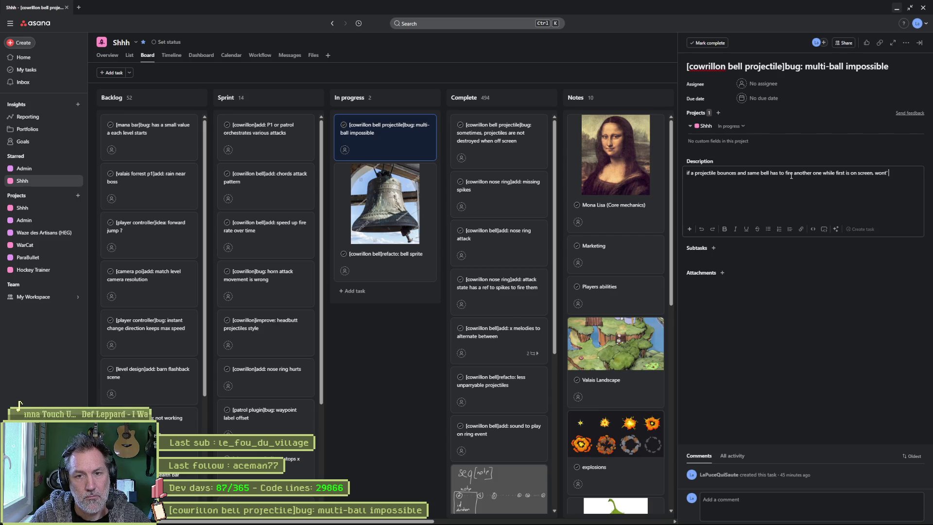
type(" work because we")
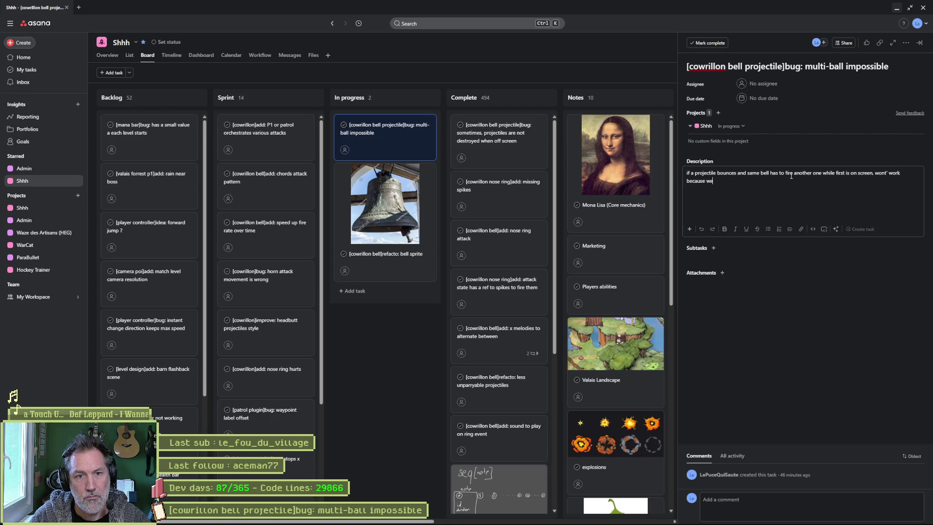
type(" check if i")
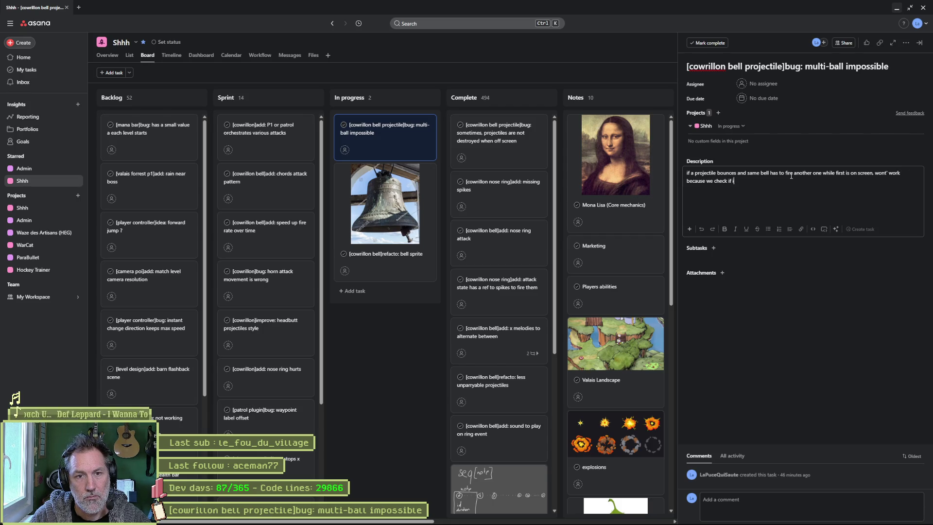
type("nstance is null")
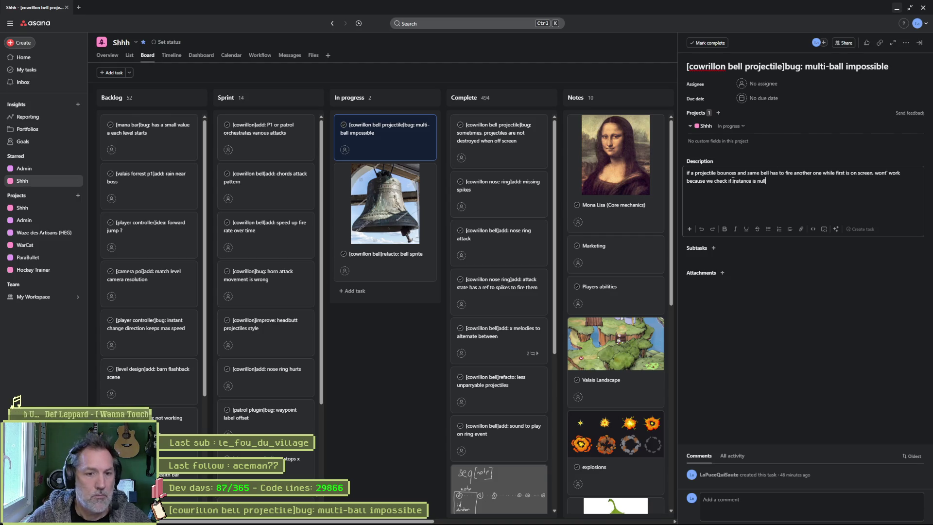
left_click(724, 142)
left_click(897, 10)
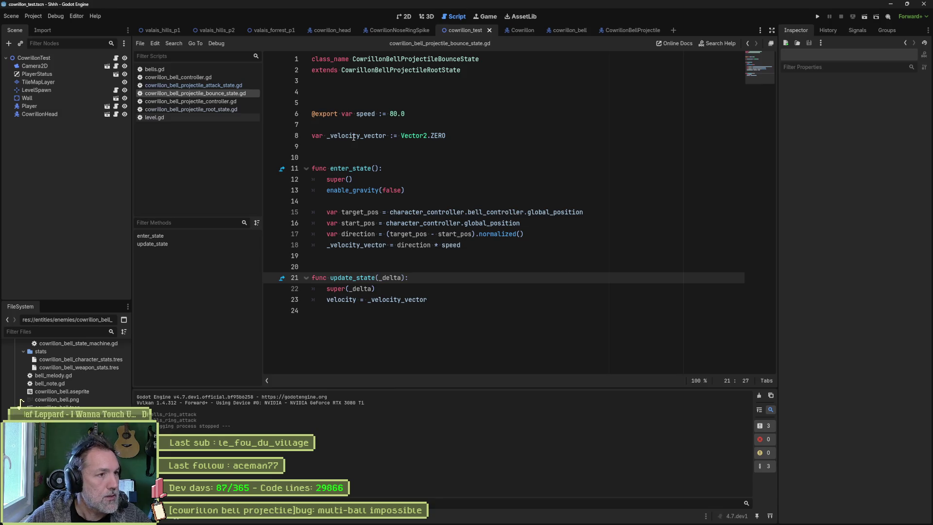
Browse the bells.gd and cowrillon_bell_projectile_controller.gd scripts.
left_click(185, 70)
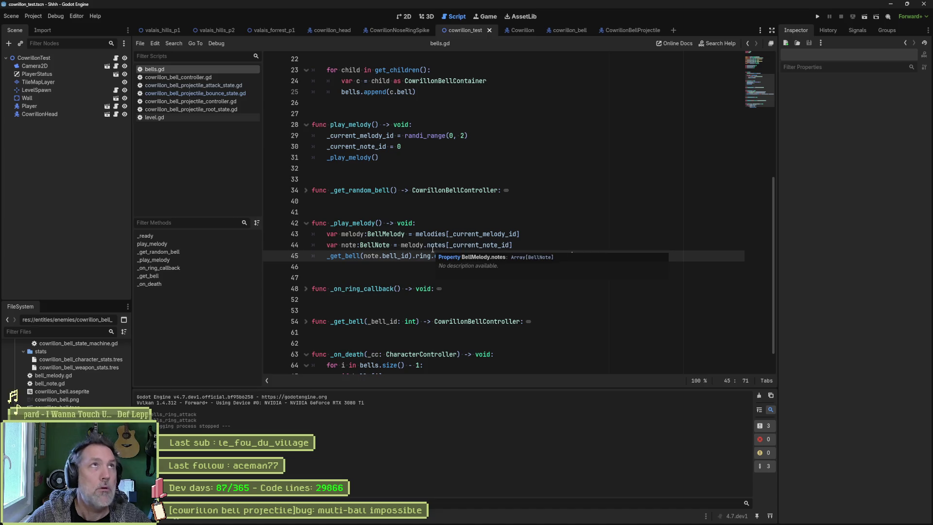
scroll(456, 247, "down", 1)
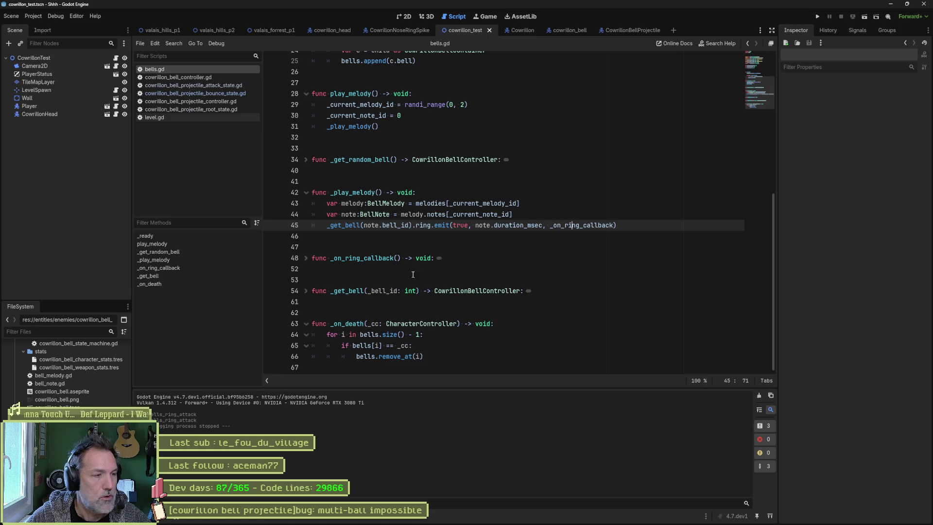
left_click(214, 103)
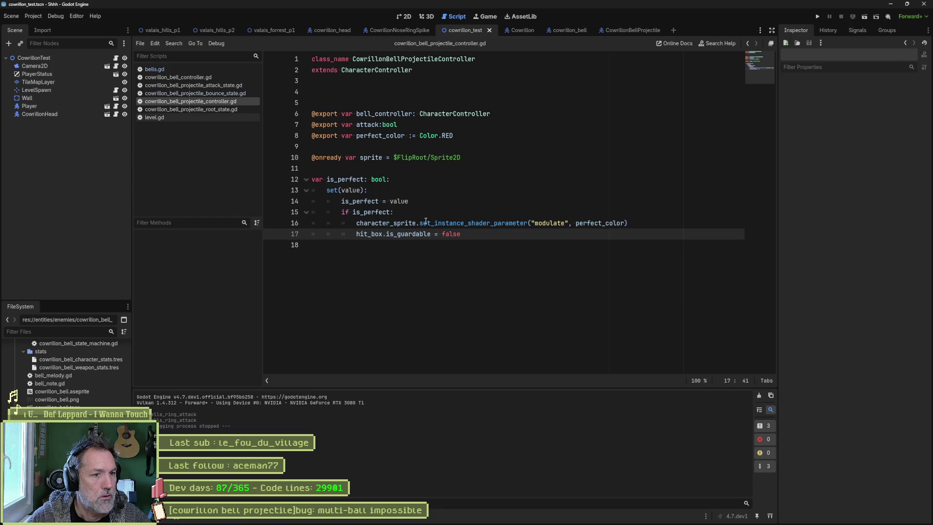
left_click(403, 290)
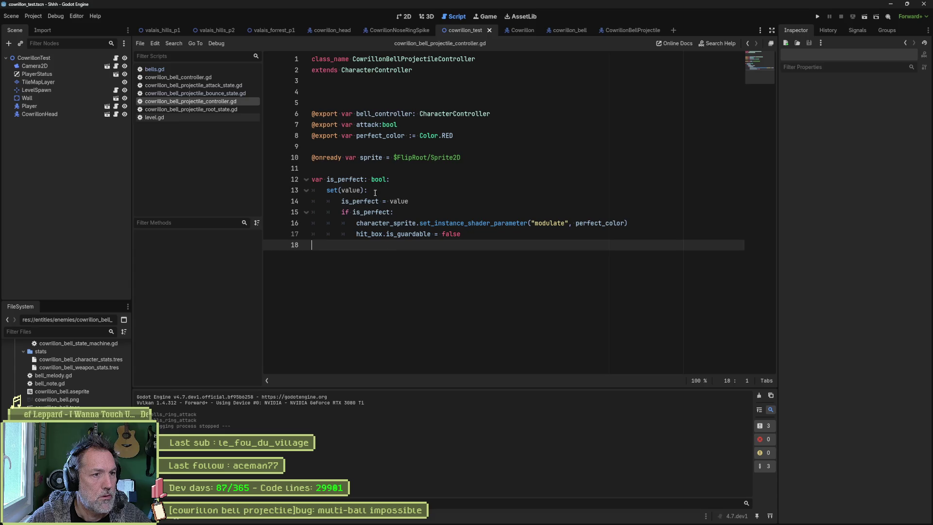
left_click(377, 170)
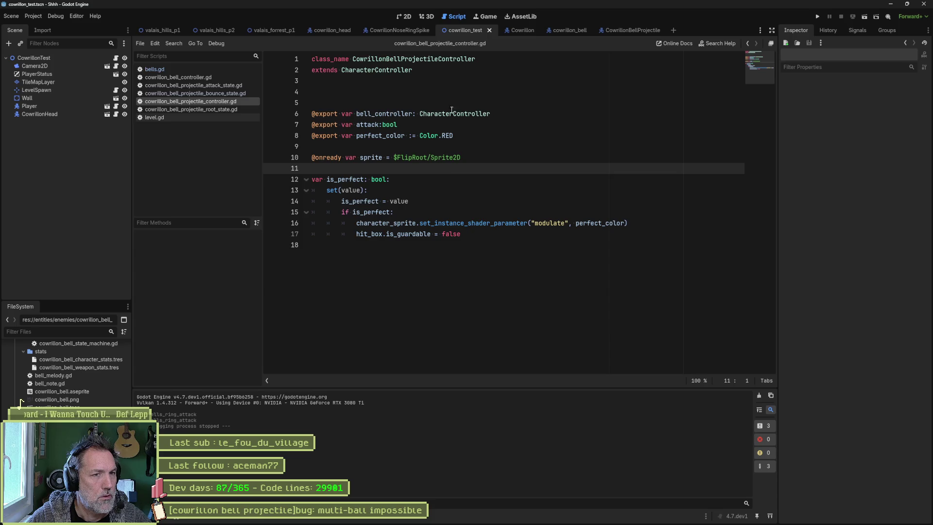
Switch to the cowrillon_bell scene and open cowrillon_bell_attack_state.gd.
left_click(634, 31)
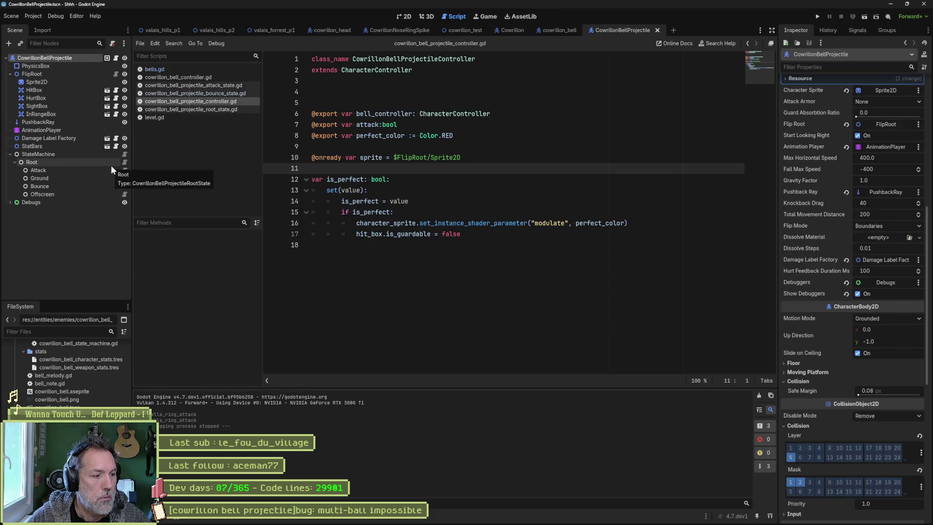
left_click(559, 30)
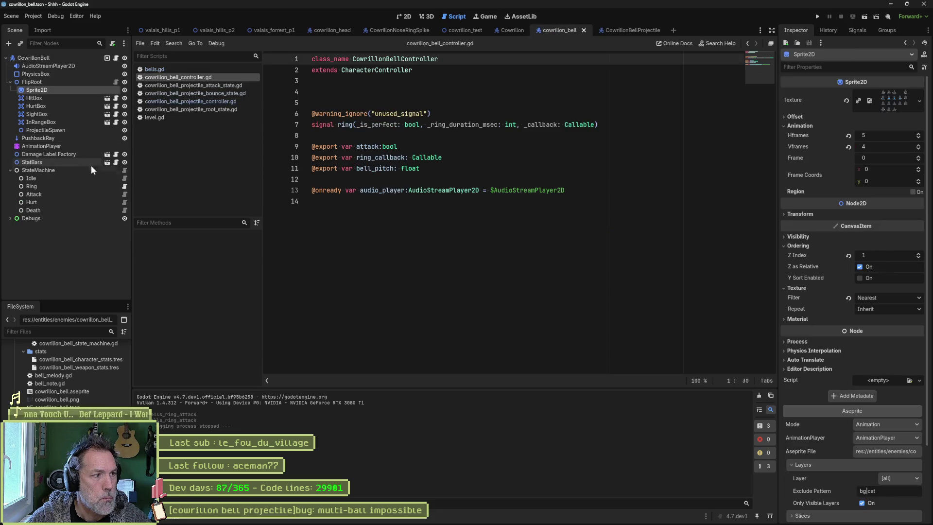
left_click(123, 194)
scroll(490, 207, "down", 2)
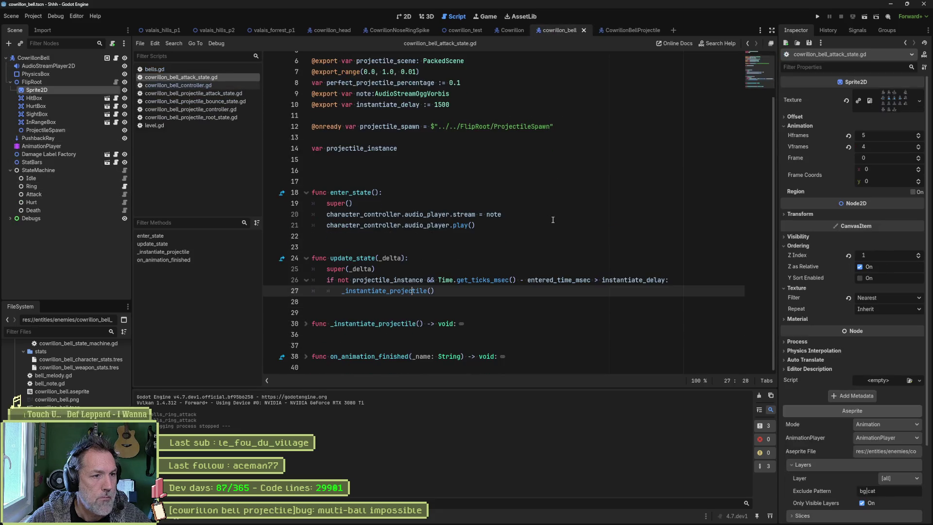
Duplicate the line 26 spawn condition and comment out the original.
double_click(405, 280)
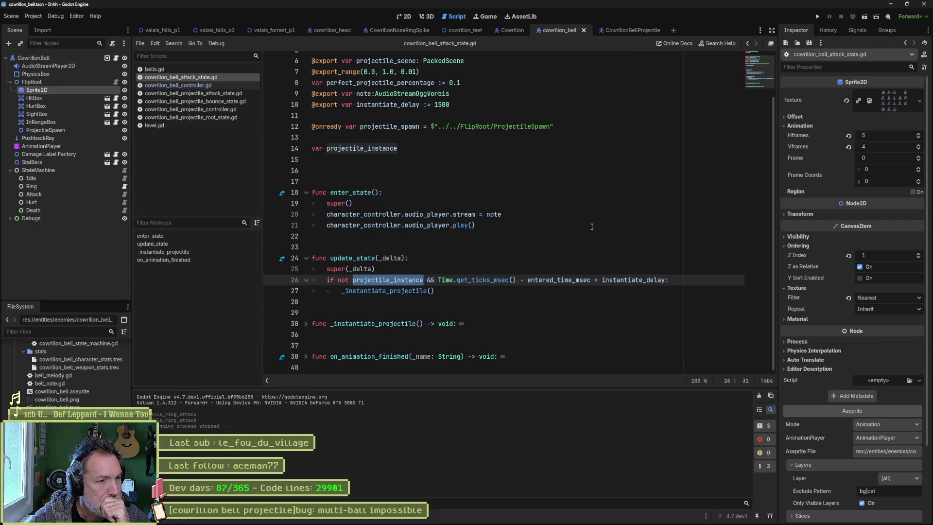
key("Up")
key("Up")
key("Up")
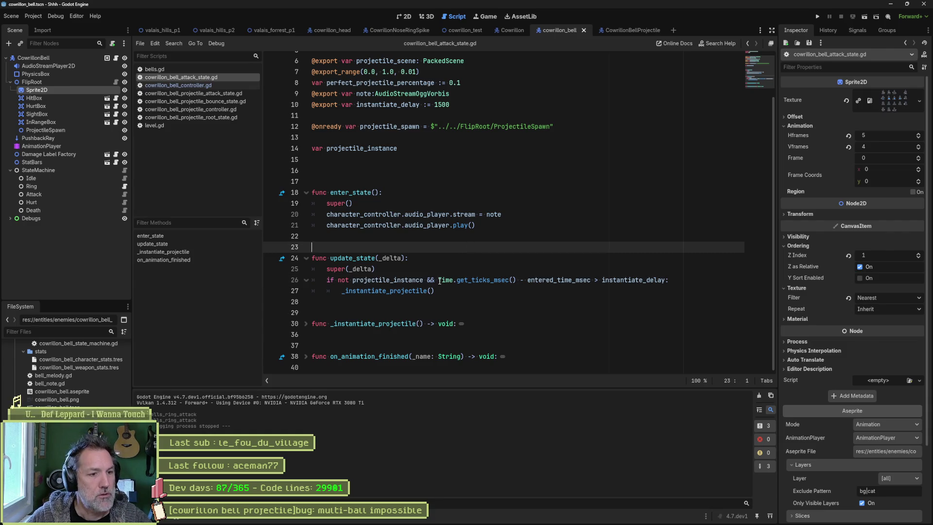
mouse_move(439, 281)
left_click_drag(673, 281, 676, 270)
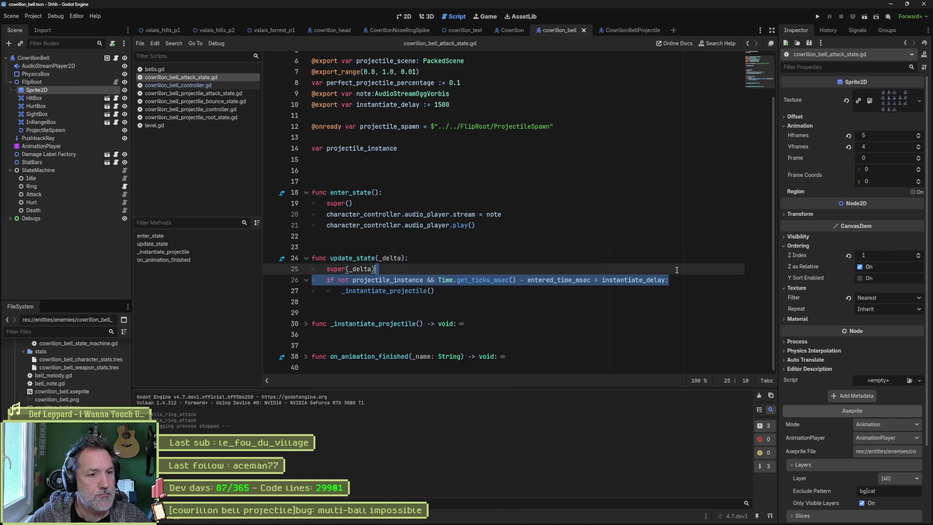
key("ctrl+shift+d")
left_click(326, 289)
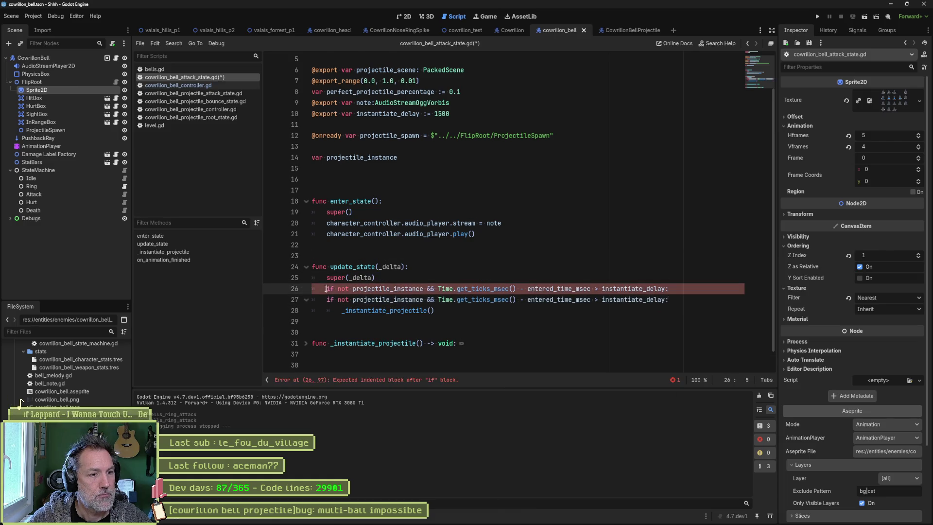
type("#")
key("ctrl+k")
Remove 'not projectile_instance && ' from the copied condition and run cowrillon_test with F6.
left_click_drag(338, 300, 433, 299)
key("Delete")
key("Delete")
key("Delete")
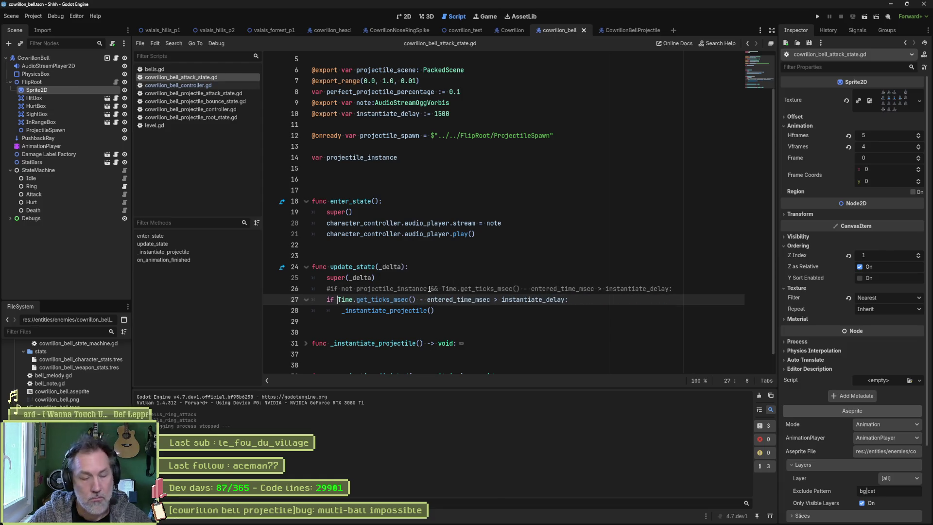
left_click(452, 31)
key("F6")
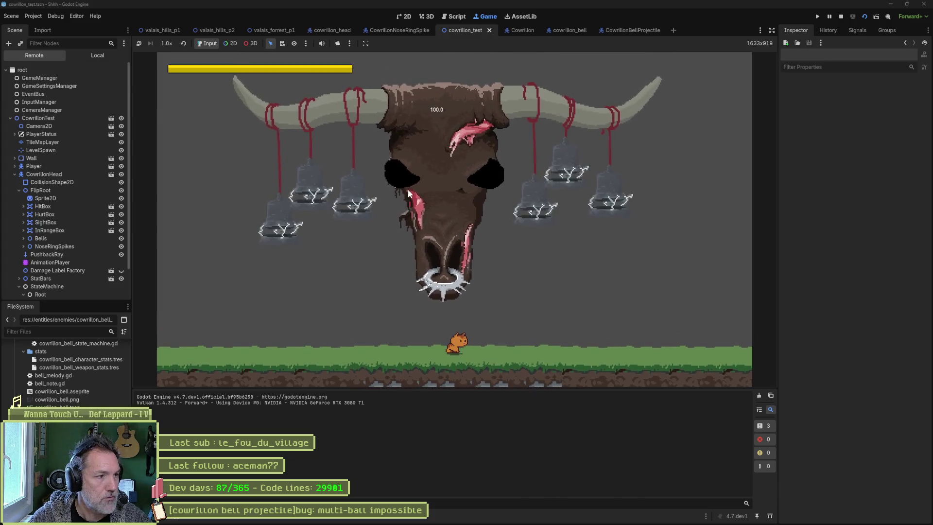
Inspect CowrillonHead's live properties in the Remote tree, then stop the test with F8.
left_click(71, 175)
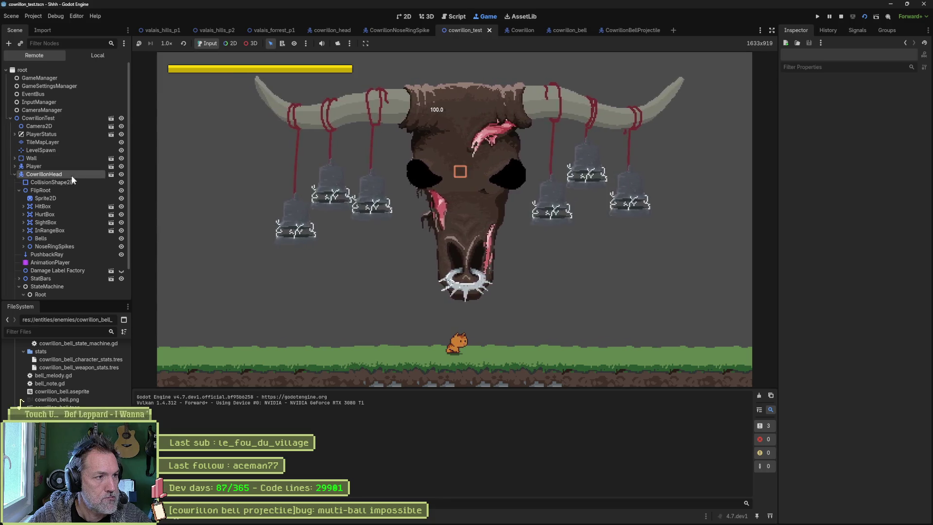
scroll(851, 292, "down", 6)
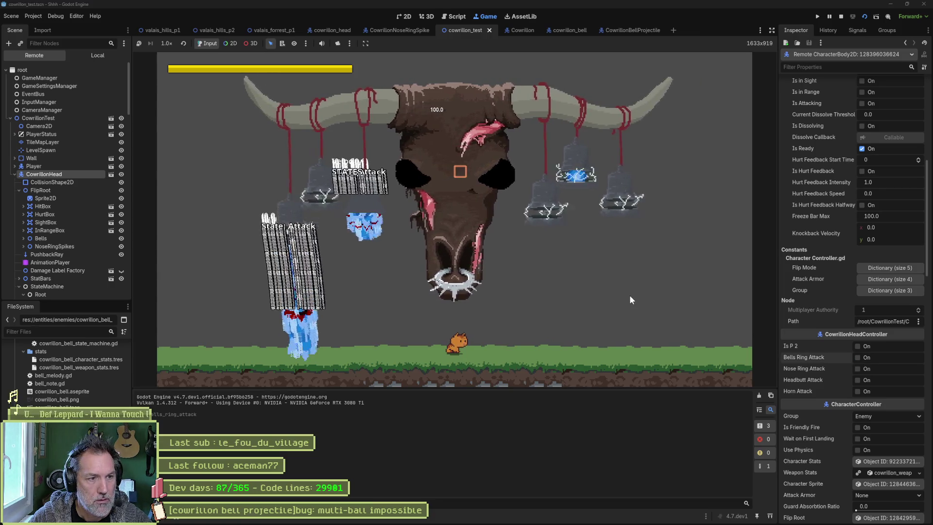
key("F8")
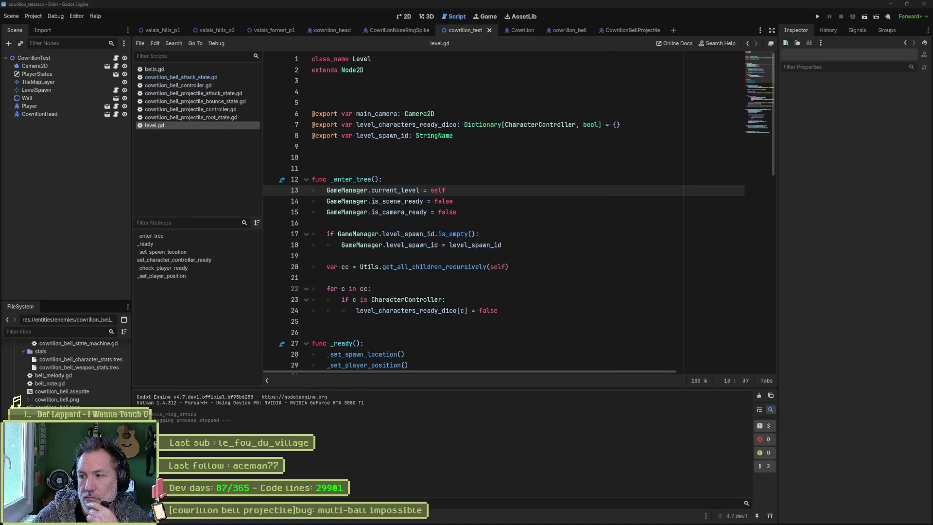
Go to the cowrillon_bell scene tab and bring up its attack state script.
left_click(818, 222)
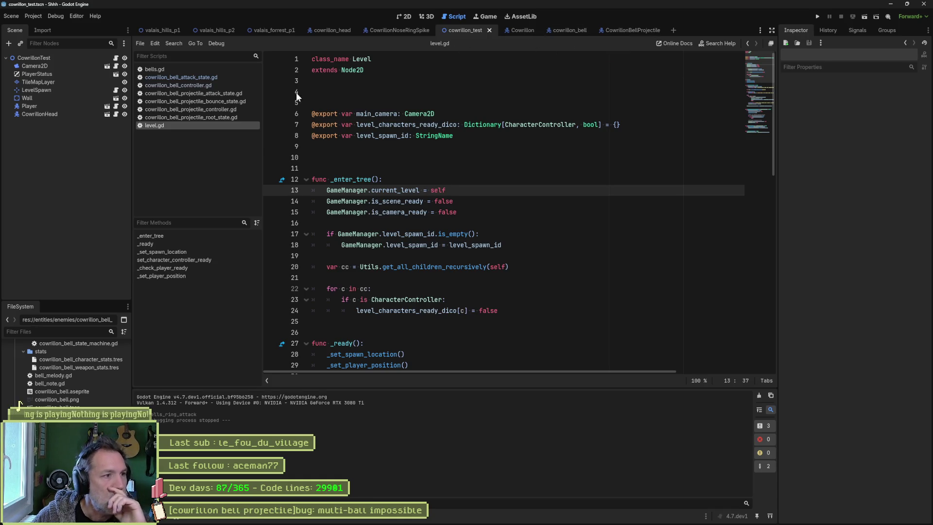
left_click(640, 33)
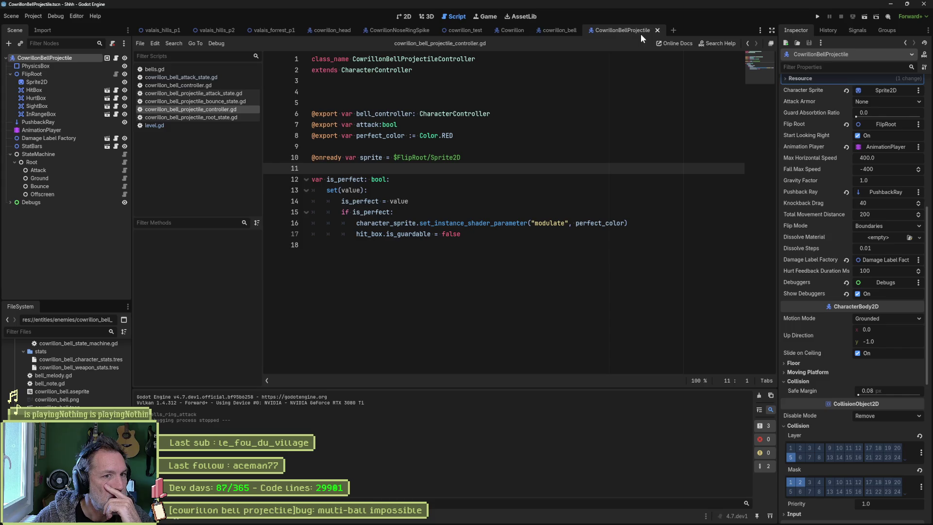
left_click(564, 34)
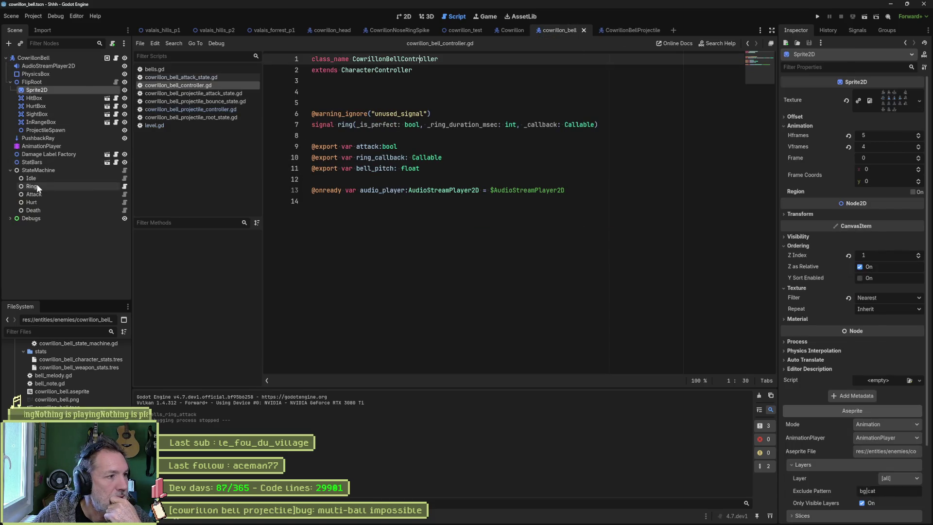
left_click(124, 194)
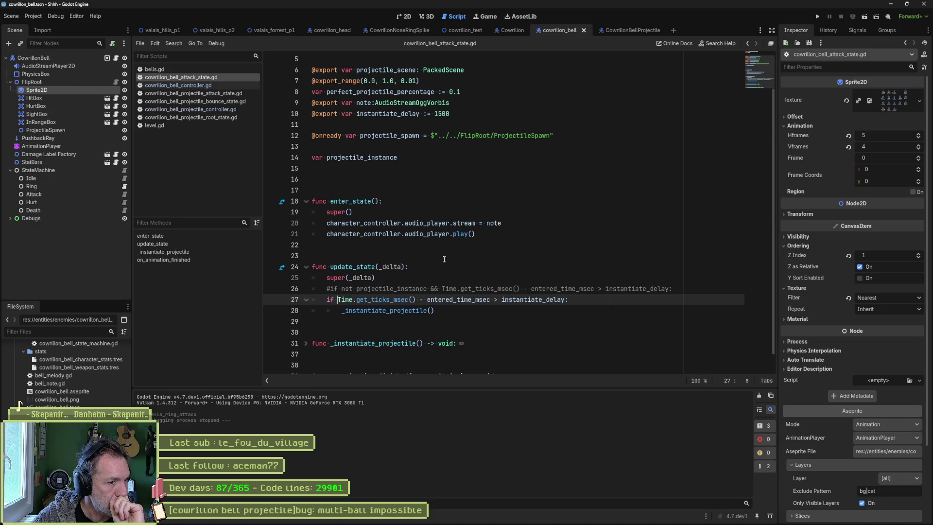
Review the line 27 delay condition using entered_time_msec and instantiate_delay, and unfold on_animation_finished.
left_click(470, 312)
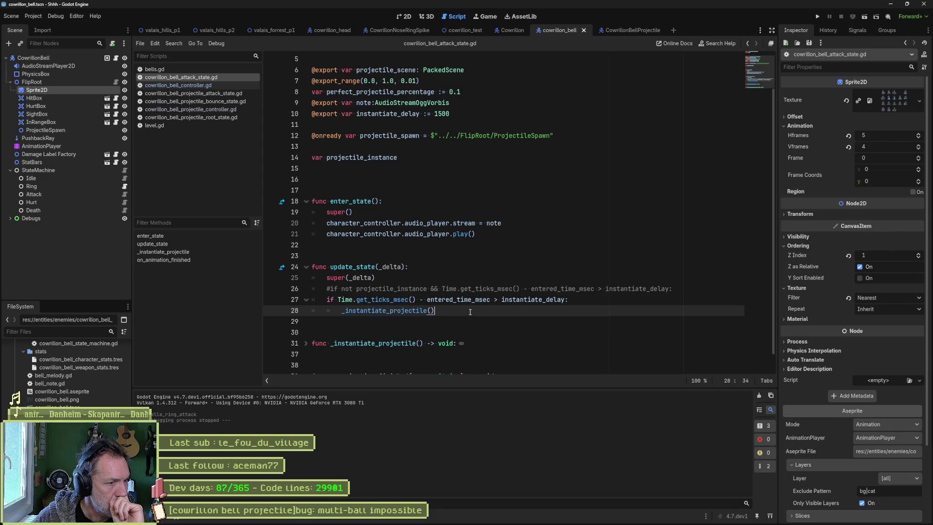
left_click(535, 300)
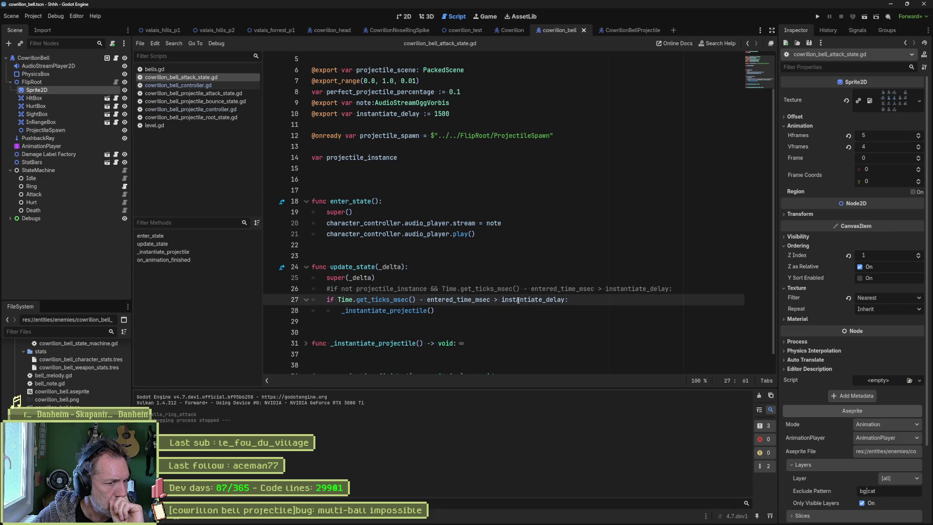
double_click(461, 299)
left_click(516, 299)
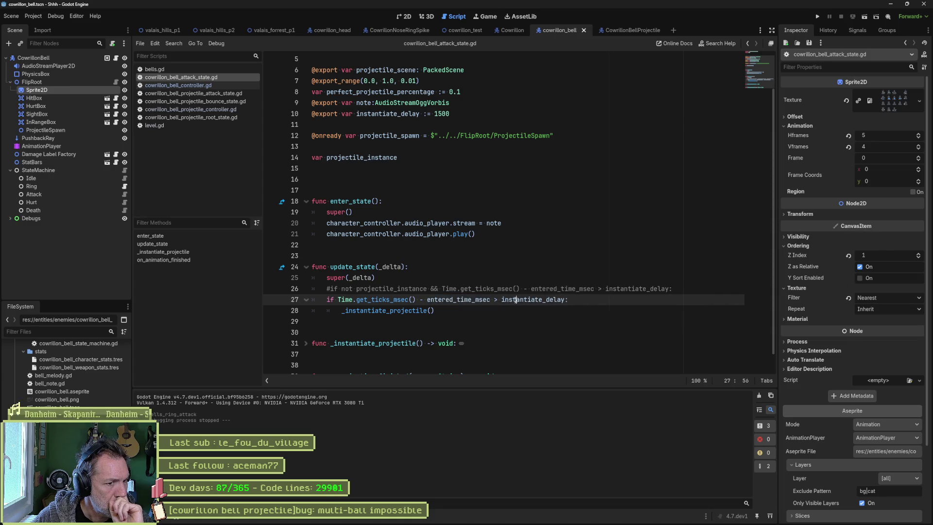
double_click(516, 300)
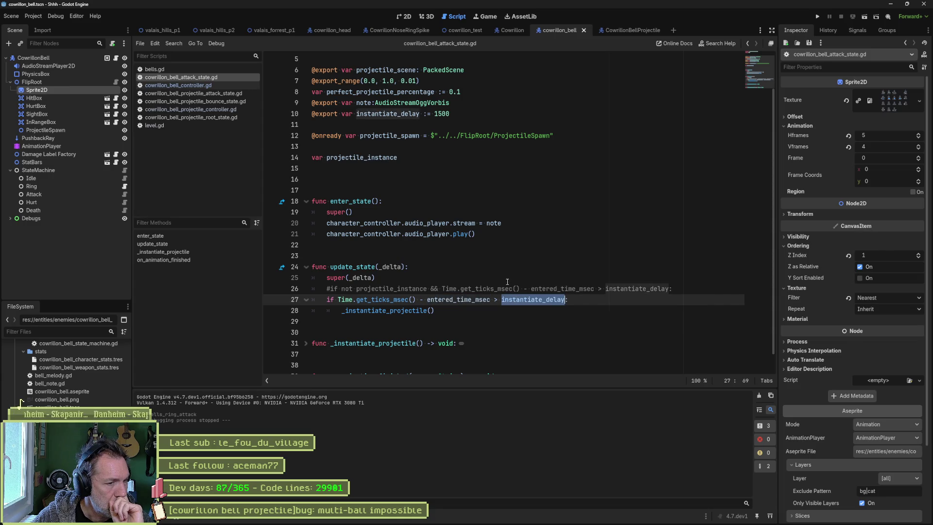
left_click(459, 311)
scroll(482, 304, "down", 1)
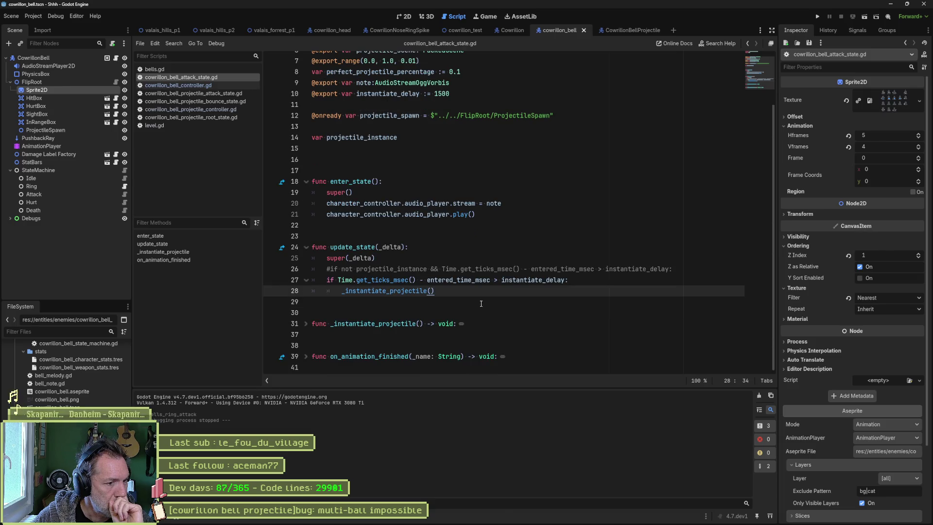
left_click(306, 358)
scroll(481, 347, "down", 1)
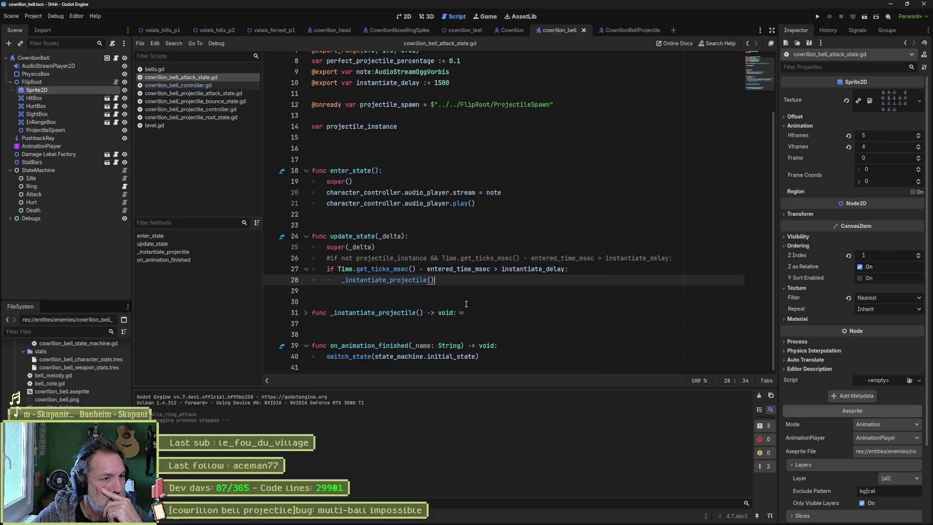
Declare var _has_fired: bool = false and reset _has_fired = false in enter_state.
left_click(424, 128)
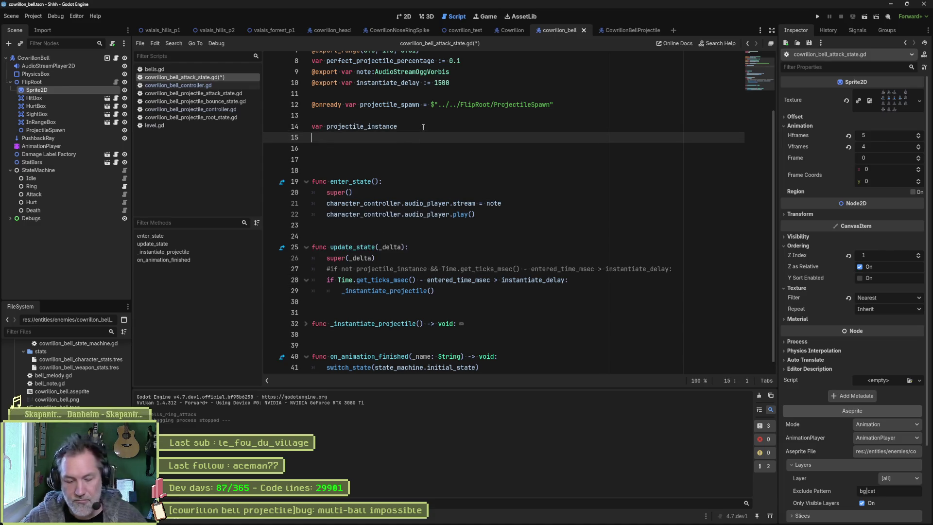
key("Return")
type("var ")
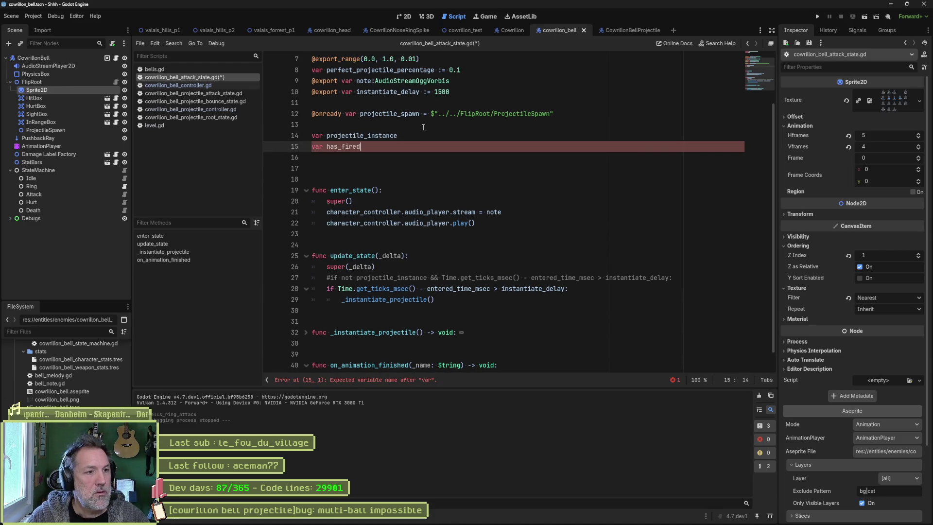
type("_has_f")
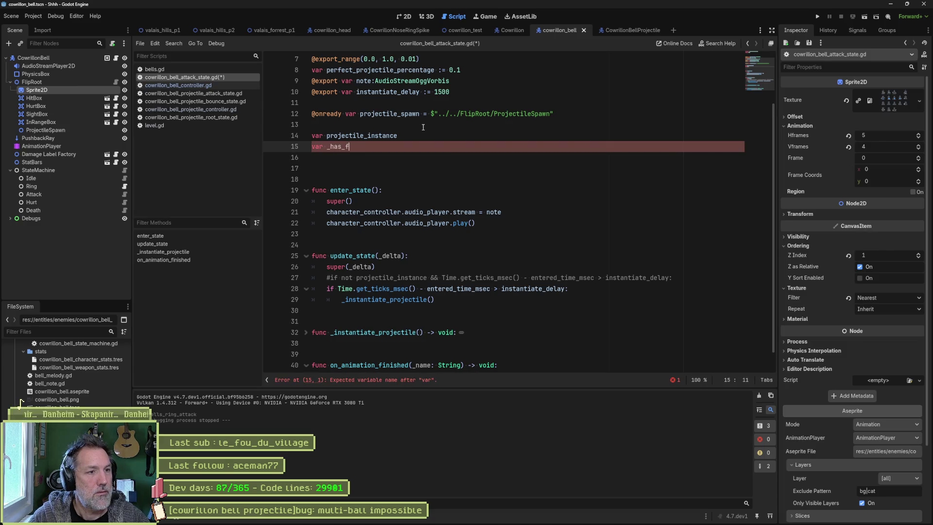
type("ired: bool")
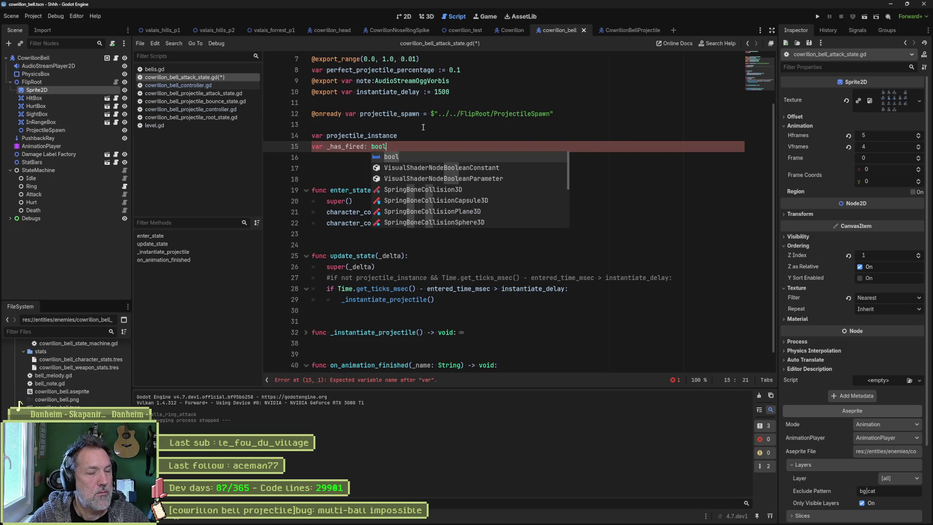
type(" = false")
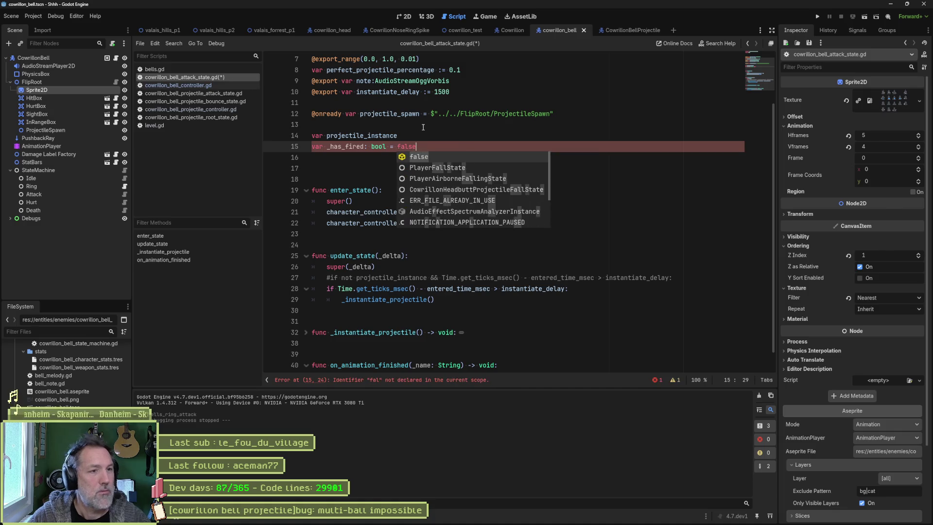
double_click(350, 146)
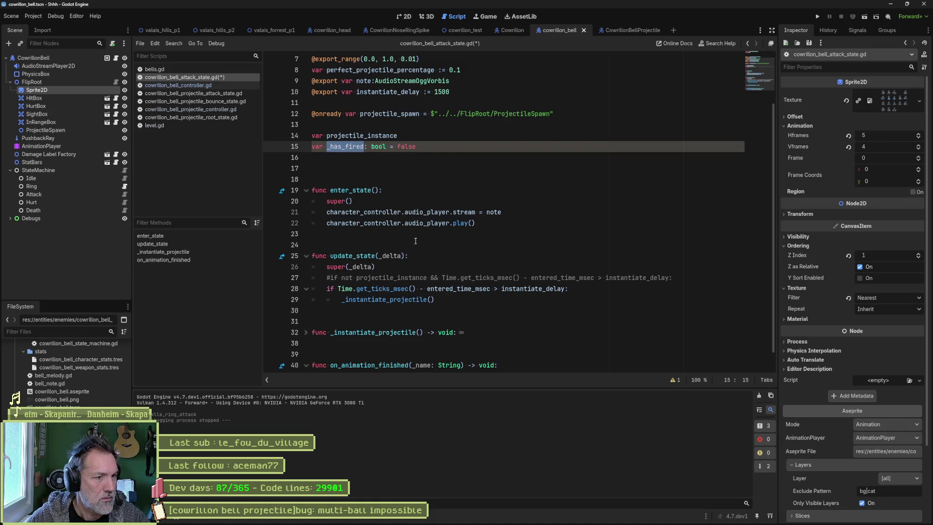
key("ctrl+c")
left_click(467, 200)
key("Return")
key("ctrl+v")
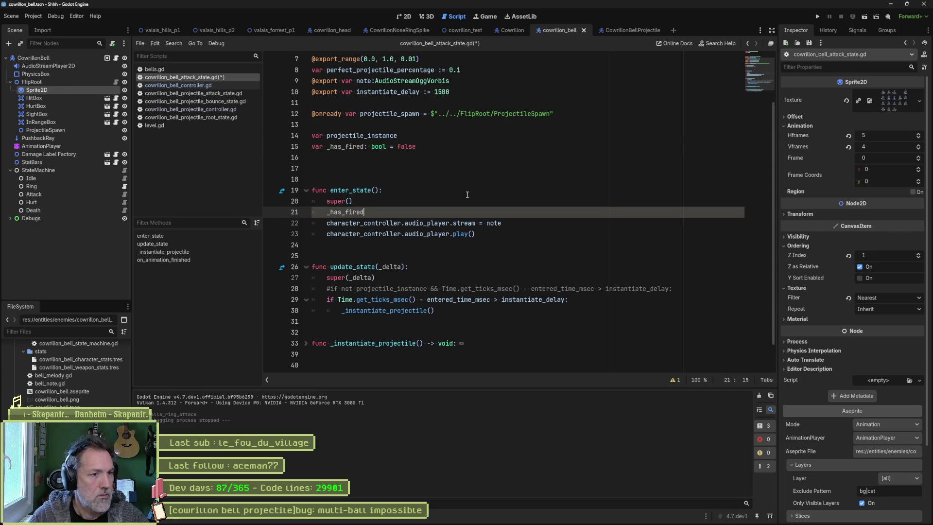
type(" = false")
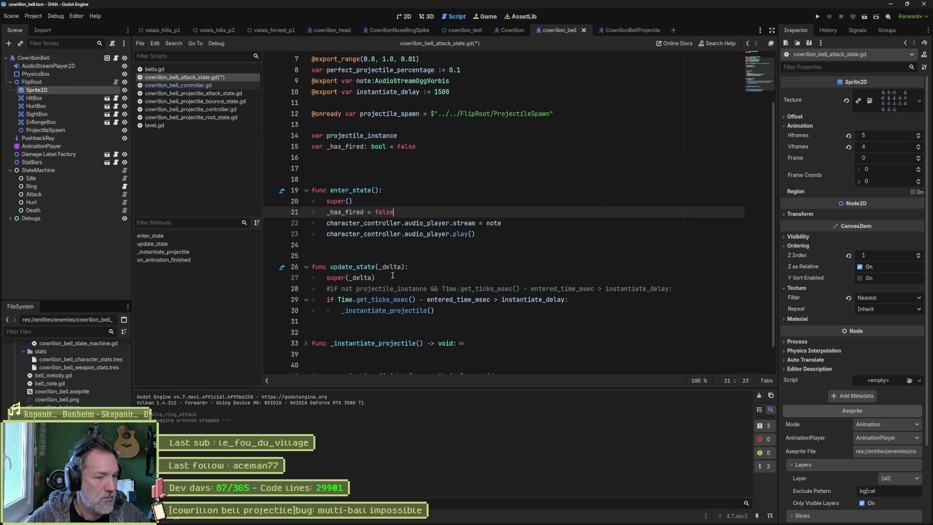
Guard the spawn condition with 'not _has_fired &&' and set _has_fired = true before spawning.
left_click(575, 297)
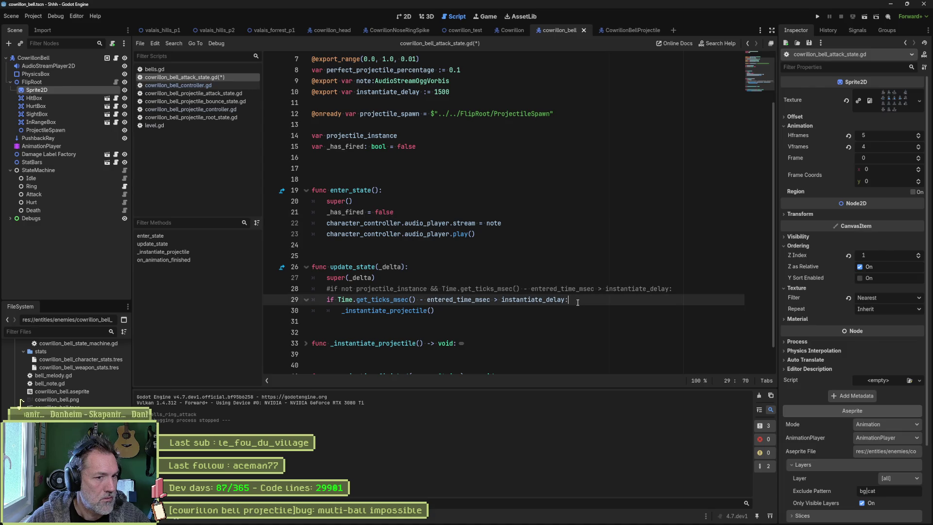
key("Return")
type("h")
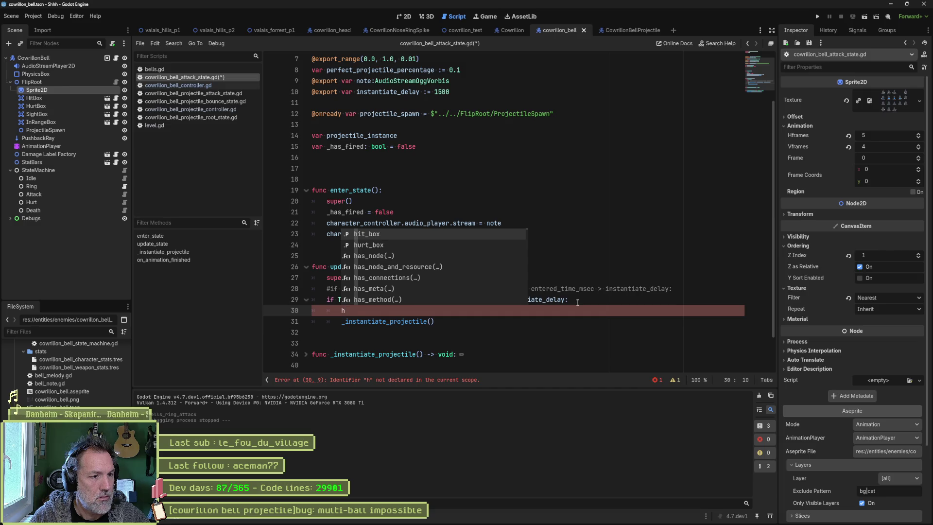
key("BackSpace")
type("_has_fire ")
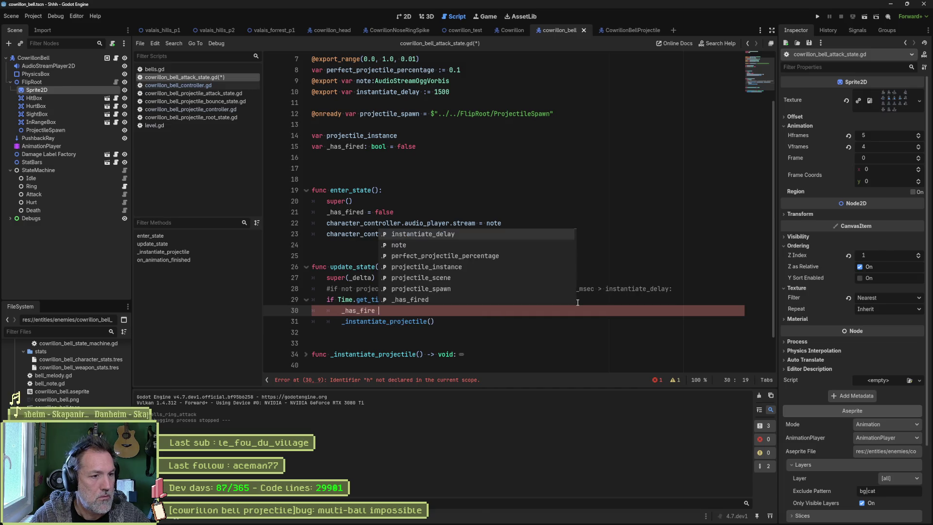
type("= false")
key("Up")
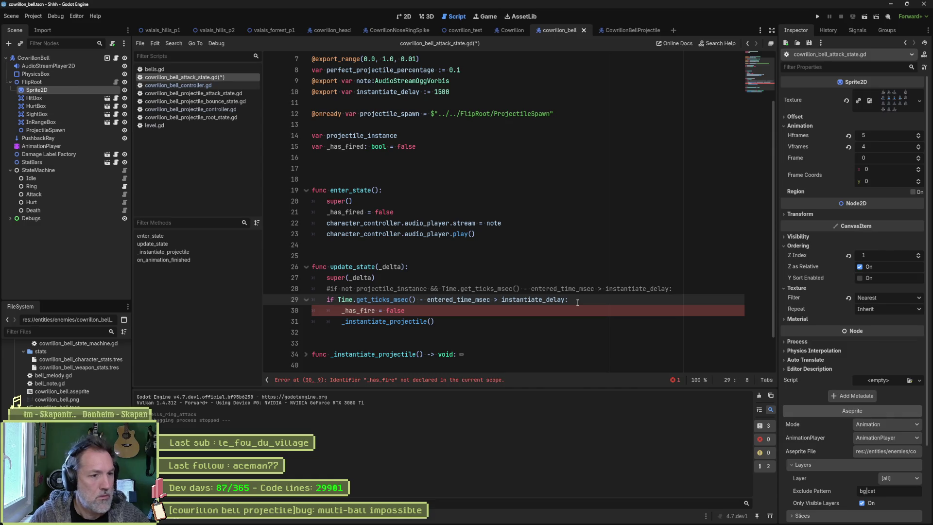
type("not _has_fired &&")
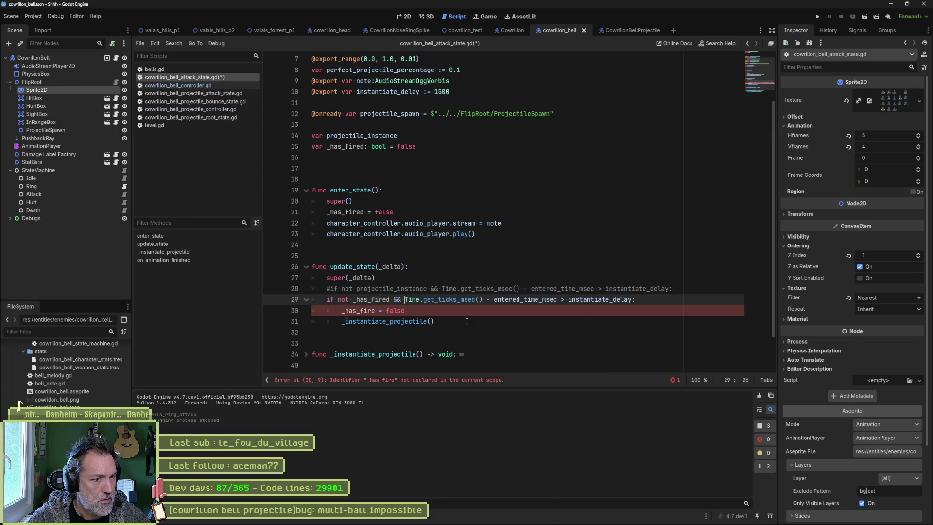
double_click(400, 313)
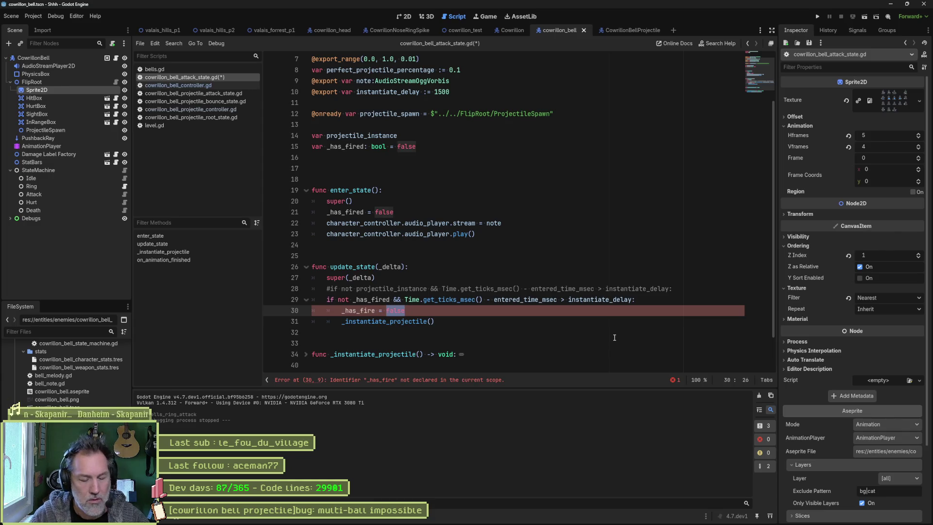
type("true")
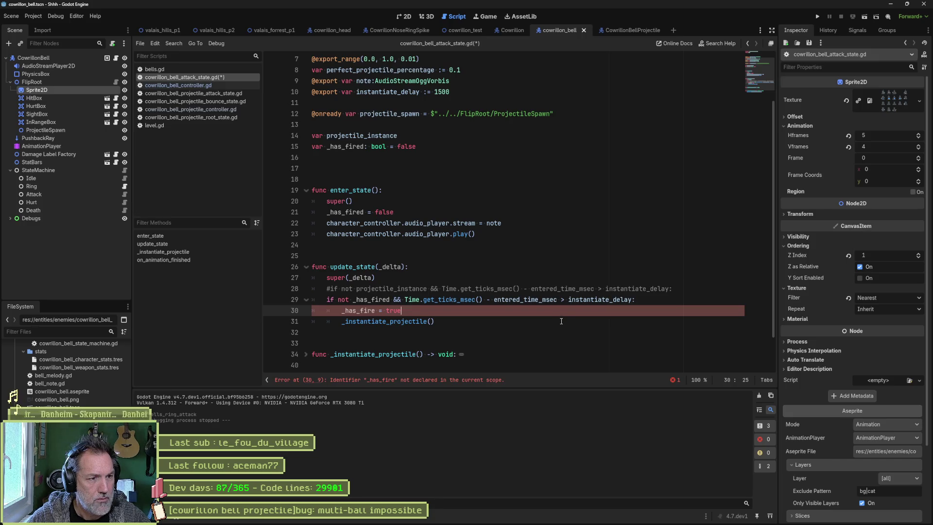
left_click(369, 311)
type("d")
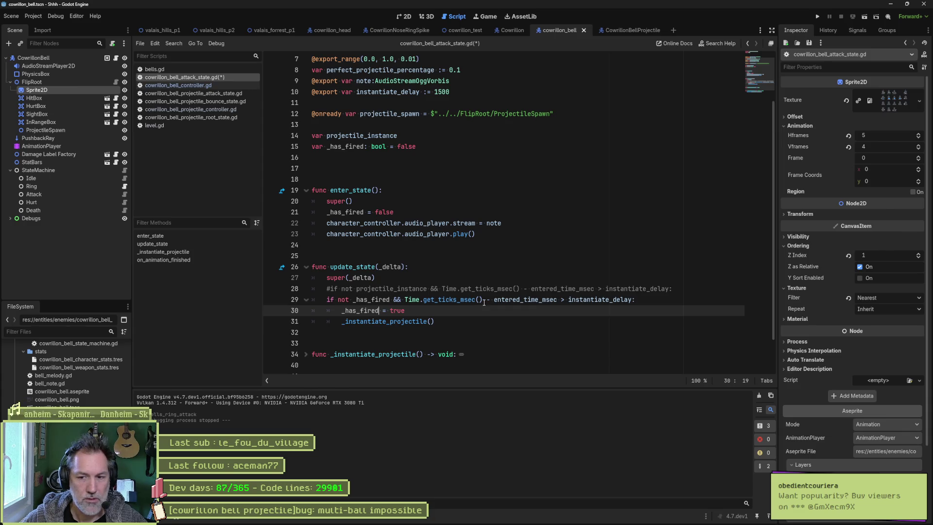
Unfold _instantiate_projectile, save the attack state script with Ctrl+S, and select the AnimationPlayer node.
scroll(442, 315, "down", 1)
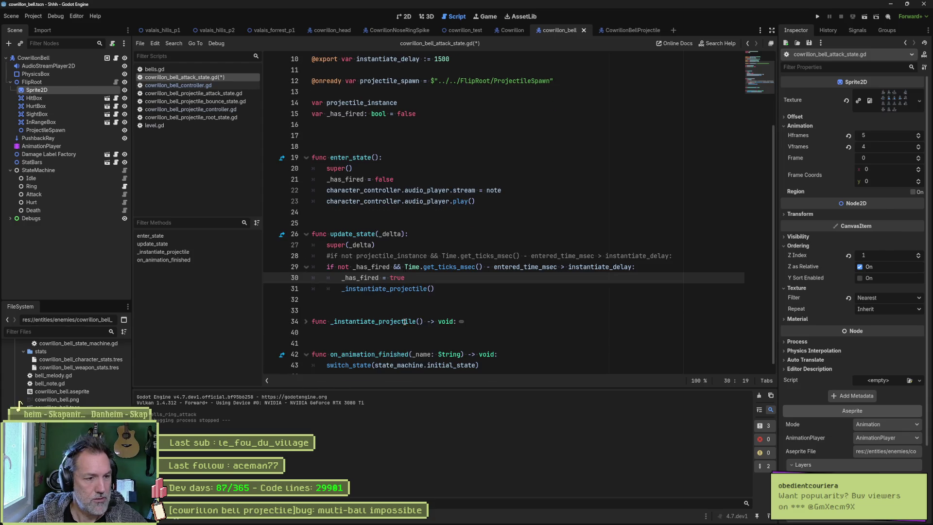
left_click(306, 321)
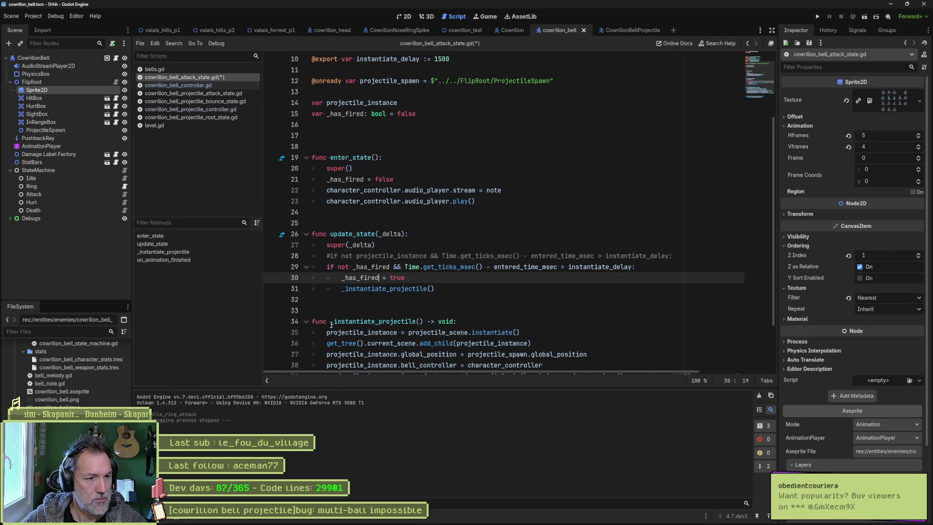
double_click(375, 321)
scroll(541, 301, "down", 2)
scroll(540, 301, "down", 1)
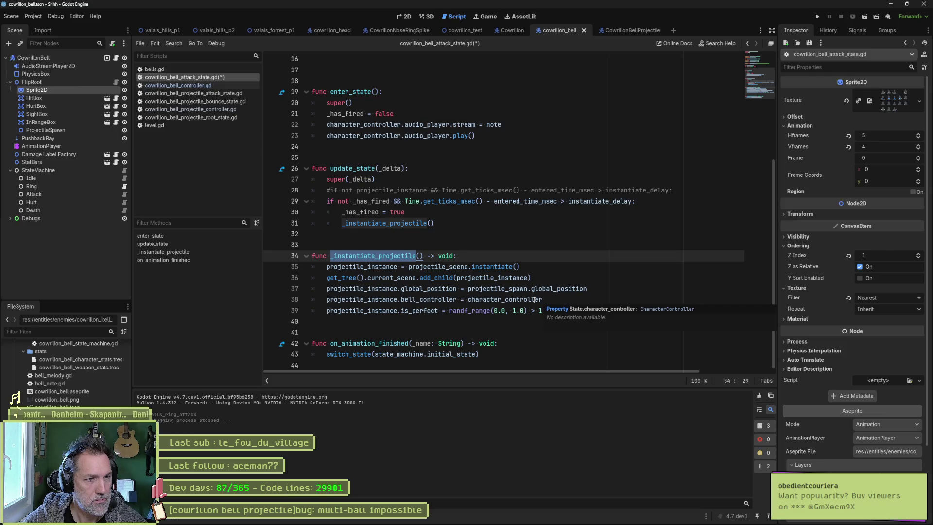
left_click_drag(412, 168, 459, 224)
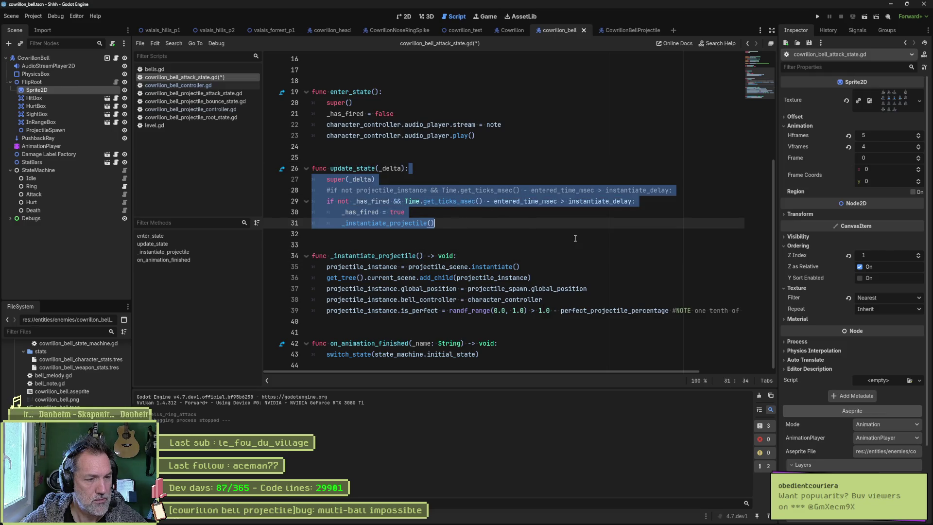
key("ctrl+s")
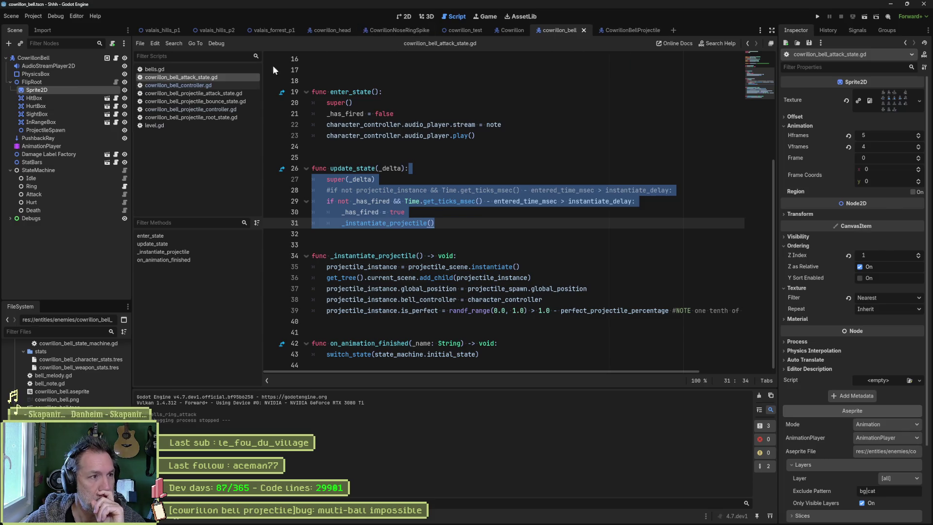
left_click(72, 147)
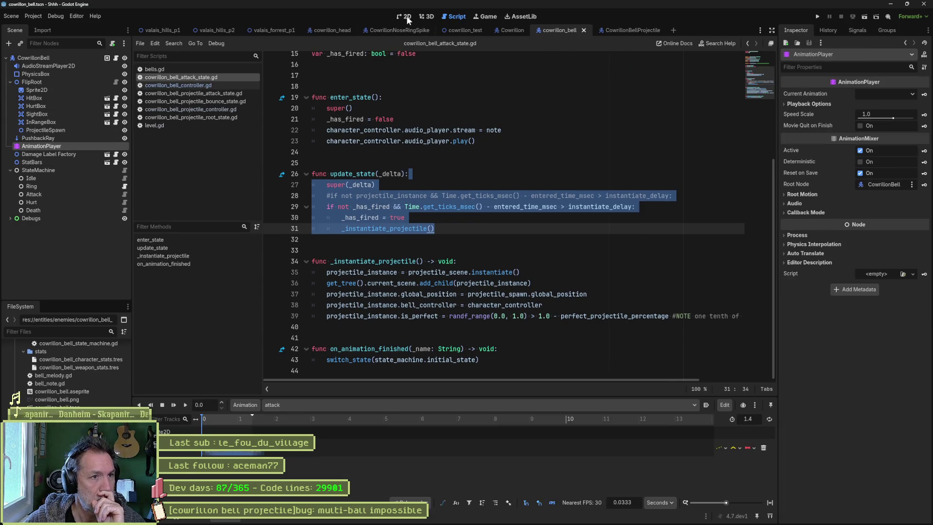
In the 2D view, add a Call Method track on the Attack node with the playhead at 0.5 s.
left_click(407, 16)
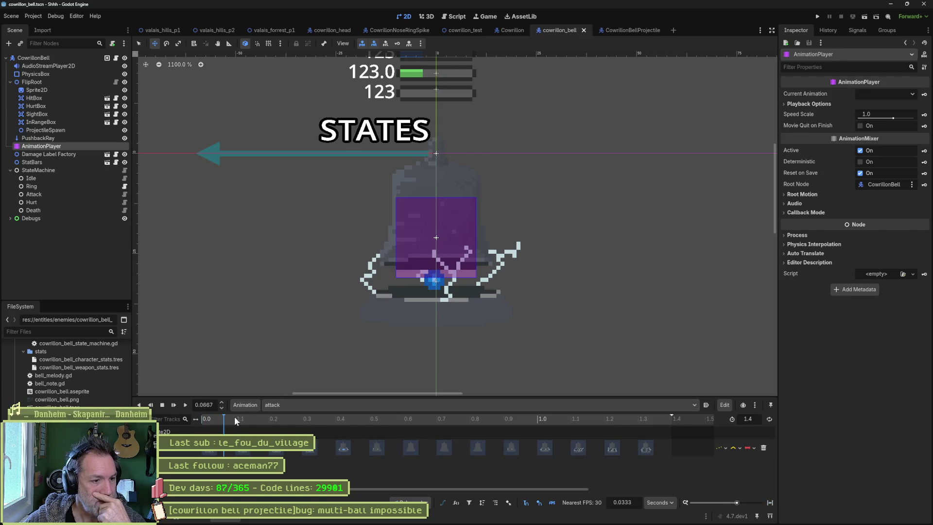
left_click_drag(234, 416, 372, 421)
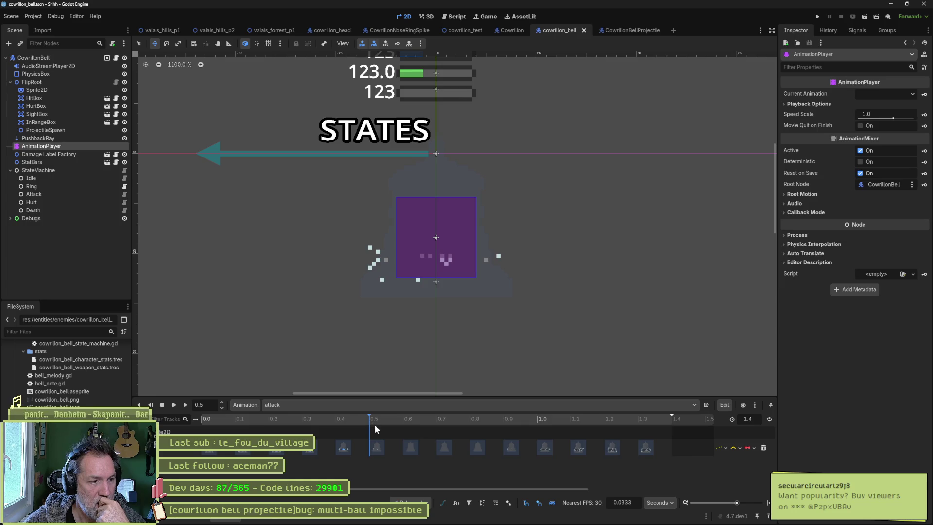
left_click(144, 419)
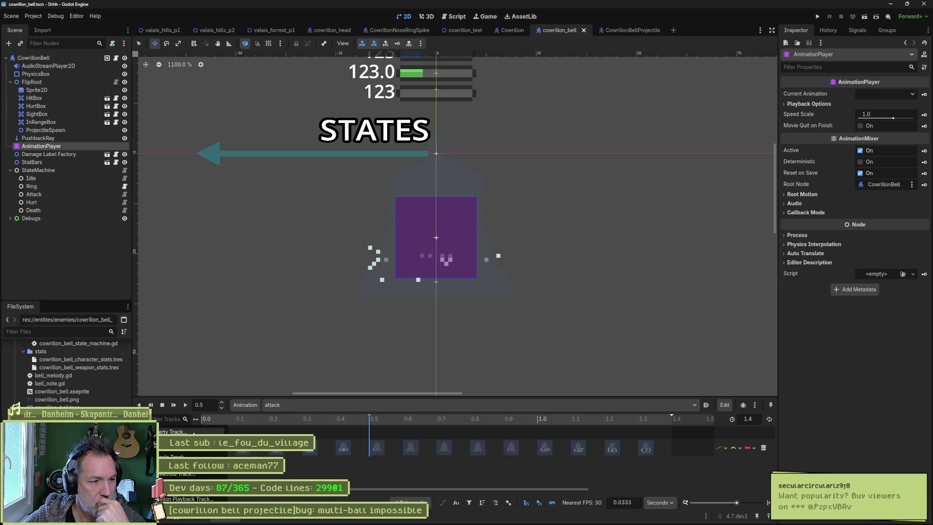
left_click(175, 432)
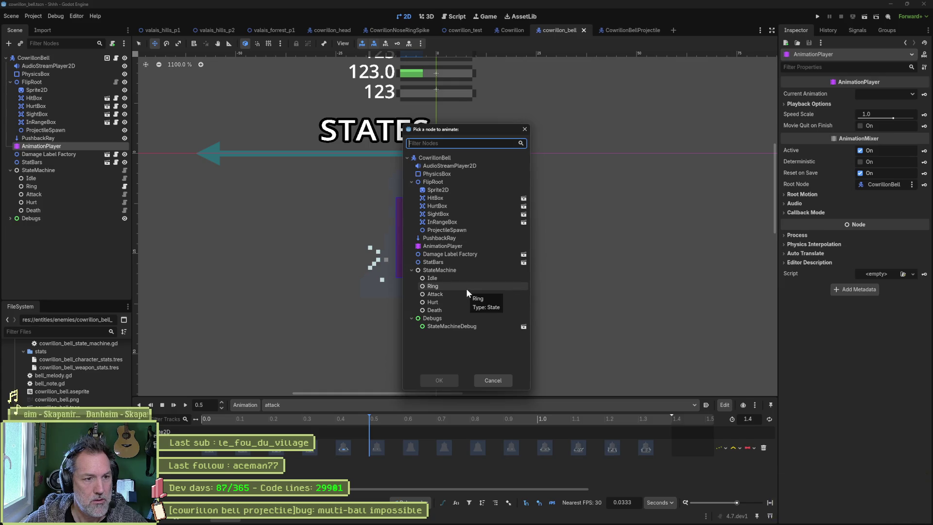
left_click(439, 293)
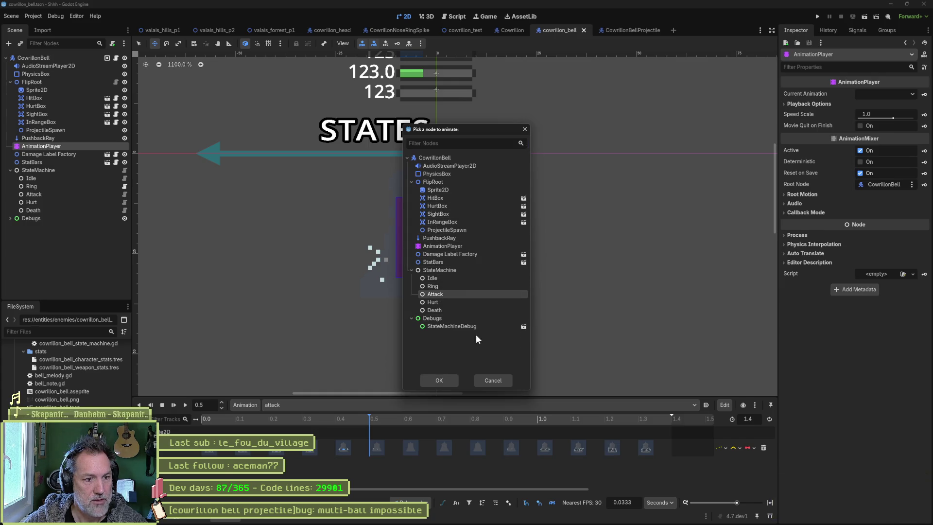
left_click(454, 378)
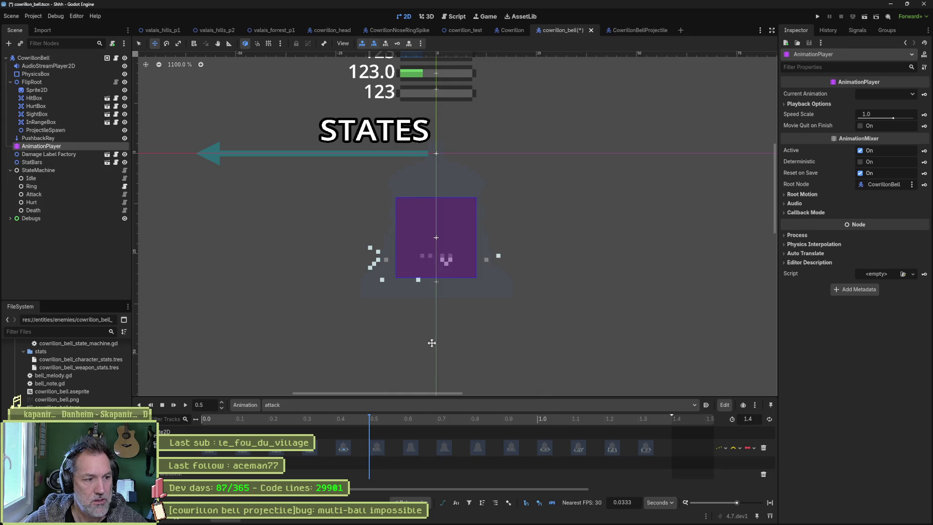
Insert a method key at 0.5 s calling _instantiate_projectile and save the bell scene.
right_click(369, 472)
left_click(392, 477)
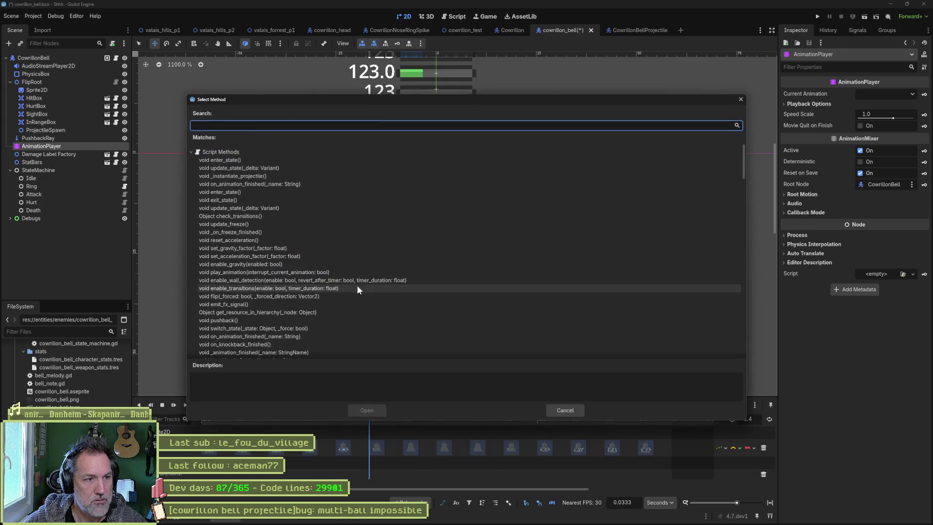
left_click(277, 176)
left_click(375, 410)
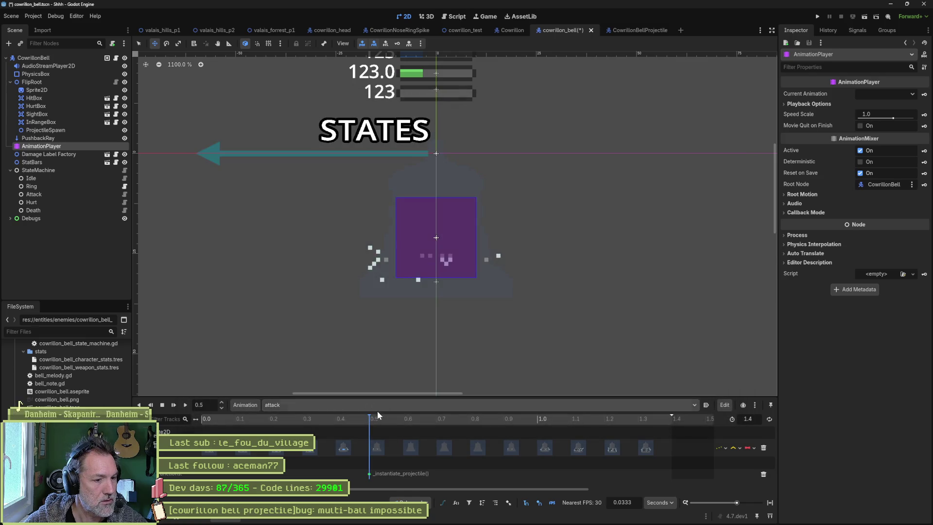
key("ctrl+s")
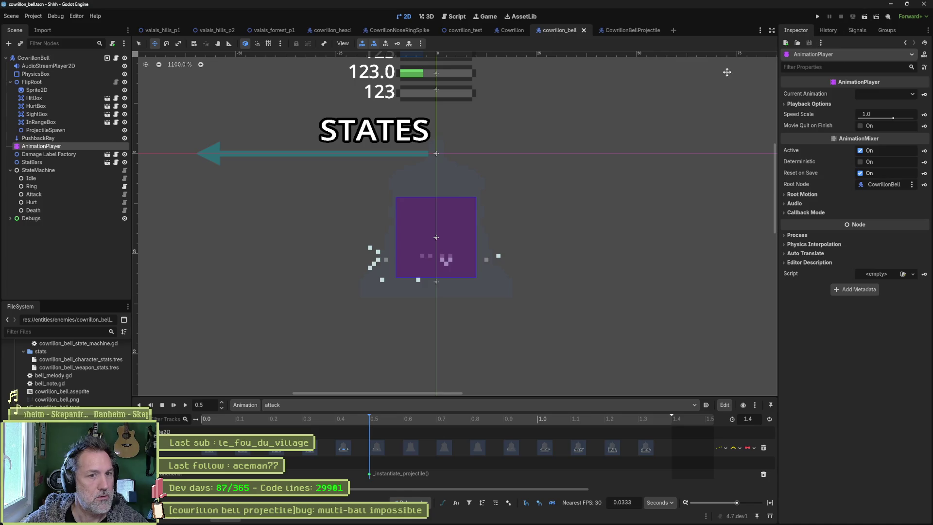
left_click(454, 17)
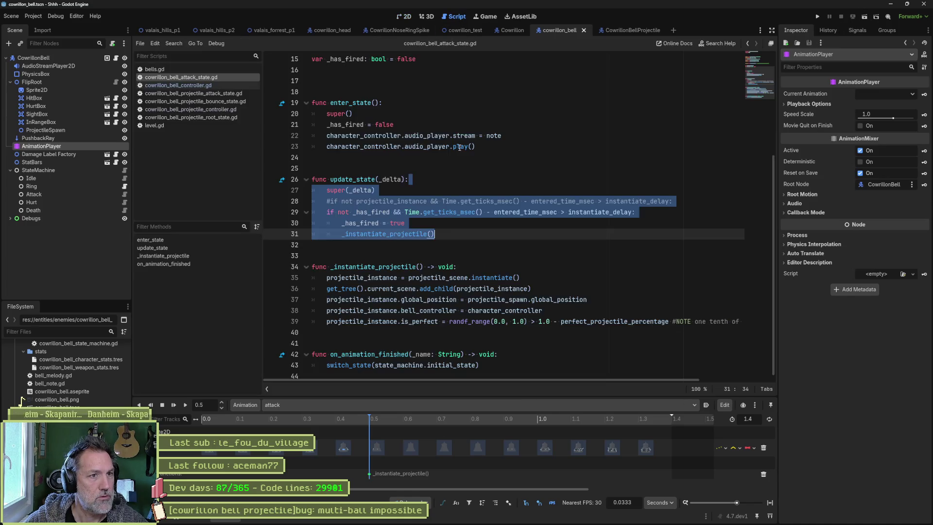
Comment out update_state (lines 26–31) with Ctrl+K, then run the cowrillon_test scene with F6.
left_click(442, 254)
mouse_move(411, 179)
left_mouse_down()
mouse_move(430, 234)
mouse_move(421, 234)
left_mouse_up()
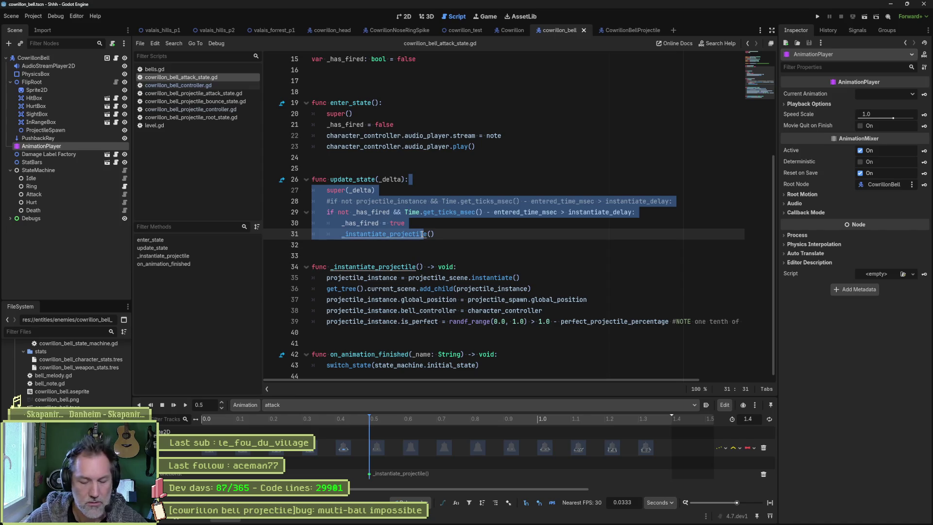
key("ctrl+k")
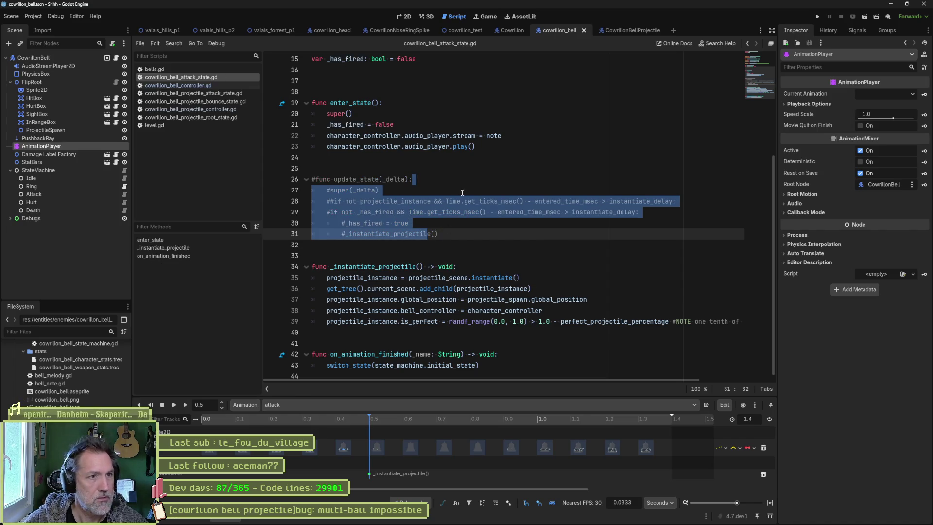
left_click(471, 31)
key("F6")
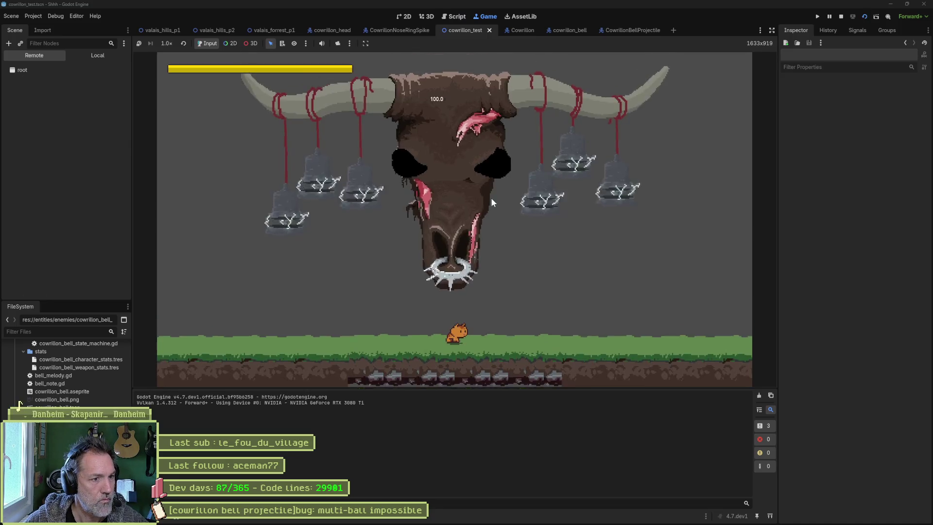
Select CowrillonHead in the Remote tree, fire Bells Ring Attack three times, then stop the game.
left_click(60, 172)
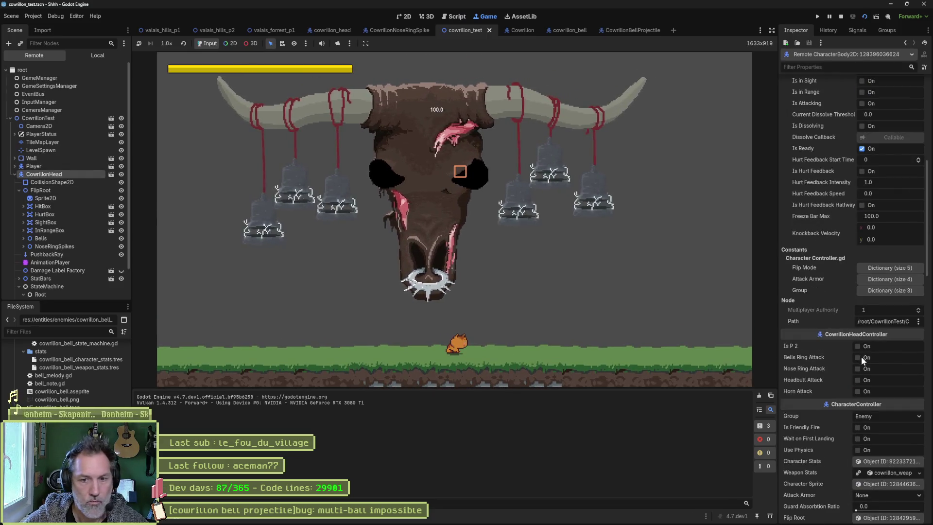
left_click(862, 357)
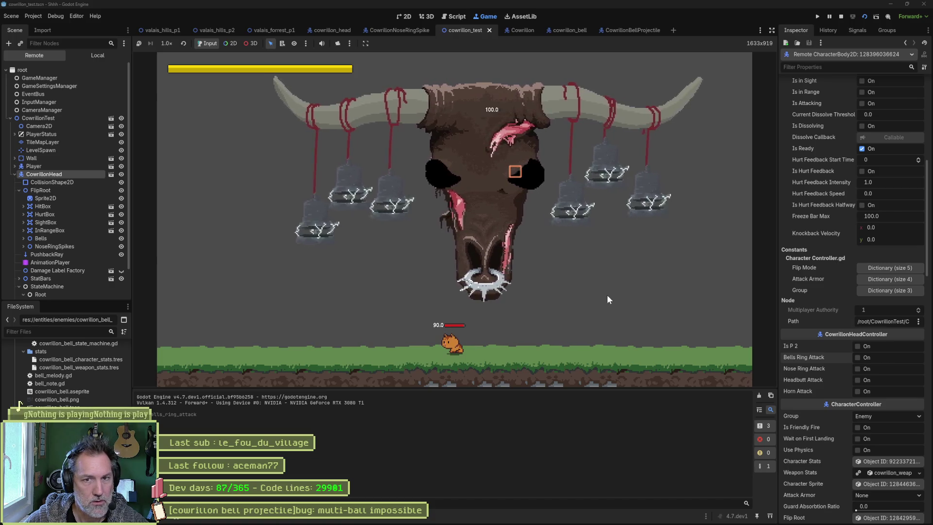
left_click(858, 357)
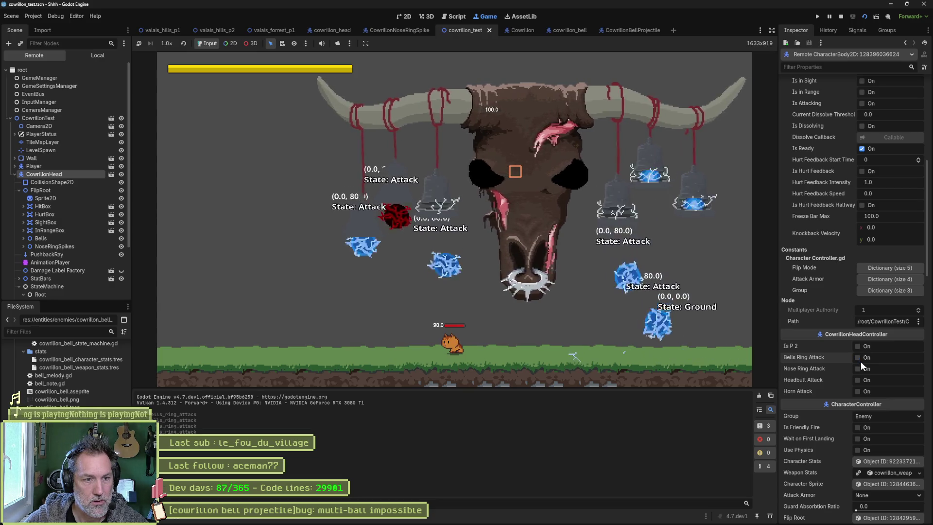
scroll(861, 361, "down", 10)
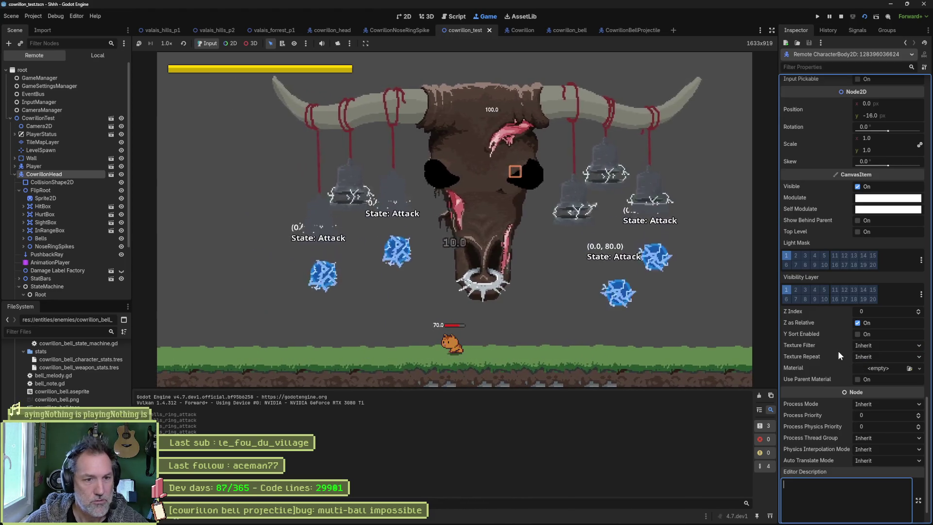
type("d")
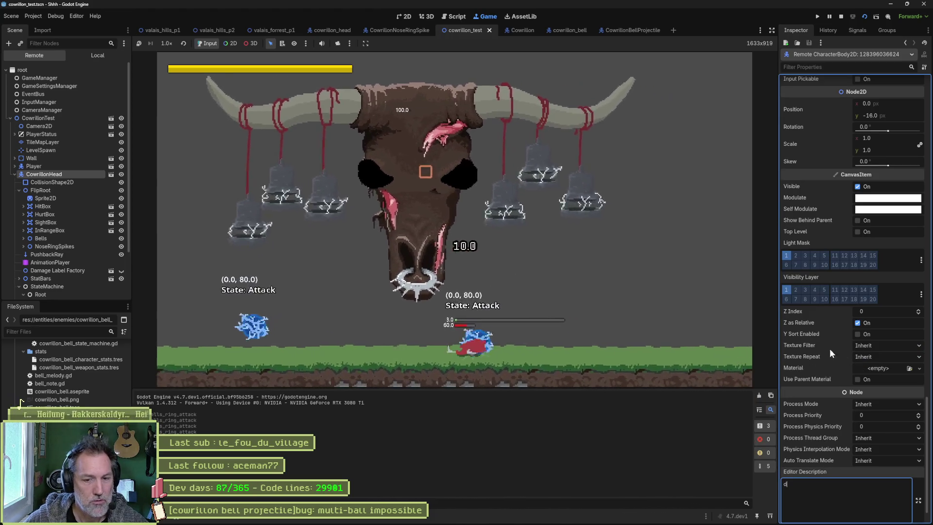
scroll(839, 354, "up", 8)
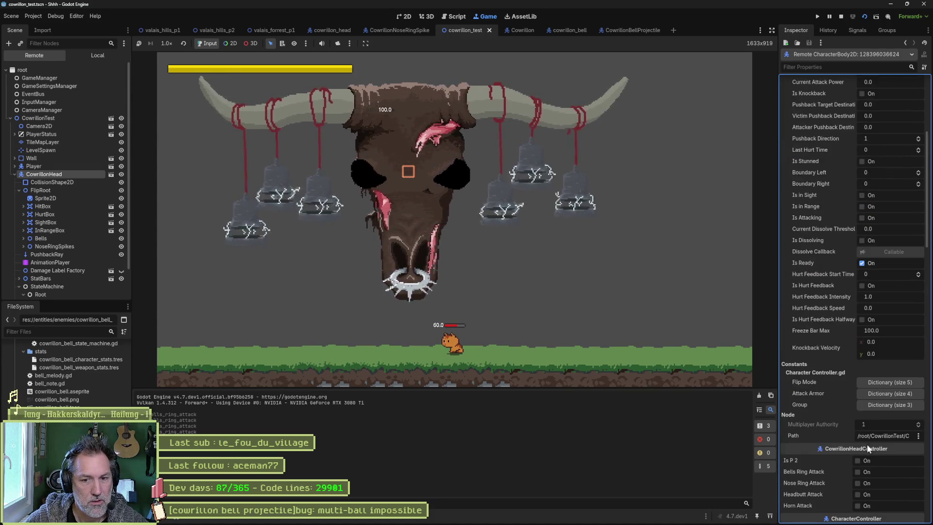
scroll(860, 379, "up", 4)
left_click(858, 361)
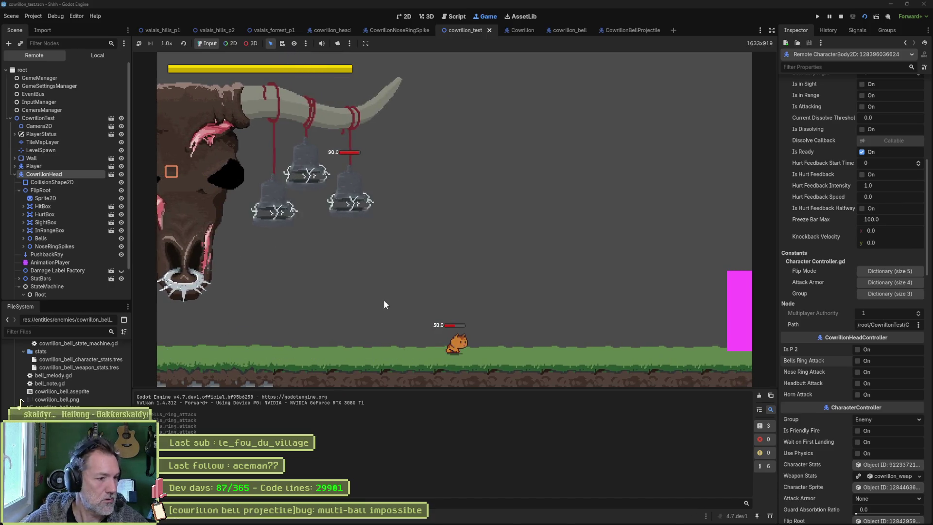
left_click(842, 17)
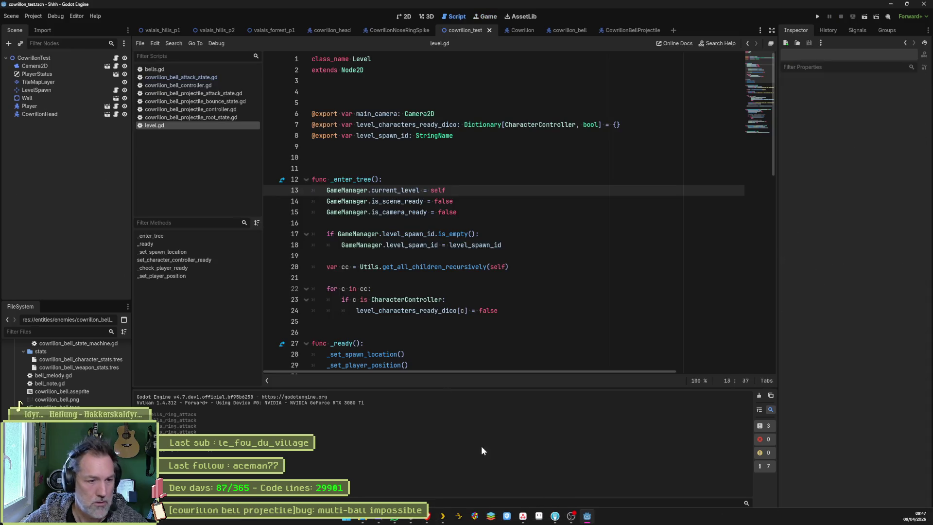
Delete the commented-out update_state block from the bell attack script and save it.
left_click(181, 78)
left_click(486, 289)
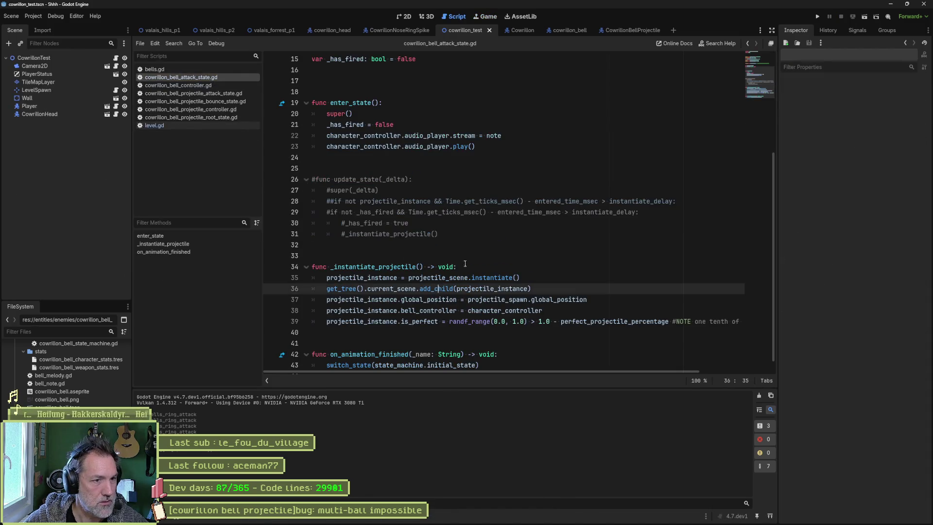
left_click_drag(532, 244, 531, 169)
key("Delete")
key("Delete")
key("Delete")
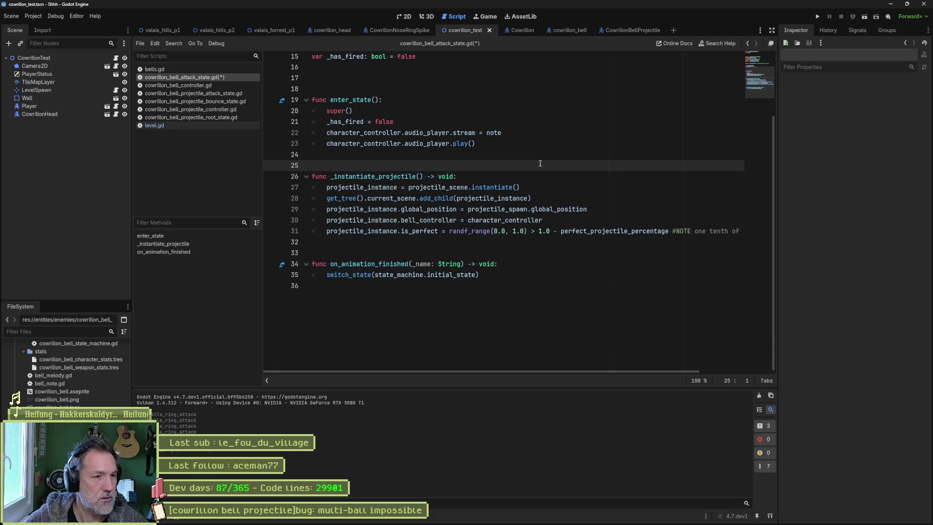
key("ctrl+s")
left_click(486, 123)
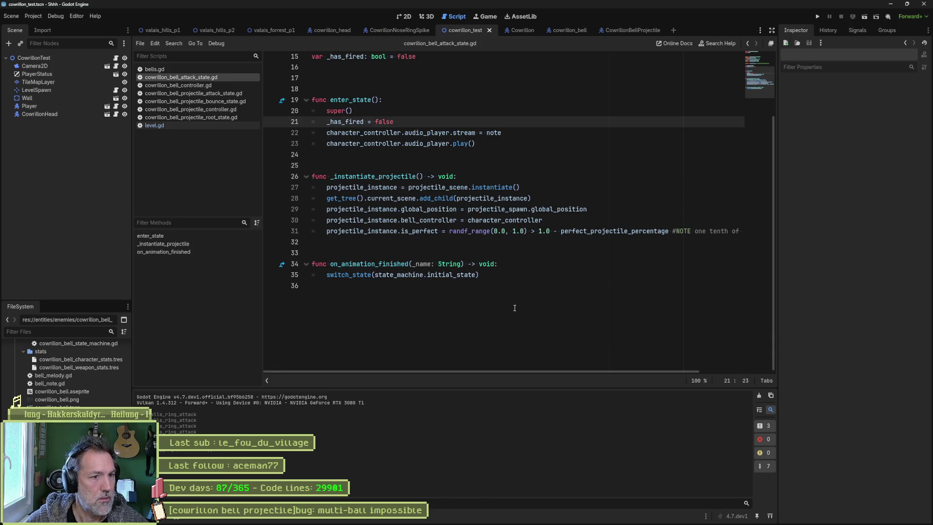
Add the note '## NOTE: method triggered via AnimationPlayer' above _instantiate_projectile.
left_click(333, 177)
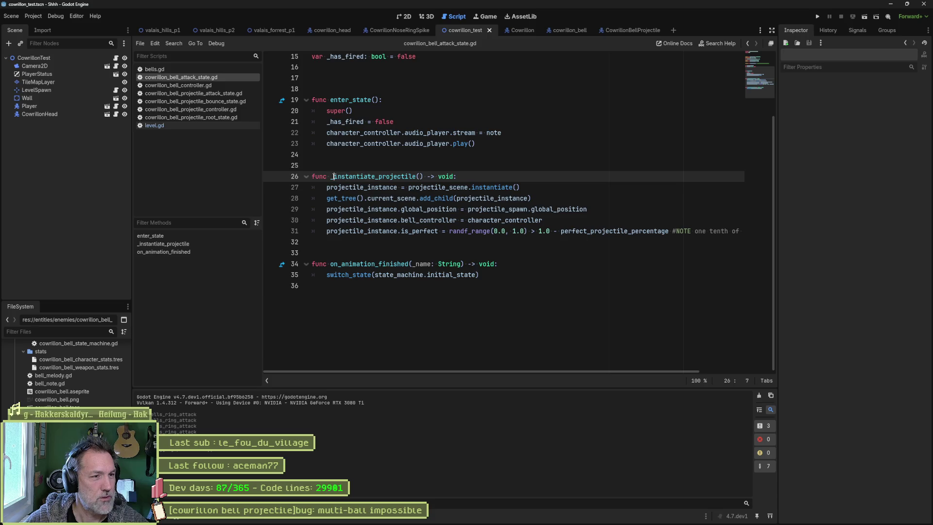
left_click(484, 167)
key("Return")
type("## NOTE: method called")
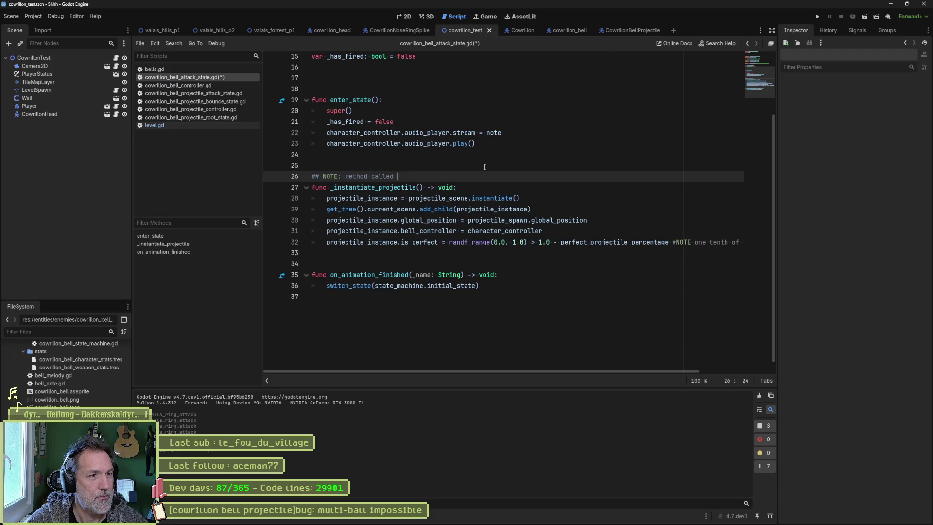
type("via animation_player")
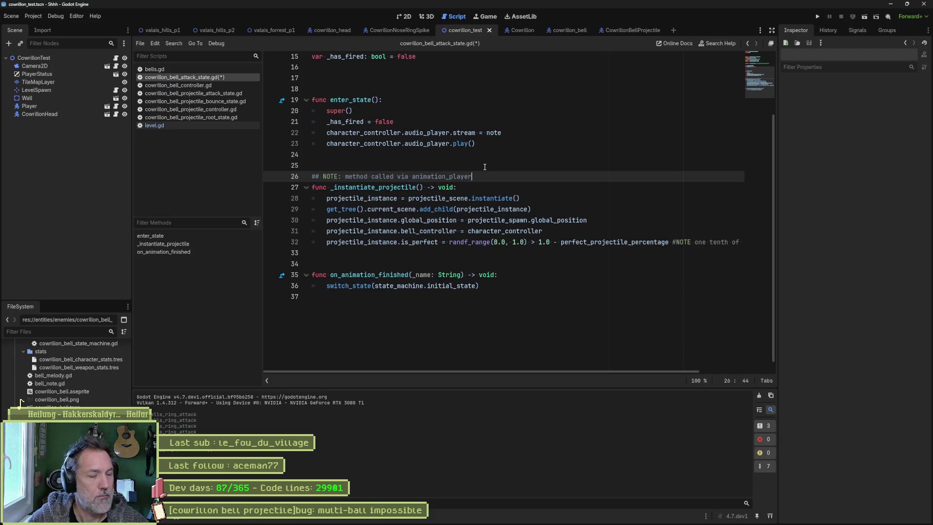
key("ctrl+shift+Left")
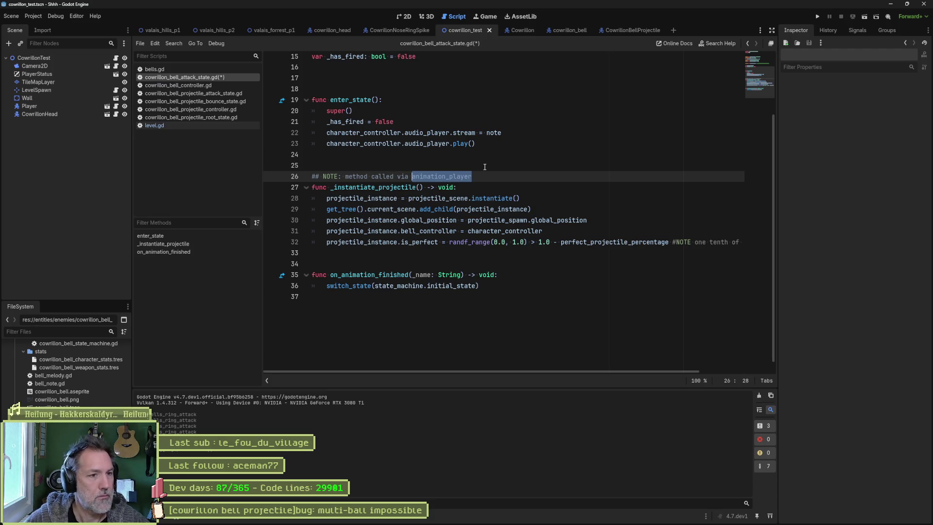
type("A")
key("ctrl+z")
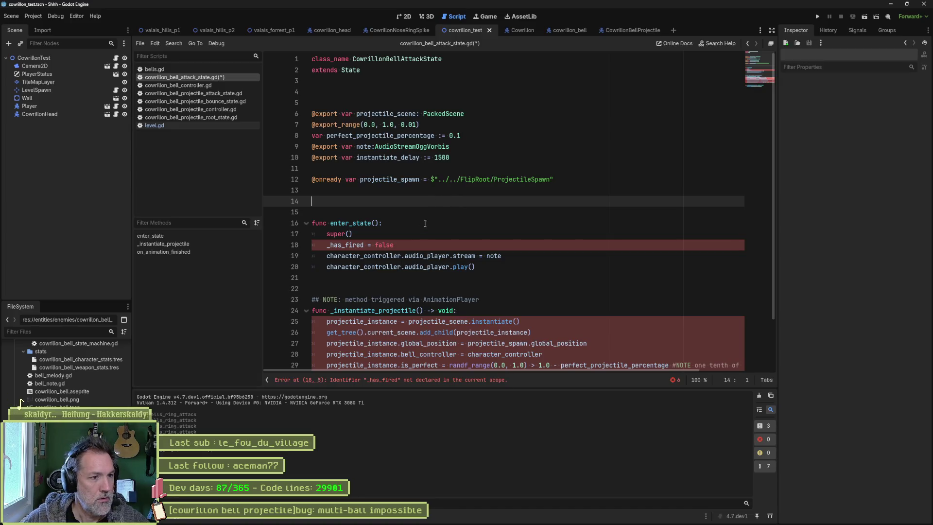
Remove the _has_fired lines, save the script, and run the test scene with F6.
left_click(462, 245)
key("ctrl+shift+k")
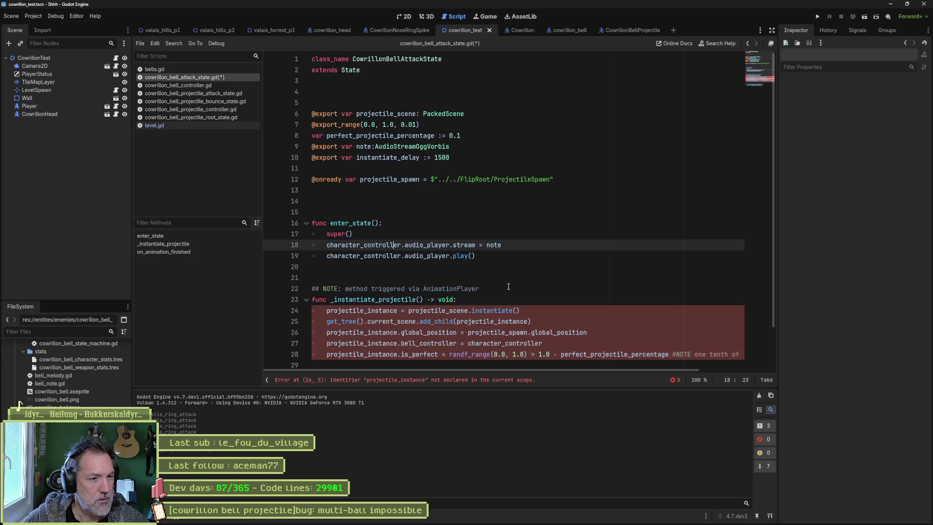
key("ctrl+shift+z")
key("ctrl+shift+z")
key("ctrl+shift+z")
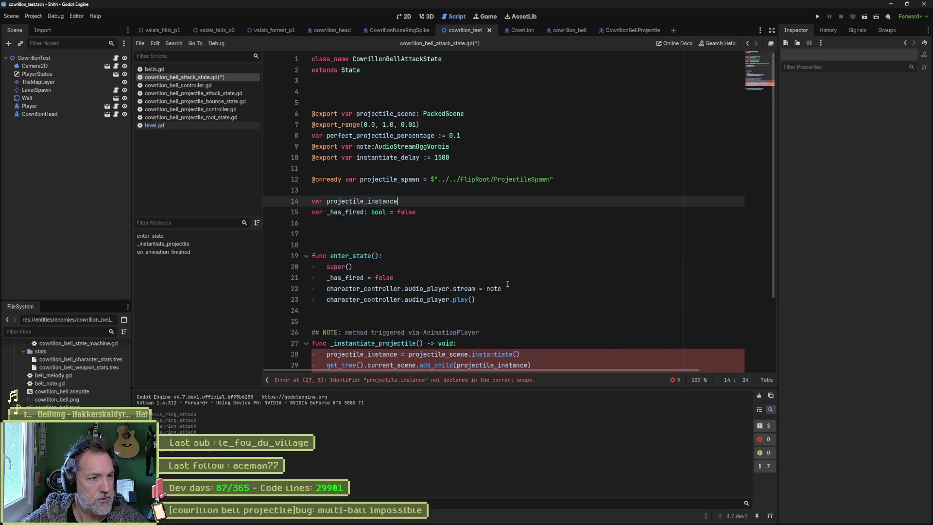
key("ctrl+z")
key("ctrl+z")
key("ctrl+z")
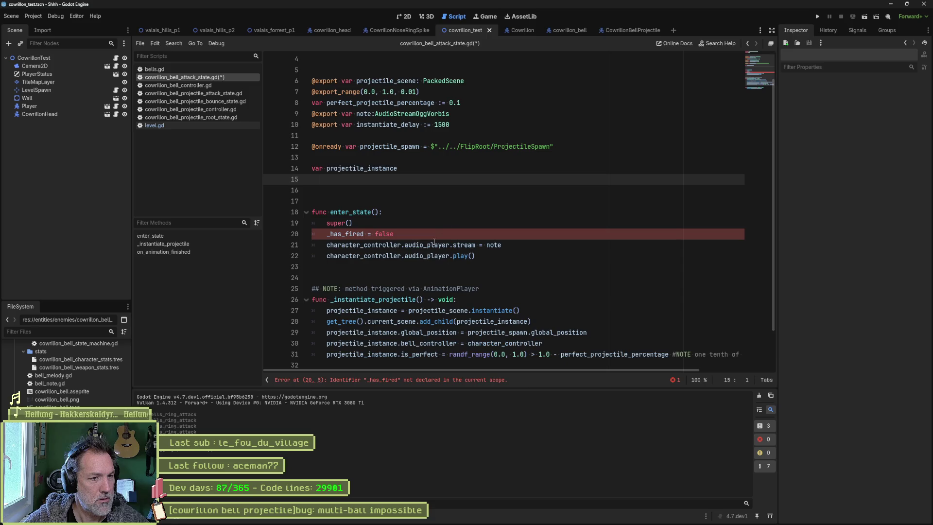
key("ctrl+s")
scroll(447, 240, "down", 1)
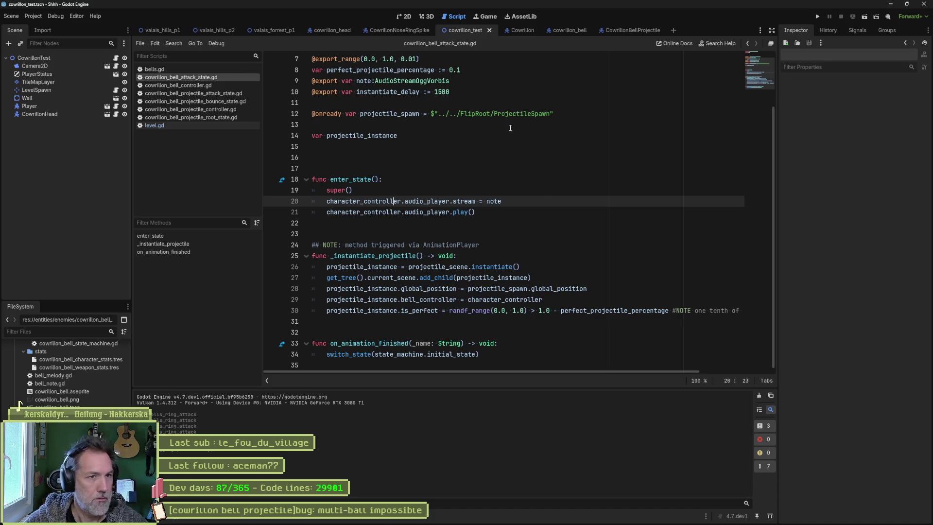
key("F6")
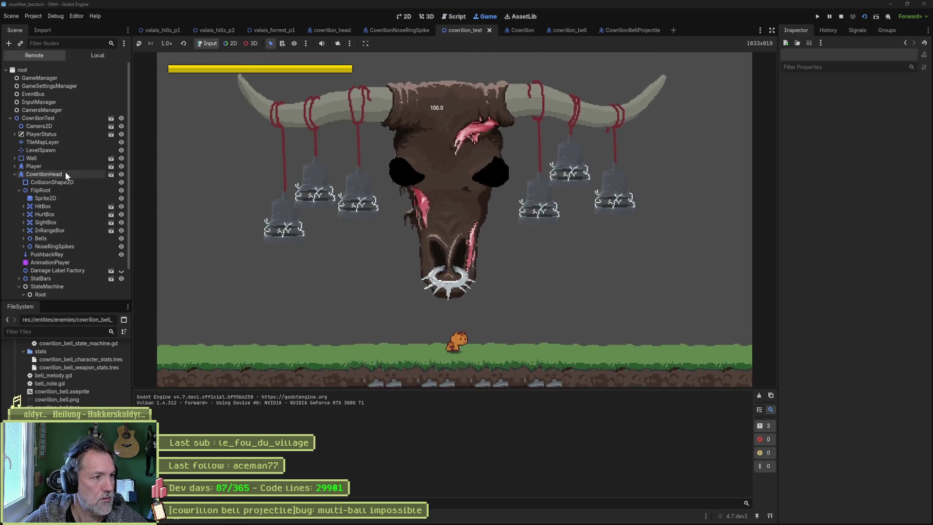
Stop the test run with F8 and uncheck Show Debuggers on CowrillonBellProjectile.
left_click(65, 171)
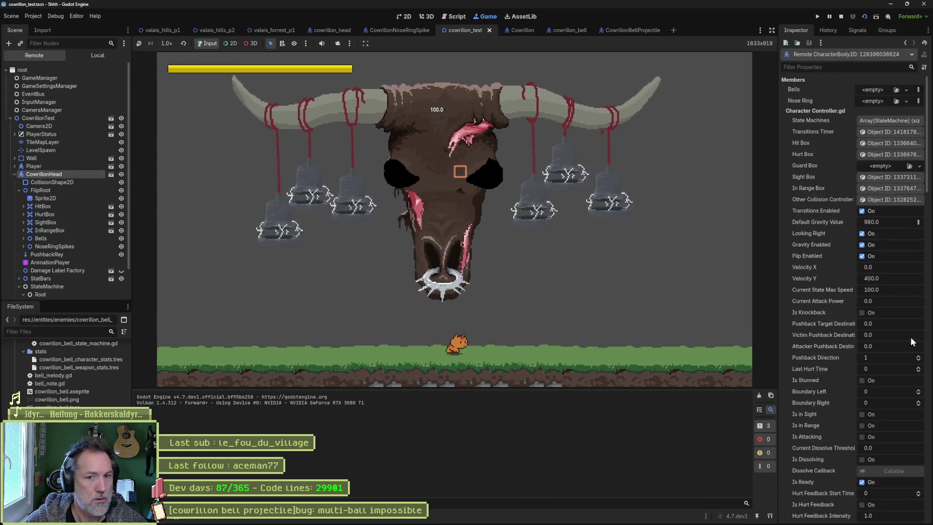
scroll(894, 350, "down", 6)
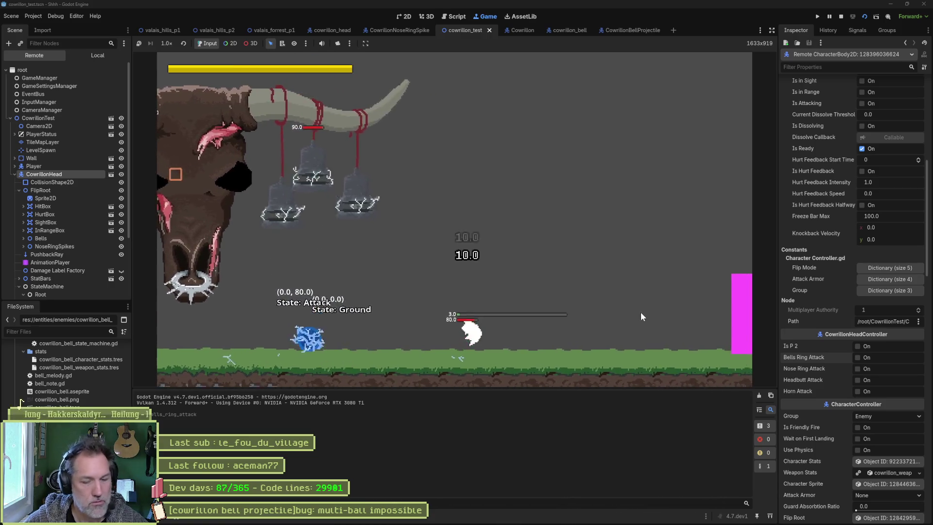
key("F8")
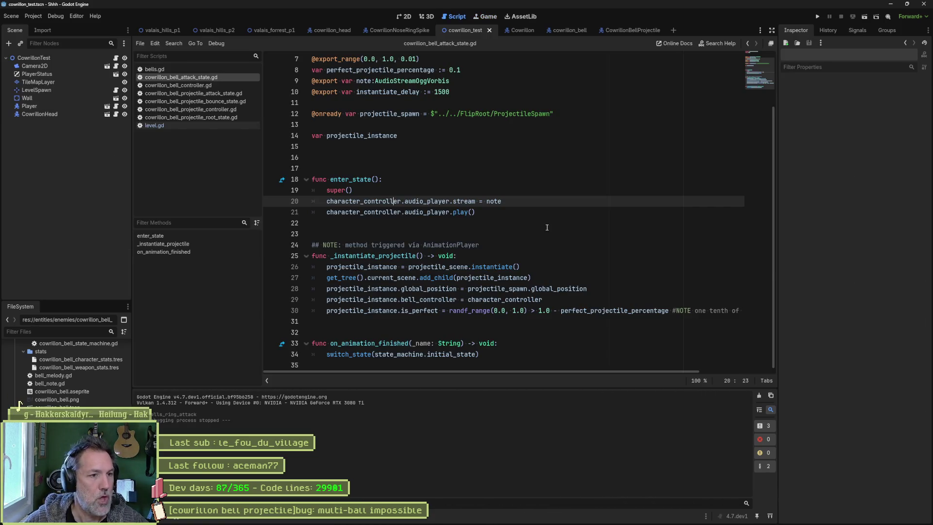
left_click(603, 31)
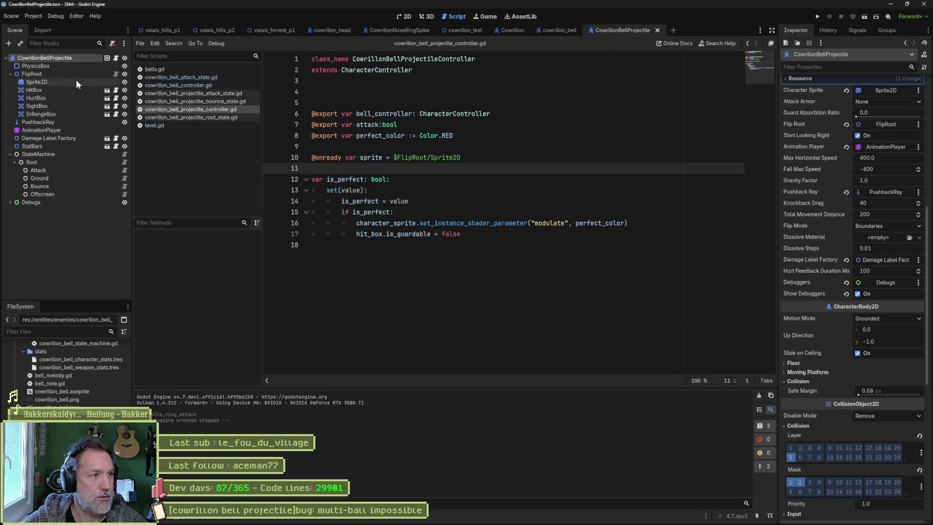
scroll(801, 292, "down", 5)
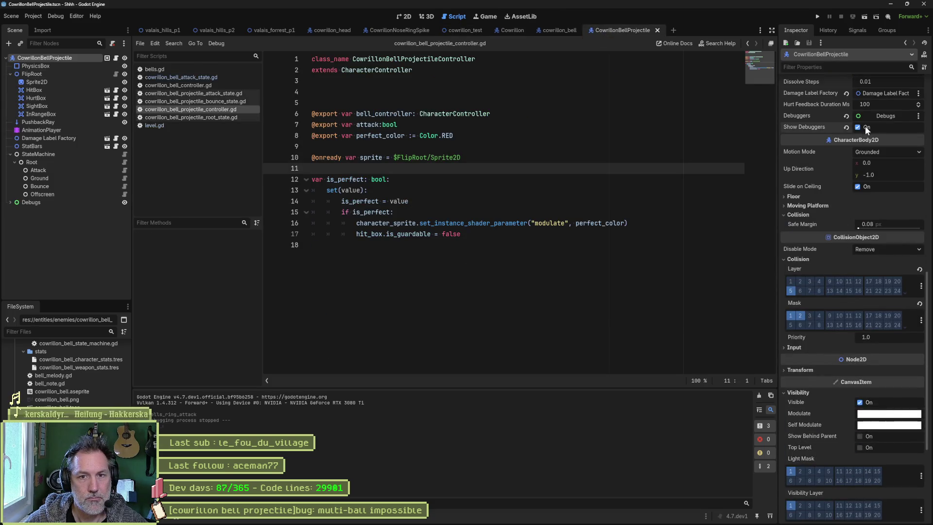
left_click(865, 127)
left_click(556, 144)
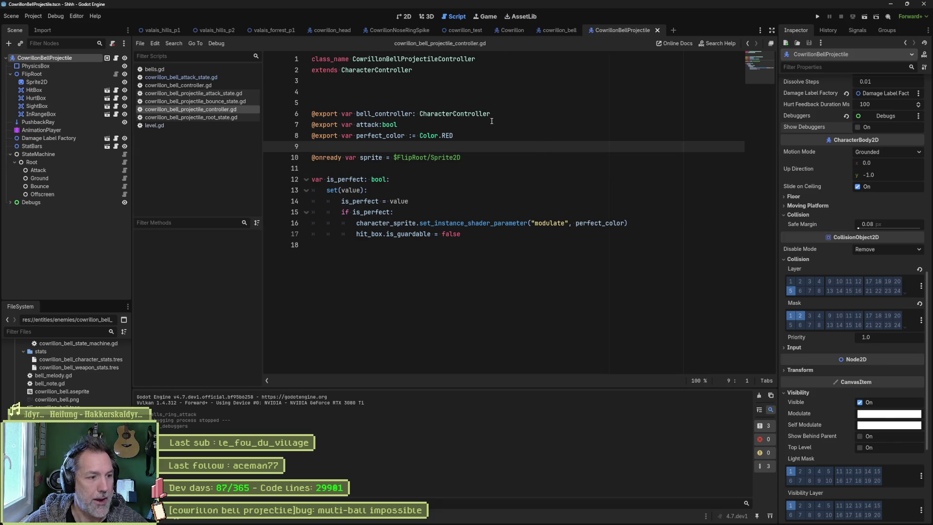
Start the game from the valais_forrest_p1 level with F5.
left_click(476, 30)
left_click(273, 30)
key("F5")
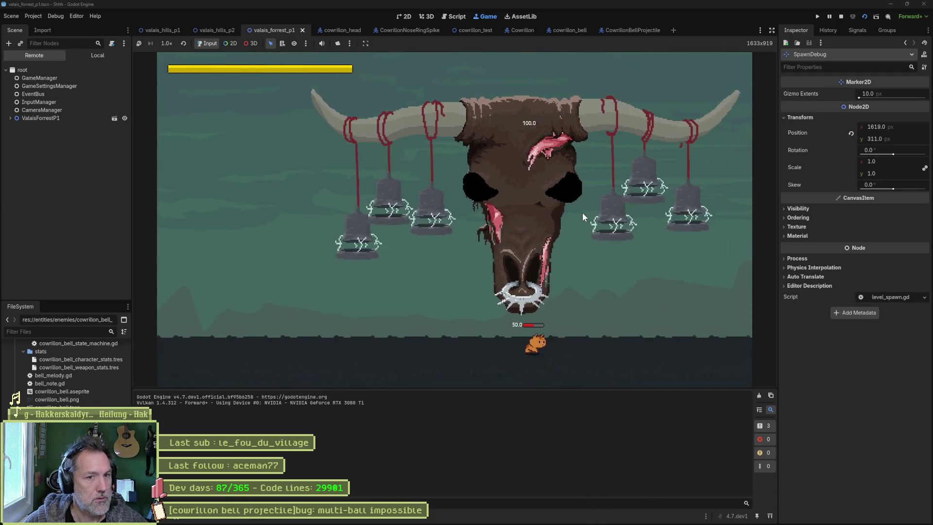
Select ValaisForrestP1 > Entities > Cowrillon, fire Bells Ring Attack four times, then stop the game.
double_click(65, 118)
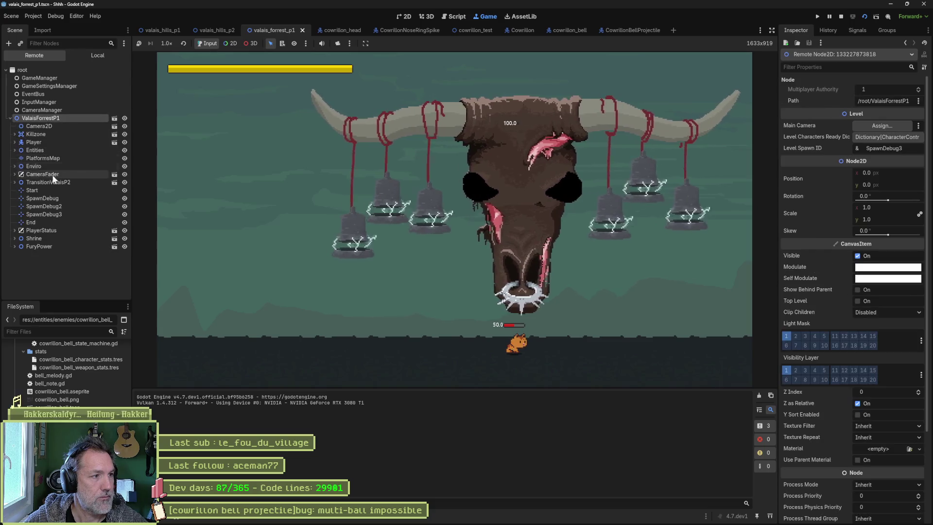
double_click(34, 151)
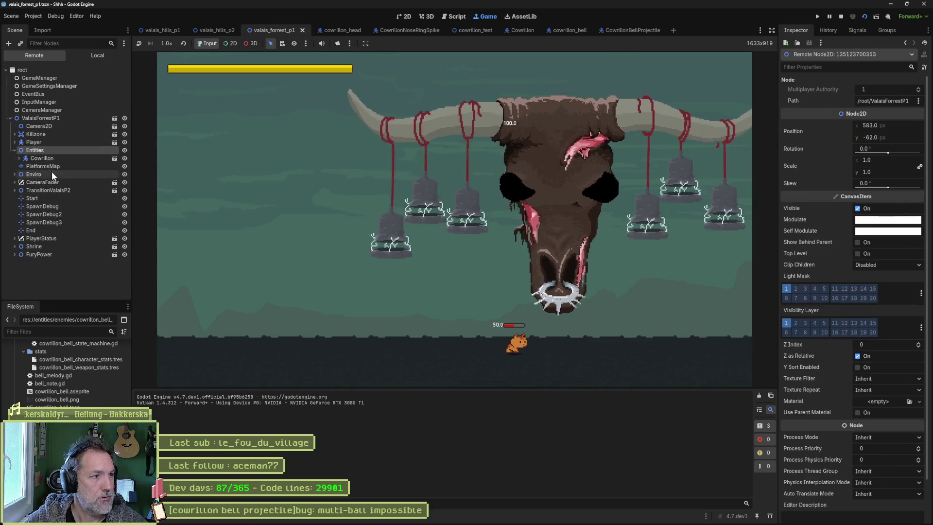
left_click(79, 166)
double_click(57, 159)
scroll(835, 232, "down", 5)
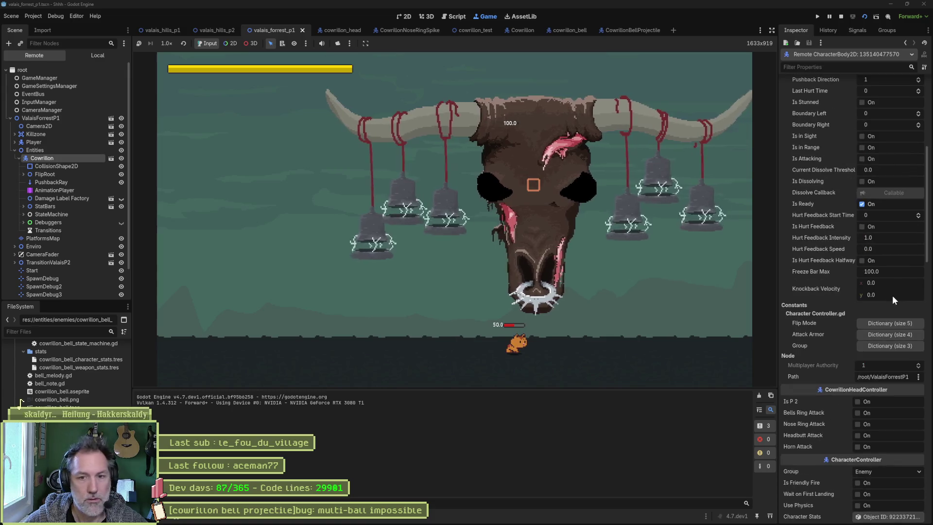
left_click(873, 411)
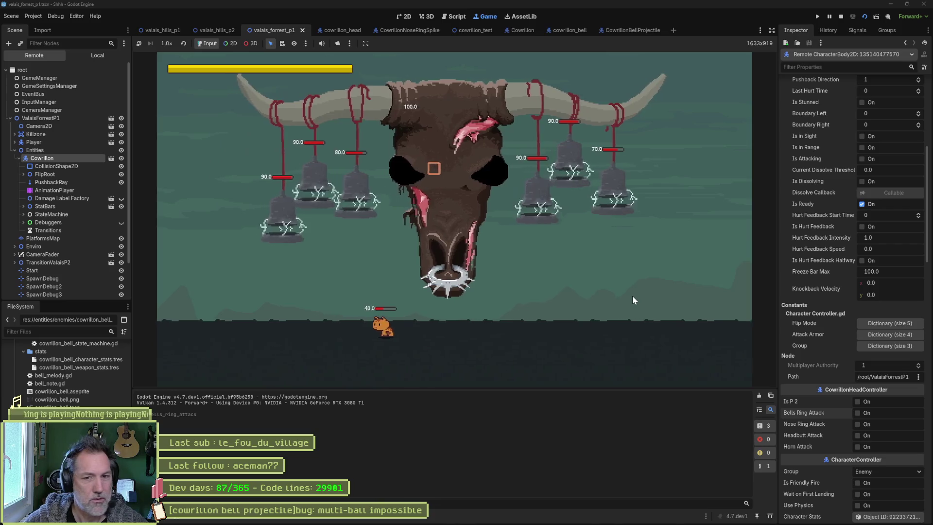
left_click(877, 415)
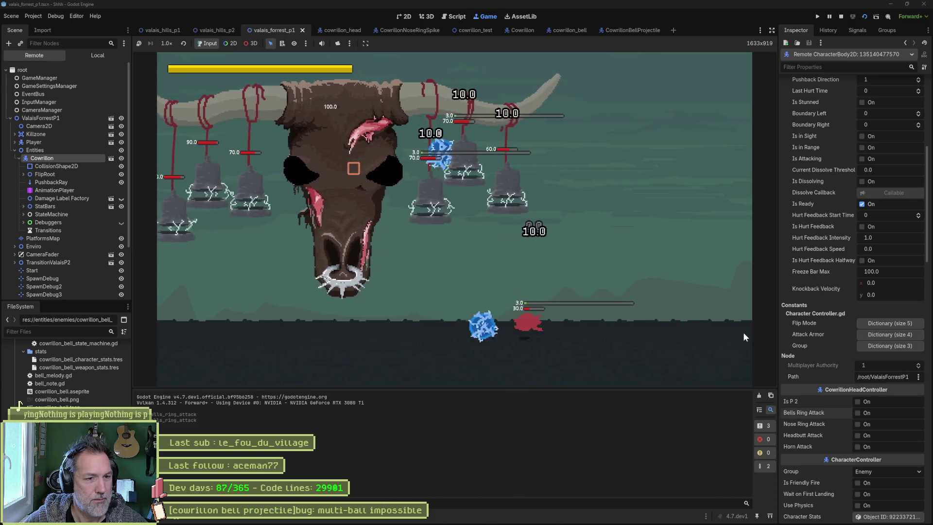
left_click(867, 413)
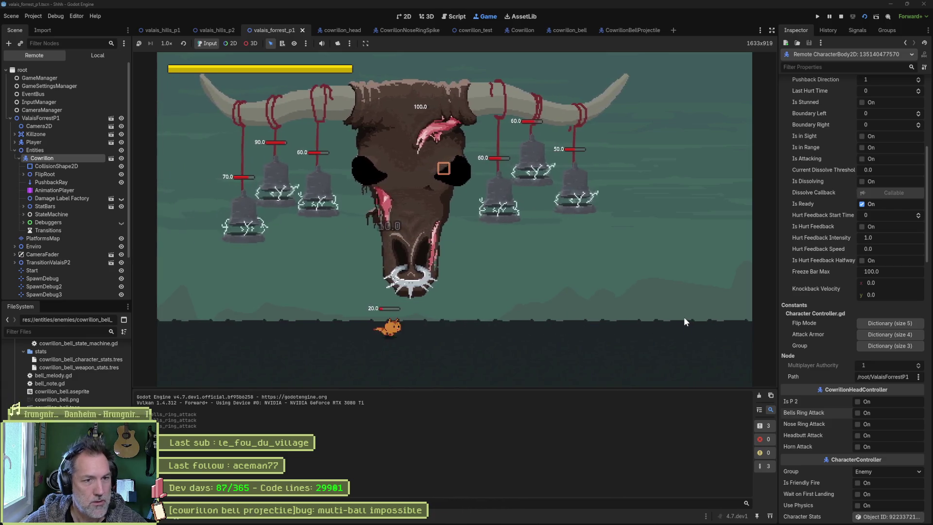
left_click(856, 413)
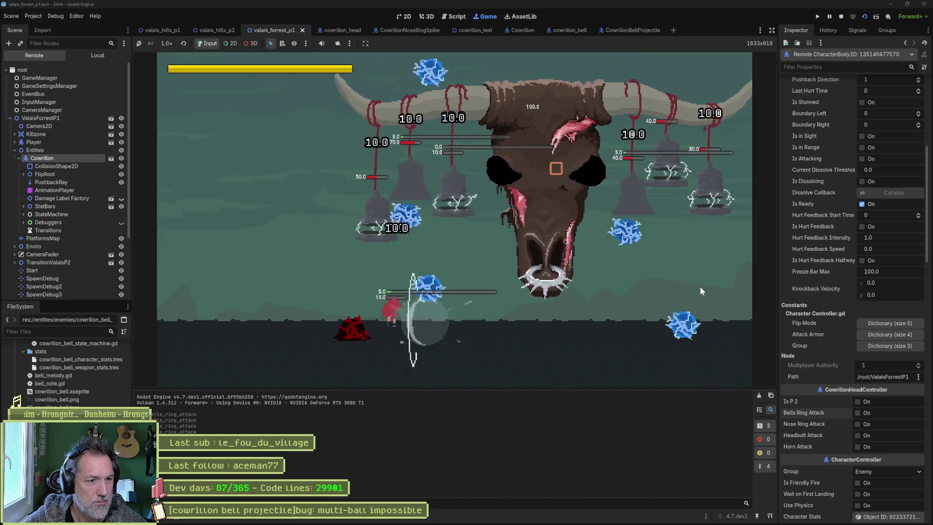
key("Escape")
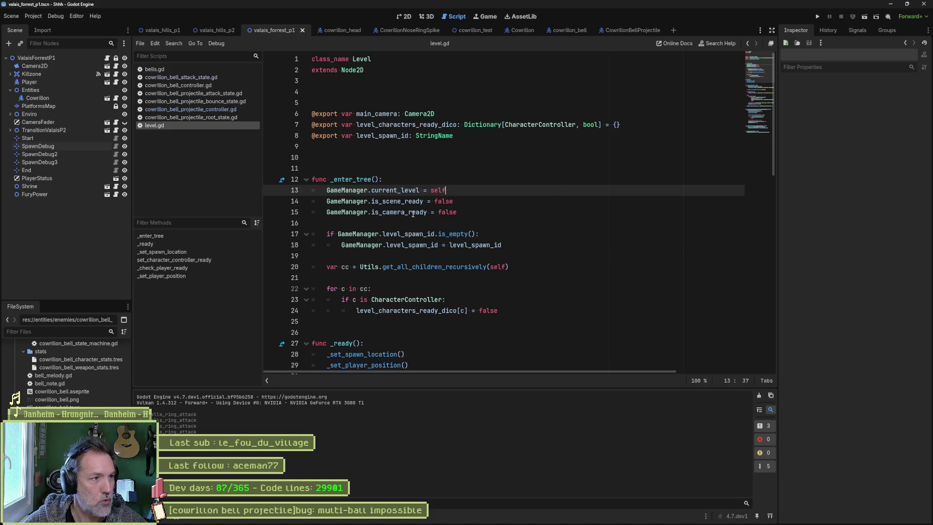
Mark the 'multi-ball impossible' Asana task complete, minimize Asana and bring Fork forward.
mouse_move(495, 524)
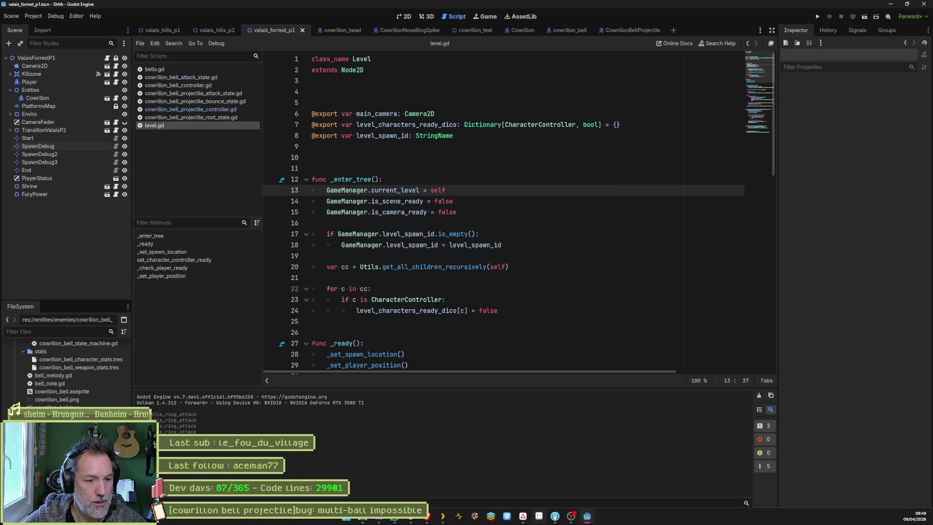
left_click(535, 520)
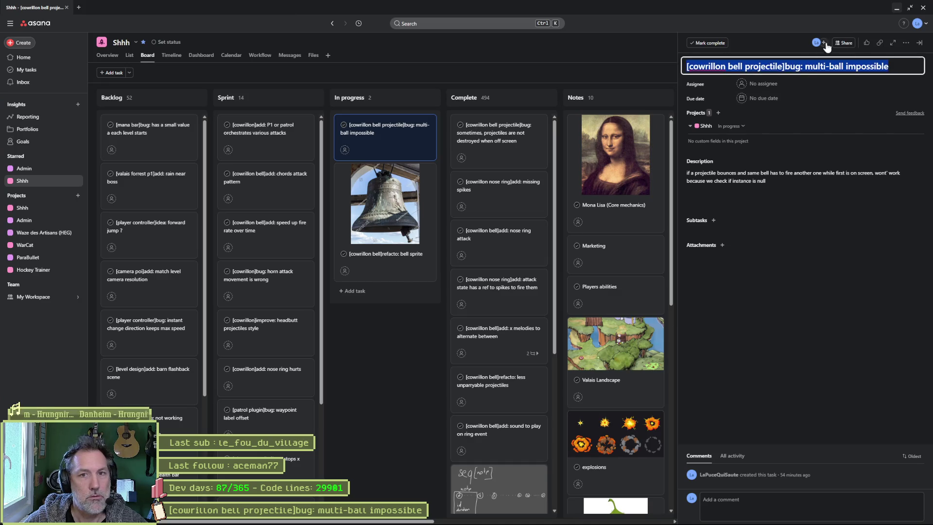
key("ctrl+Return")
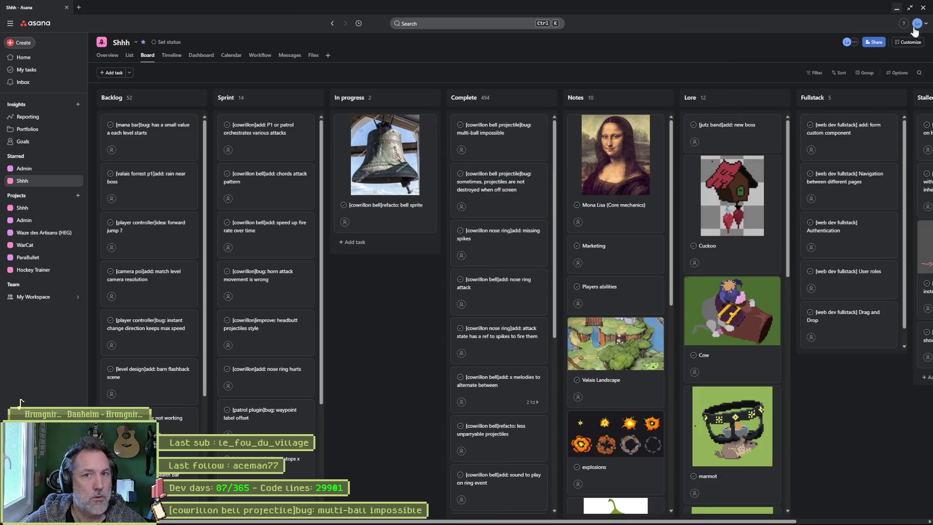
left_click(896, 10)
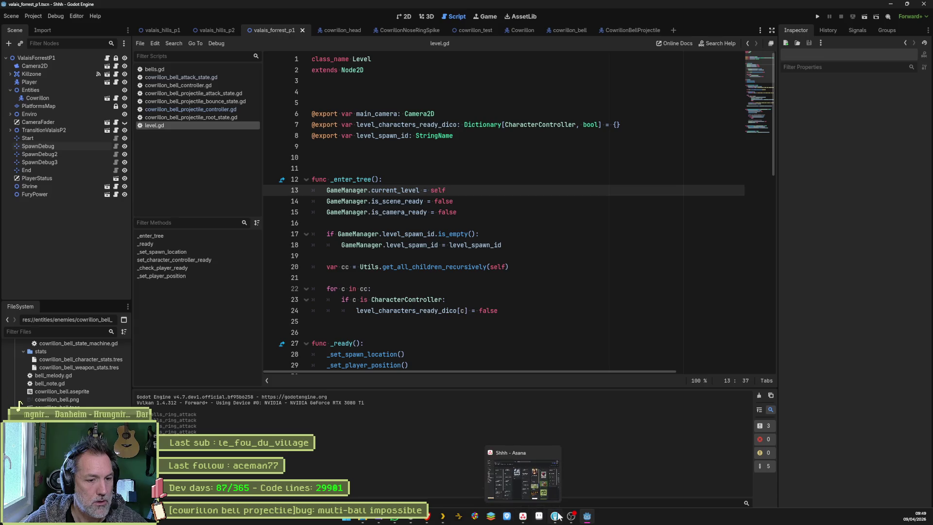
left_click(555, 516)
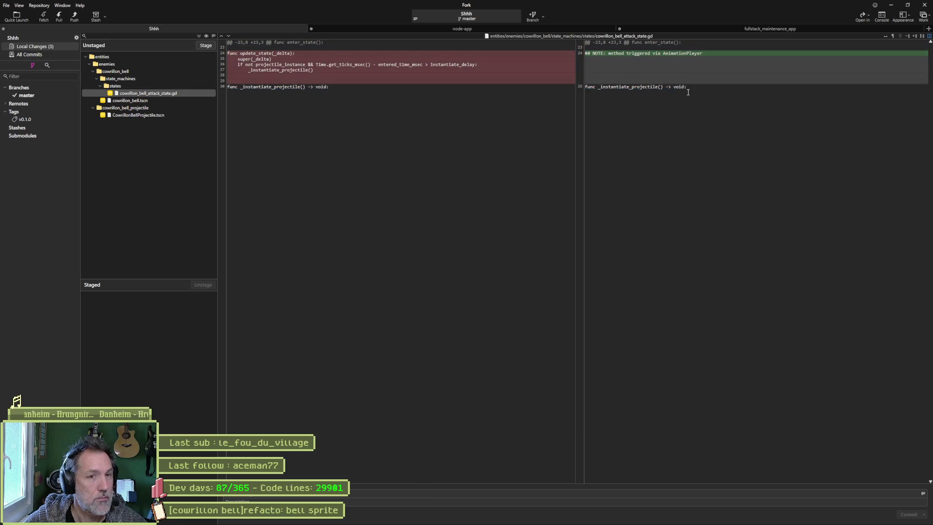
Stage all three changed files and commit them with the message 'calllayer'.
left_click(205, 45)
left_click(686, 499)
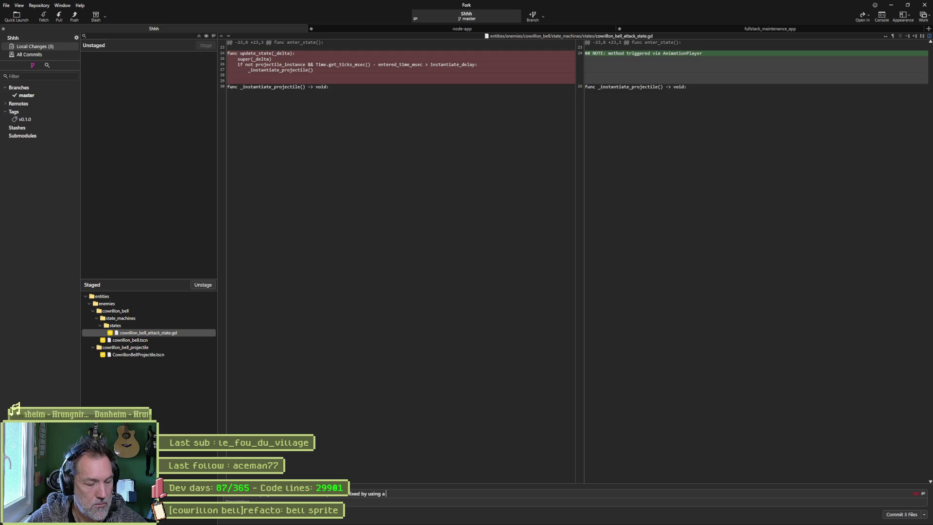
type("call property in animation p")
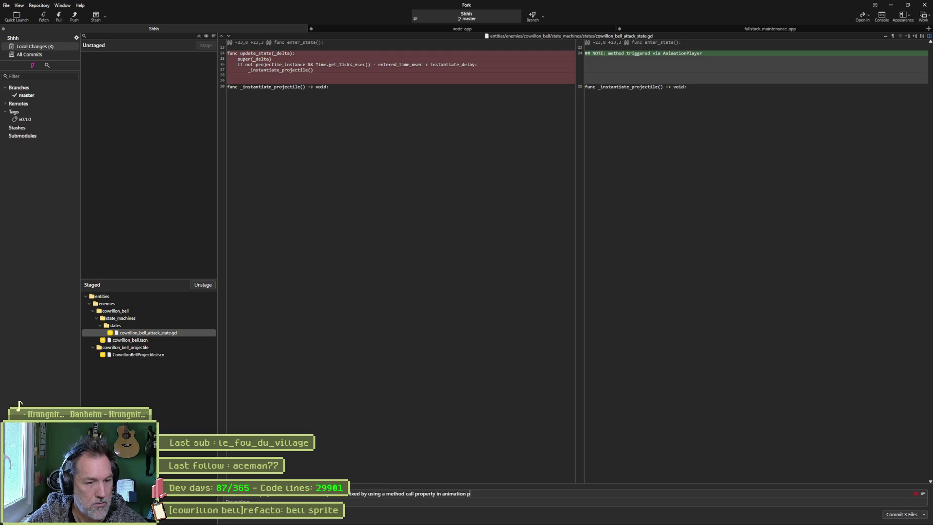
type("layer")
left_click(897, 514)
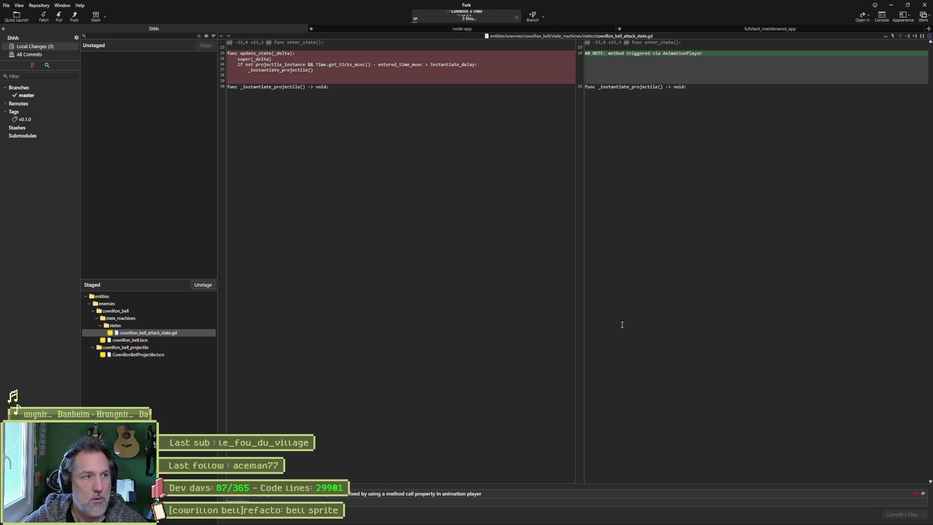
Push master to origin, minimize Fork and return to the Asana board.
left_click(75, 16)
left_click(516, 289)
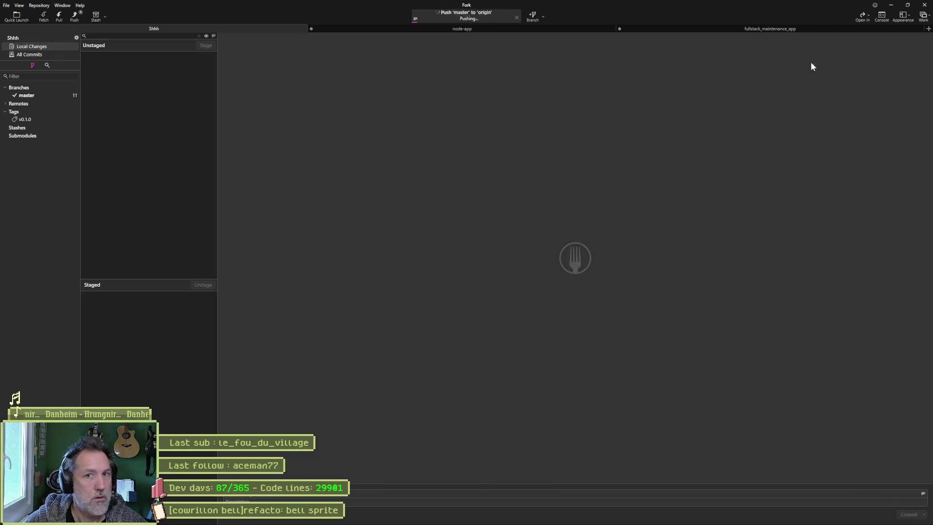
left_click(892, 6)
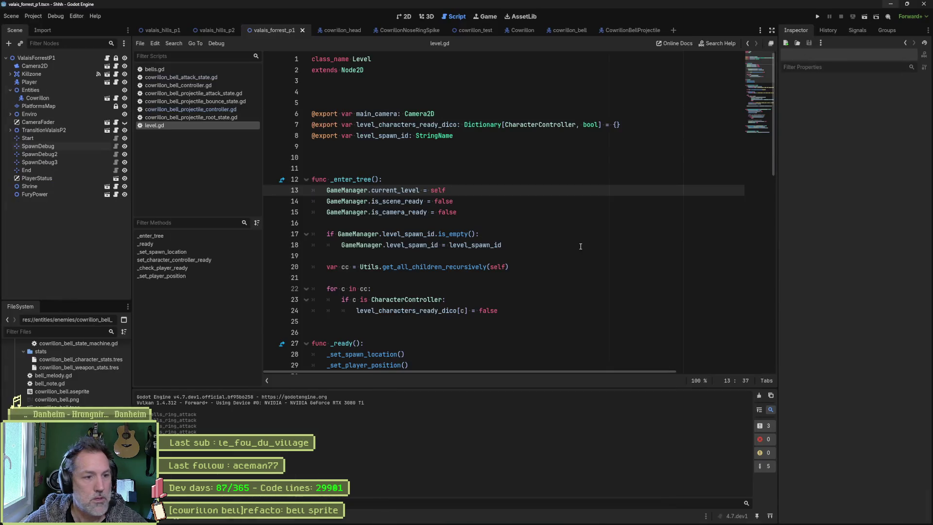
left_click(522, 519)
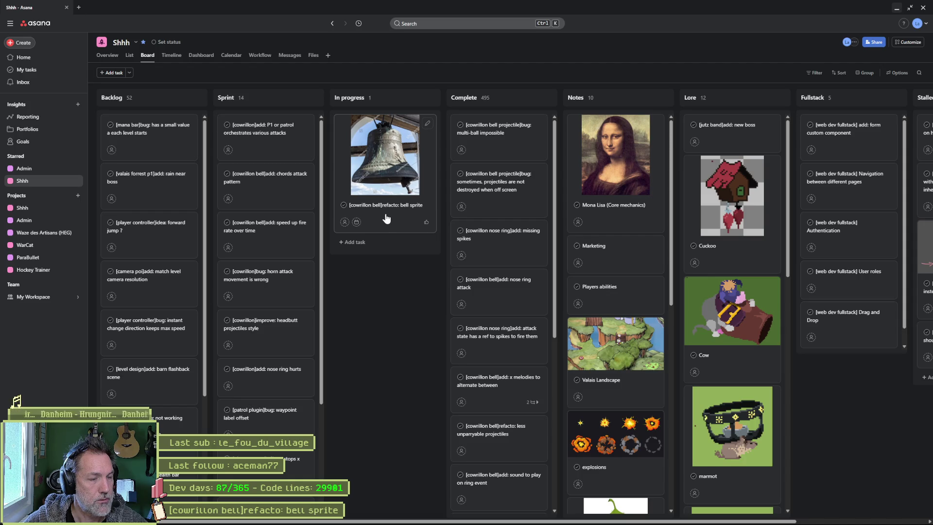
Drag the '[cowrillon bell]refacto: bell sprite' card from In progress to the top of Sprint.
mouse_move(387, 218)
left_mouse_down()
mouse_move(271, 151)
mouse_move(273, 172)
left_mouse_up()
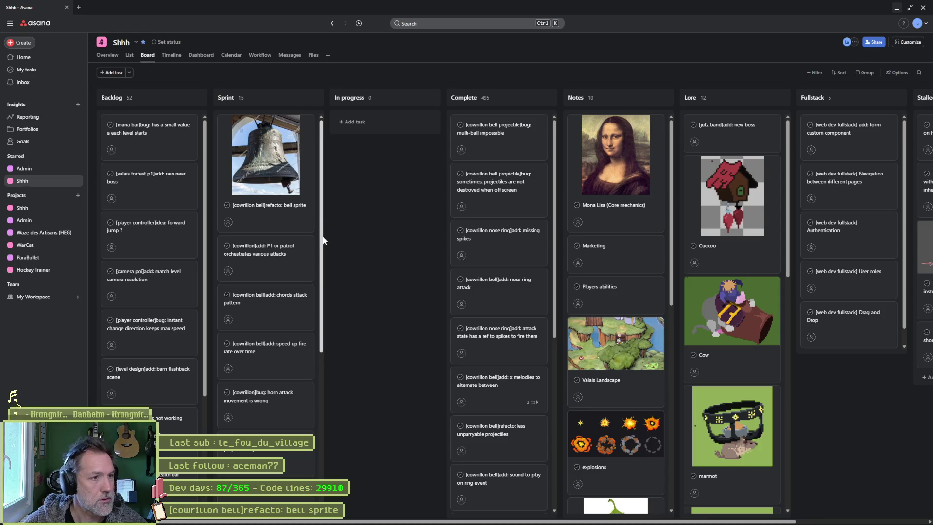
Open the 'P1 or patrol orchestrates various attacks' card and scroll through the Sprint column.
left_click(269, 259)
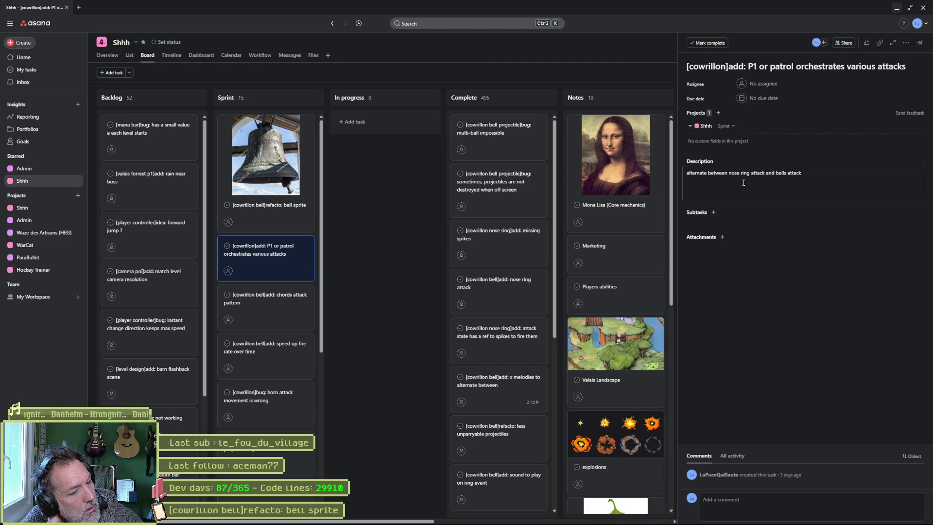
scroll(271, 333, "down", 2)
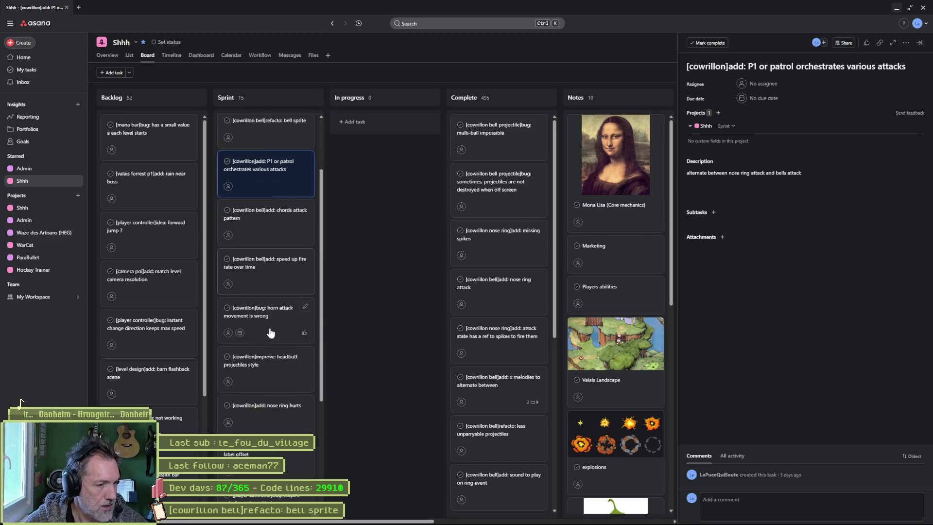
scroll(270, 333, "down", 3)
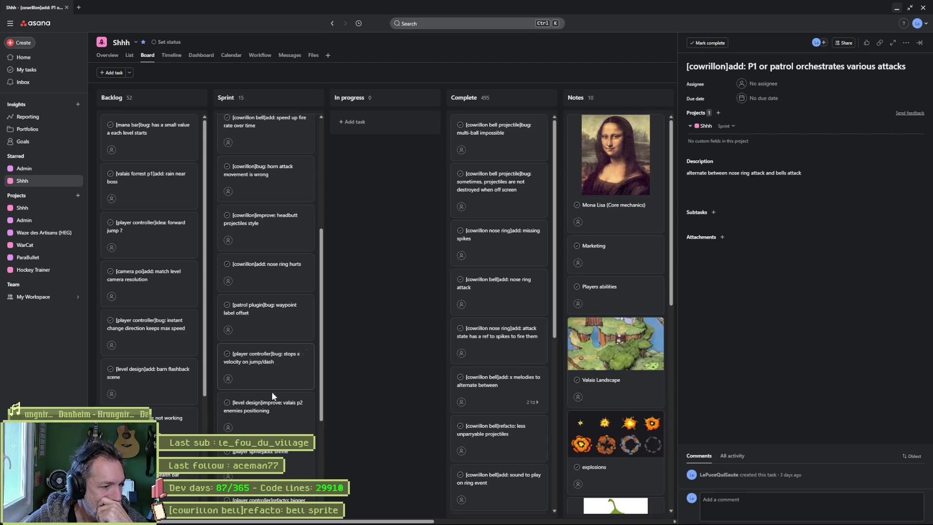
scroll(276, 425, "down", 4)
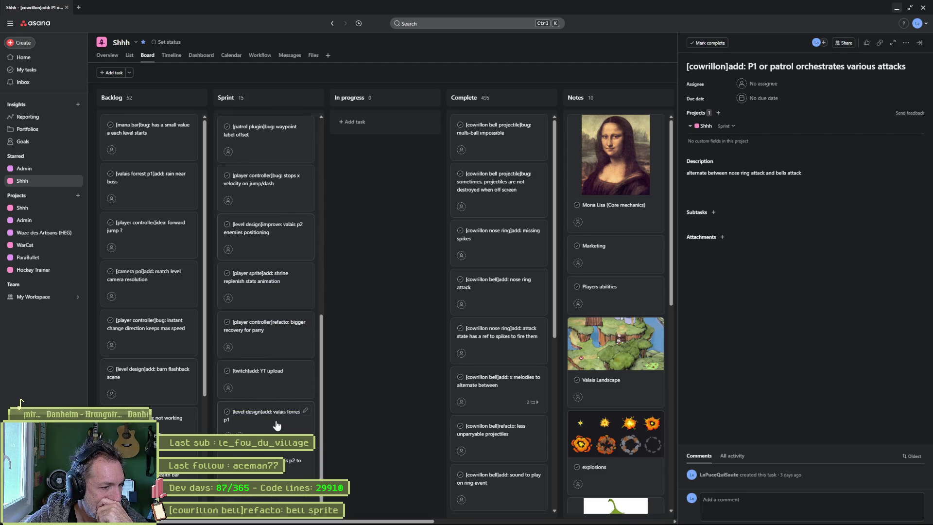
scroll(276, 423, "up", 5)
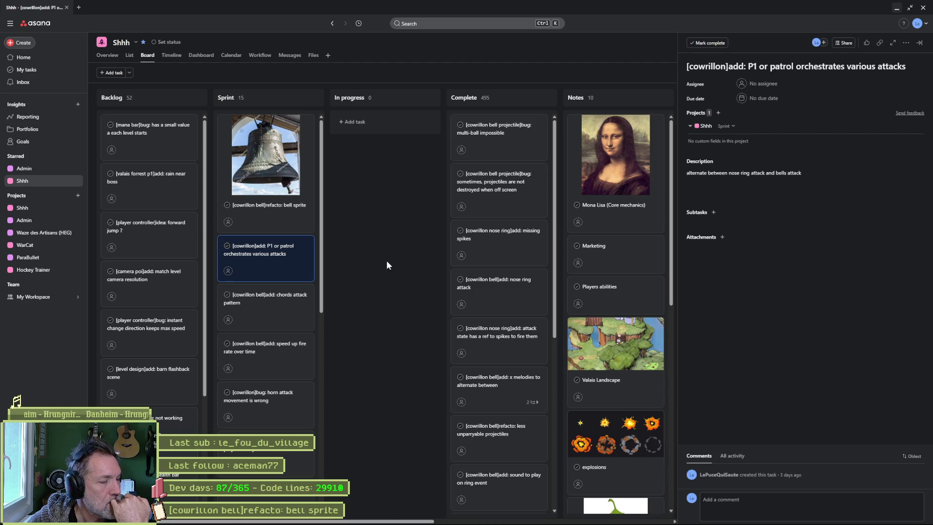
Back in Godot, run the current level with F6 briefly, then stop the game.
mouse_move(529, 520)
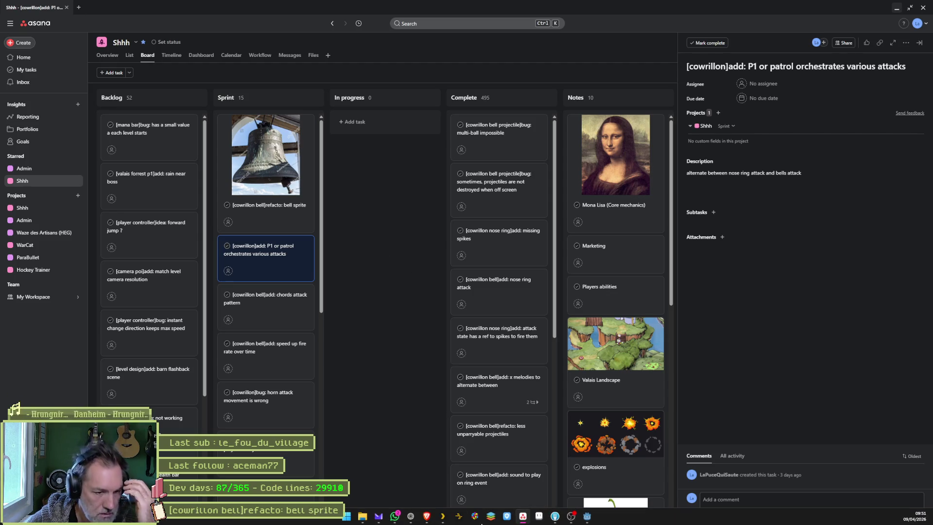
left_click(588, 516)
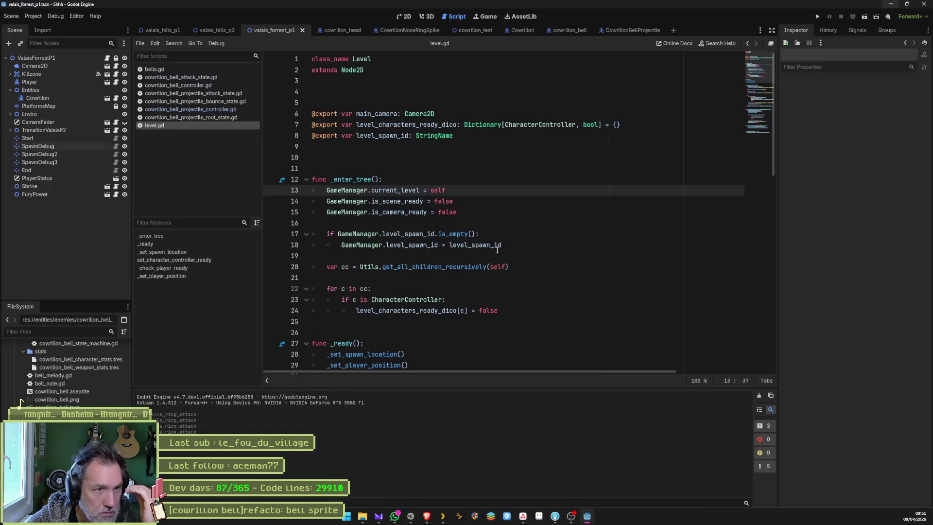
key("F6")
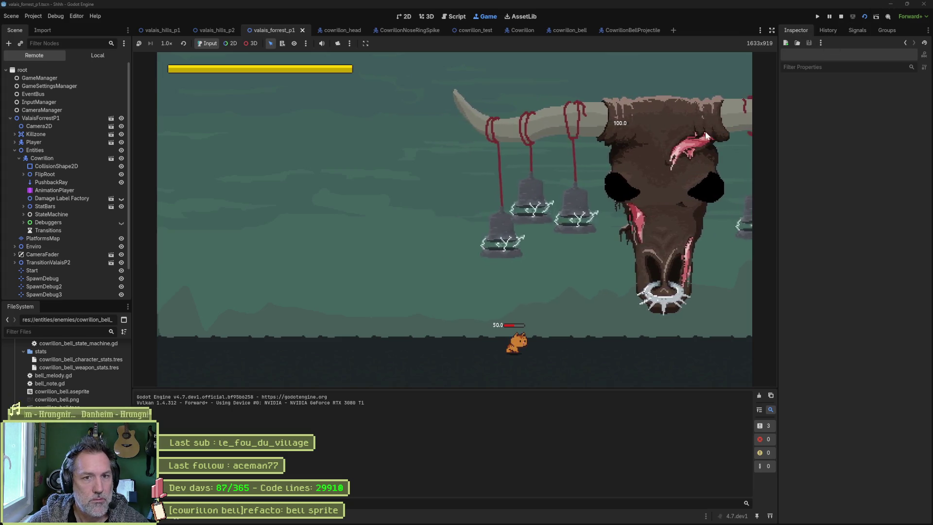
left_click(840, 16)
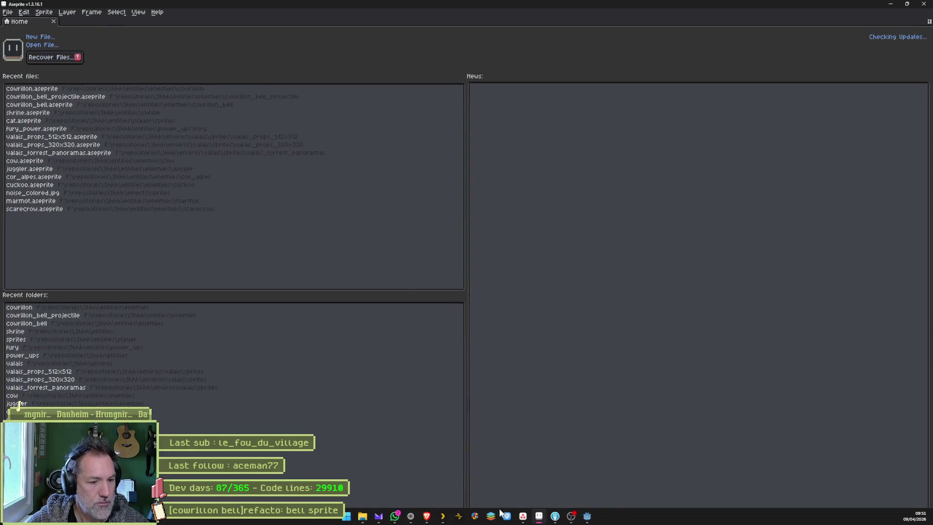
Move the bell sprite task card into In progress on the Asana board.
left_click(523, 518)
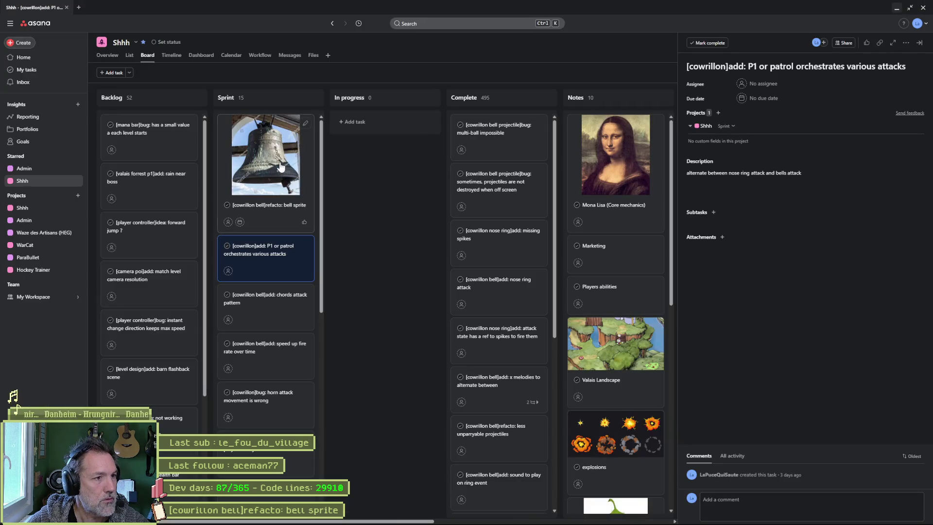
mouse_move(279, 165)
left_mouse_down()
mouse_move(400, 145)
mouse_move(408, 130)
left_mouse_up()
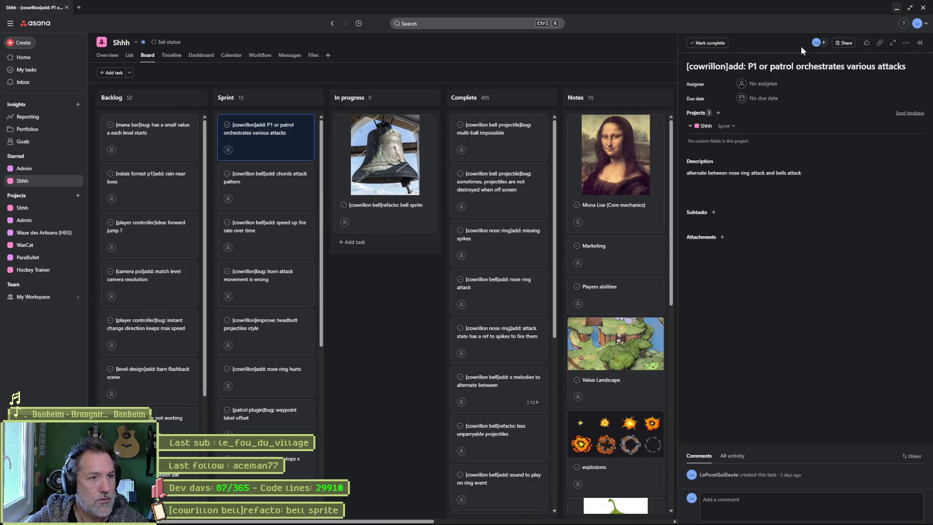
left_click(896, 10)
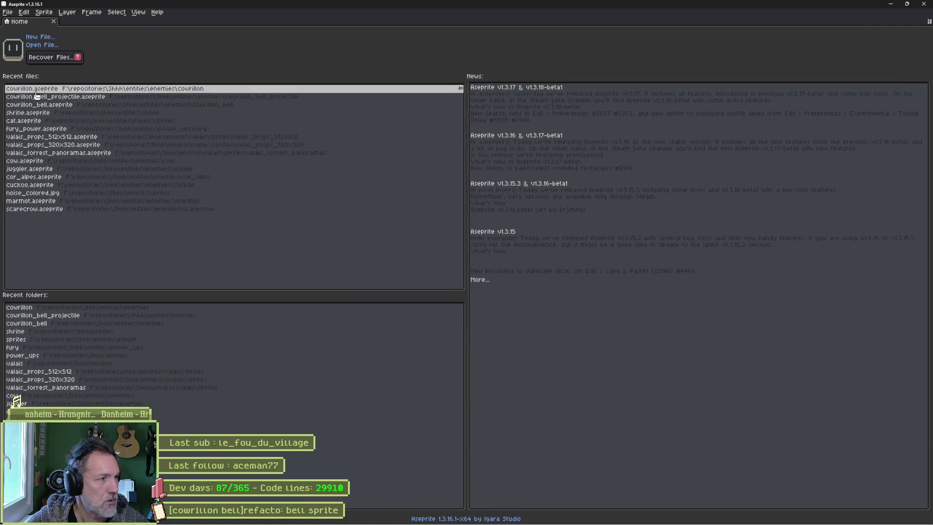
Open cowrillon_bell.aseprite, select the bottom layer at frame 16, and reach Edit > Adjustments.
left_click(47, 104)
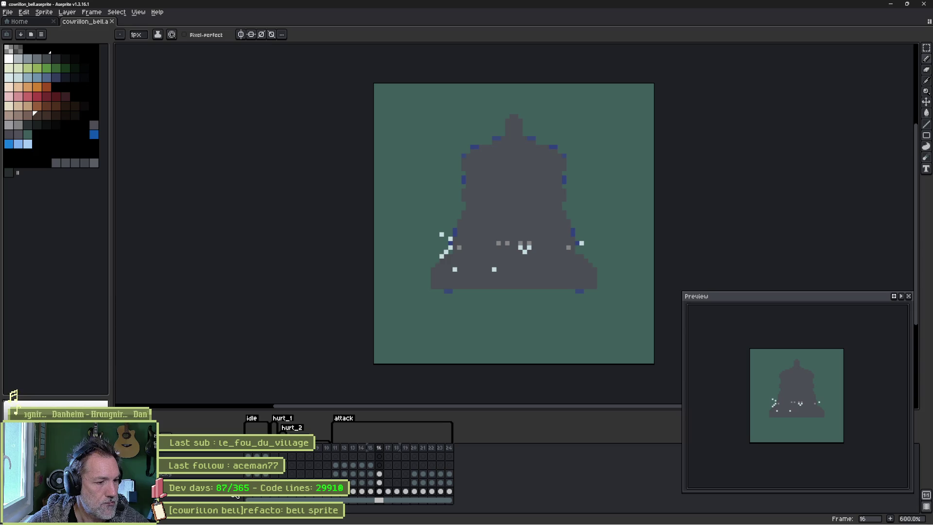
left_click(236, 494)
left_click(44, 12)
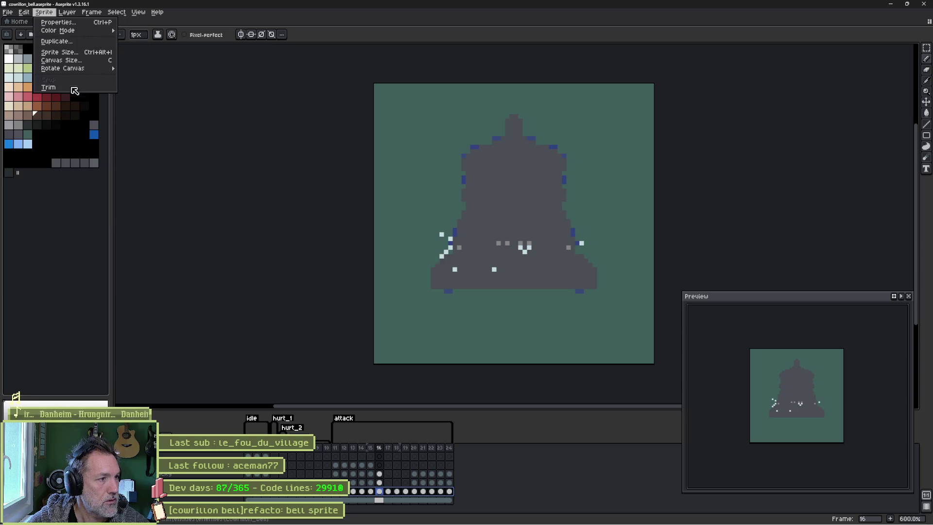
mouse_move(24, 13)
mouse_move(119, 153)
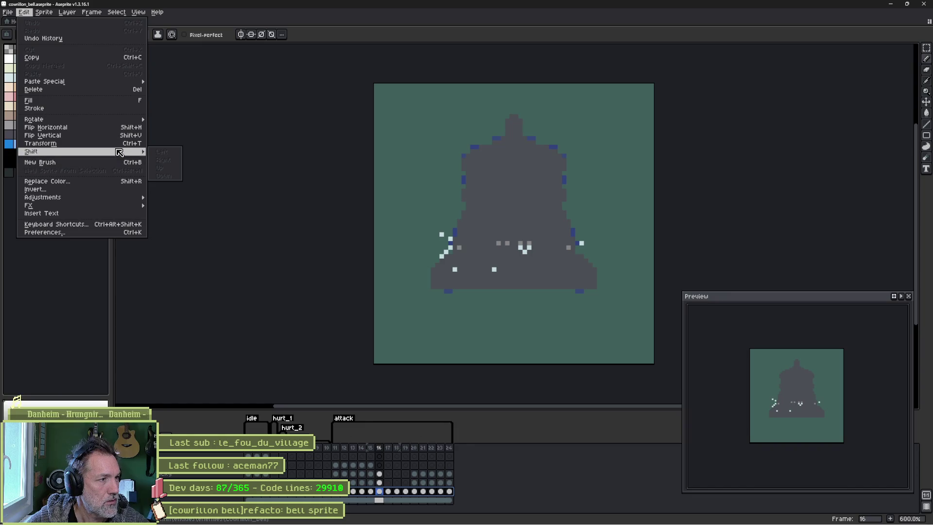
mouse_move(129, 197)
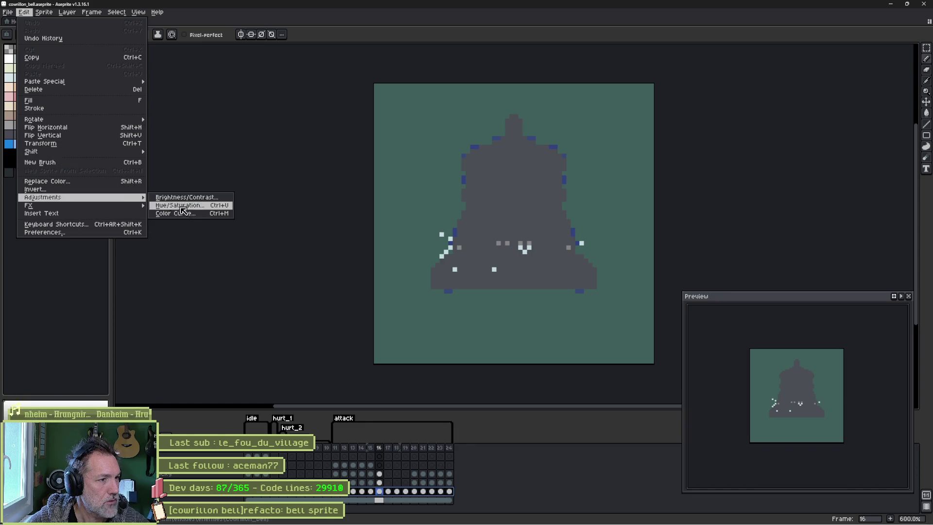
Open Color Curve, move the dialog aside, and boost the blue channel curve.
left_click(195, 213)
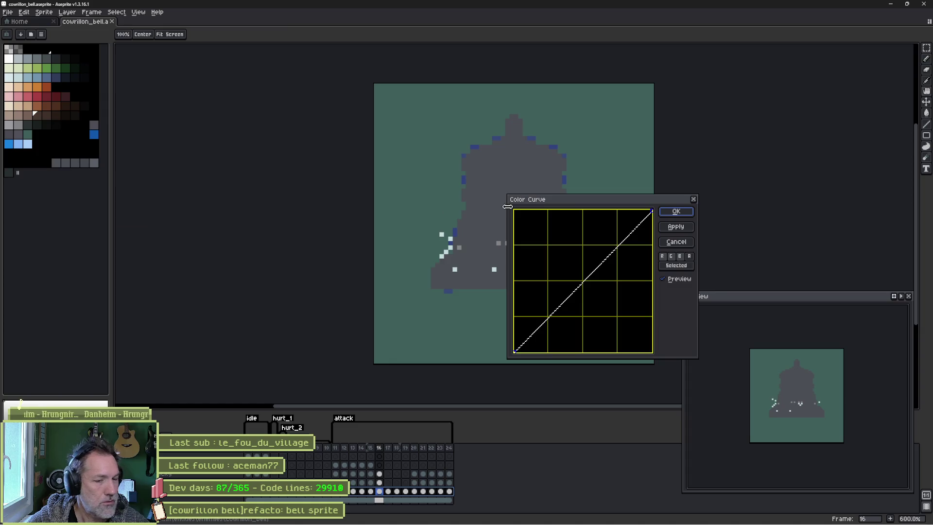
left_click_drag(577, 202, 709, 117)
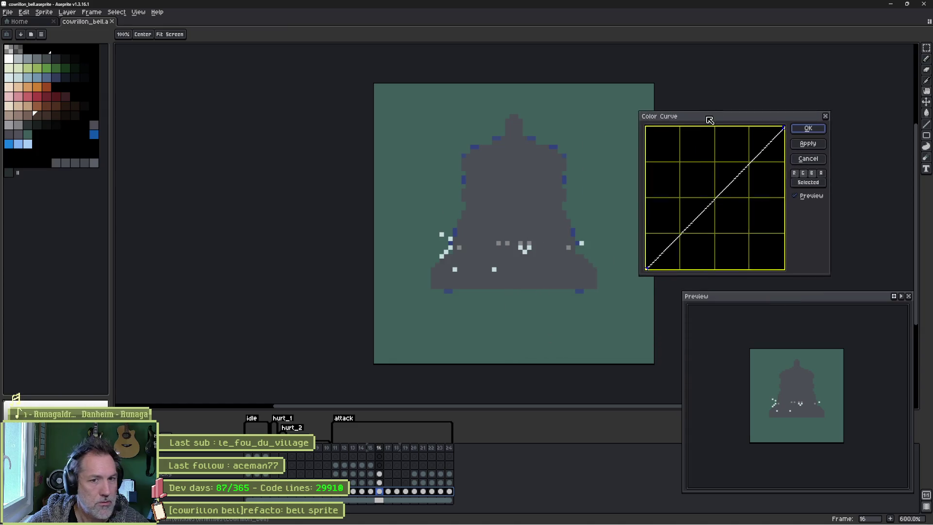
left_click(815, 174)
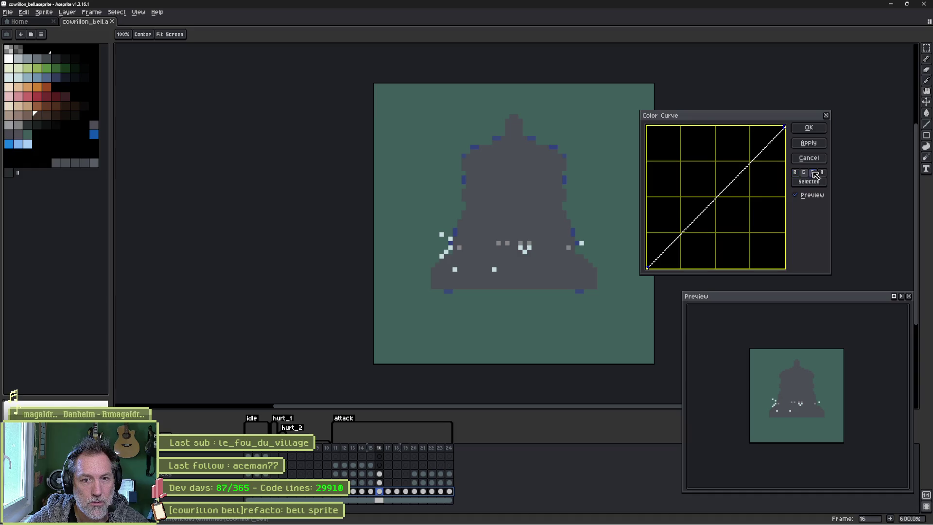
mouse_move(716, 196)
left_mouse_down()
mouse_move(730, 155)
mouse_move(749, 155)
mouse_move(767, 189)
mouse_move(735, 232)
mouse_move(679, 252)
mouse_move(752, 203)
mouse_move(774, 174)
mouse_move(768, 203)
mouse_move(746, 161)
mouse_move(692, 170)
mouse_move(663, 210)
mouse_move(660, 234)
mouse_move(675, 254)
mouse_move(770, 229)
mouse_move(700, 231)
mouse_move(675, 187)
mouse_move(687, 150)
mouse_move(733, 146)
mouse_move(684, 148)
mouse_move(739, 144)
mouse_move(684, 151)
left_mouse_up()
Toggle the red, green and blue channels and lower the curve point to tint the bell dark green.
left_click(797, 173)
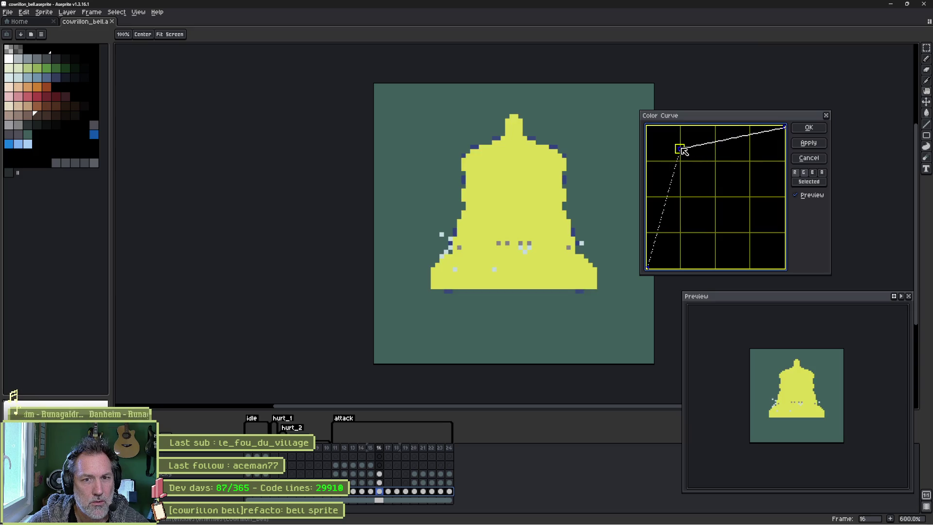
left_click(814, 174)
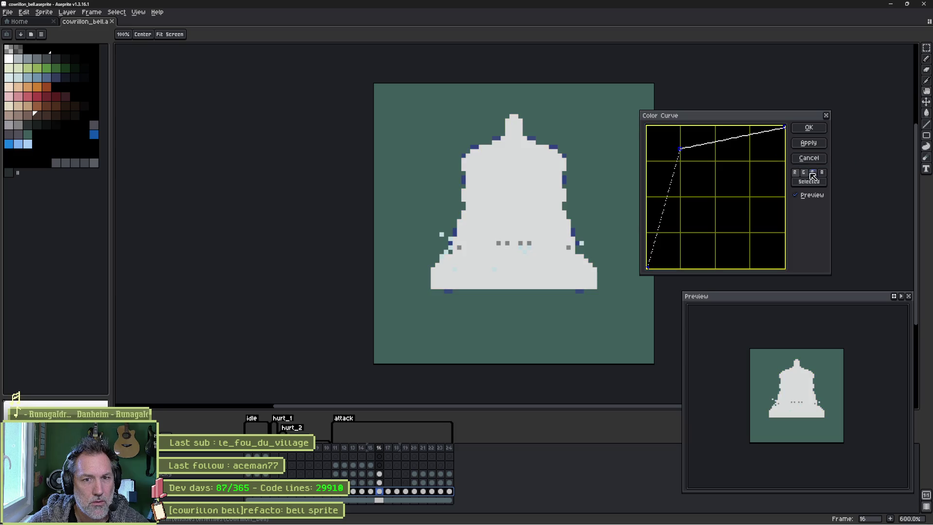
left_click(814, 173)
left_click(795, 173)
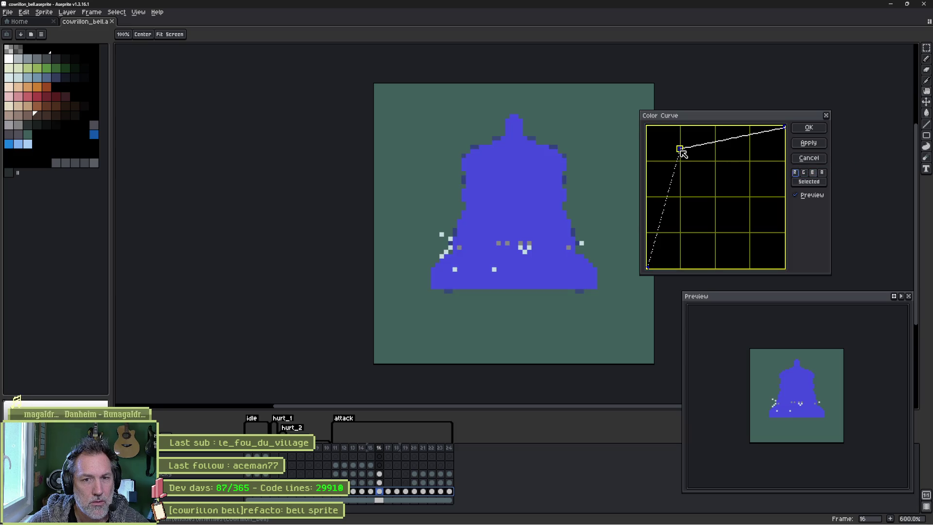
left_click(804, 174)
left_click(804, 174)
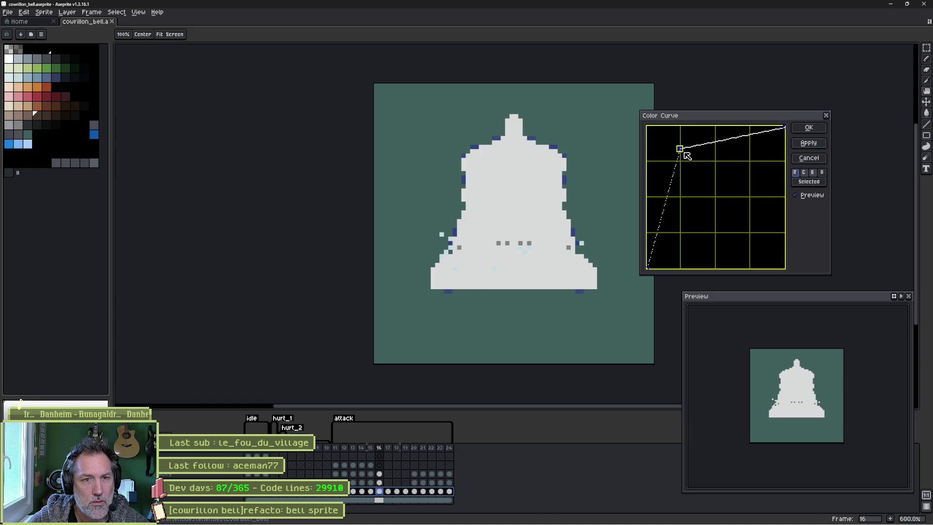
mouse_move(681, 148)
left_mouse_down()
mouse_move(679, 167)
mouse_move(735, 206)
left_mouse_up()
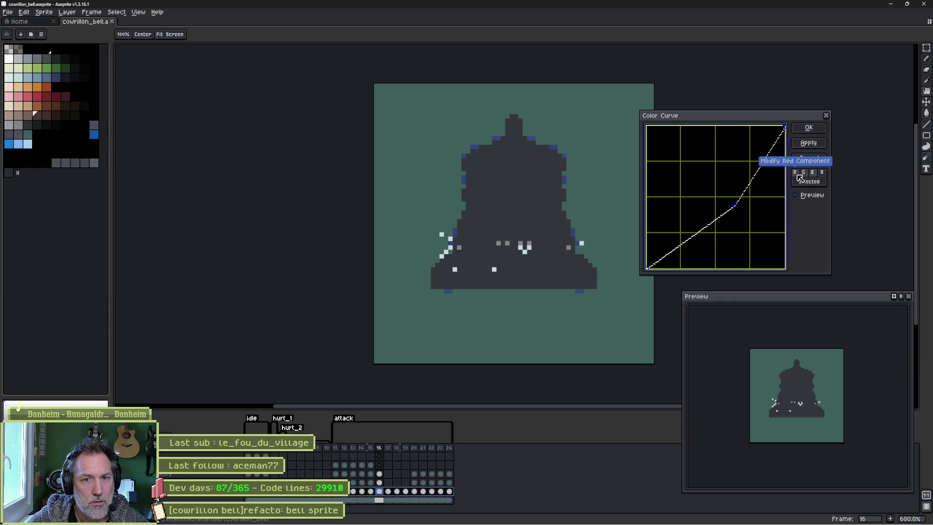
left_click(809, 176)
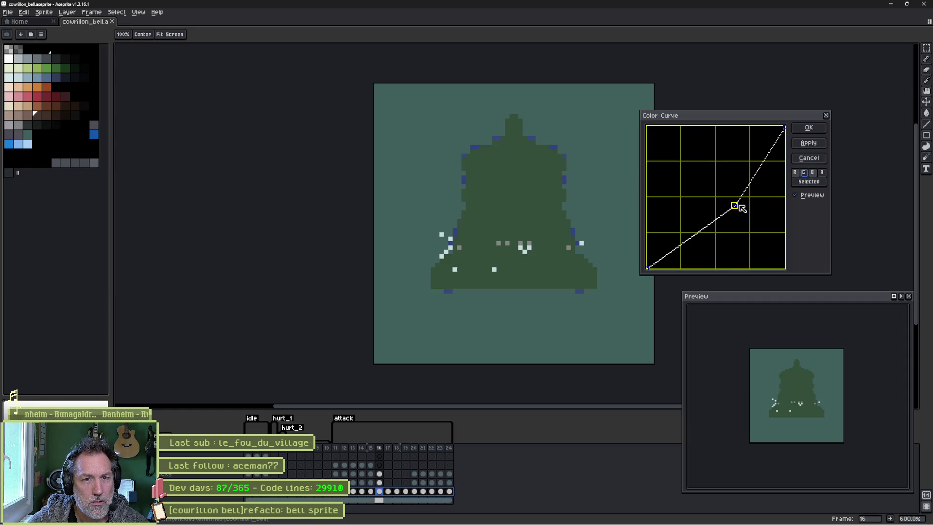
mouse_move(736, 206)
left_mouse_down()
mouse_move(729, 227)
mouse_move(744, 243)
mouse_move(768, 189)
mouse_move(743, 160)
mouse_move(713, 149)
mouse_move(658, 162)
mouse_move(658, 223)
mouse_move(674, 249)
mouse_move(713, 260)
mouse_move(764, 248)
mouse_move(784, 217)
left_mouse_up()
Cancel the colour curve, go to frame 1, and convert the sprite to Indexed colour mode.
left_click(808, 158)
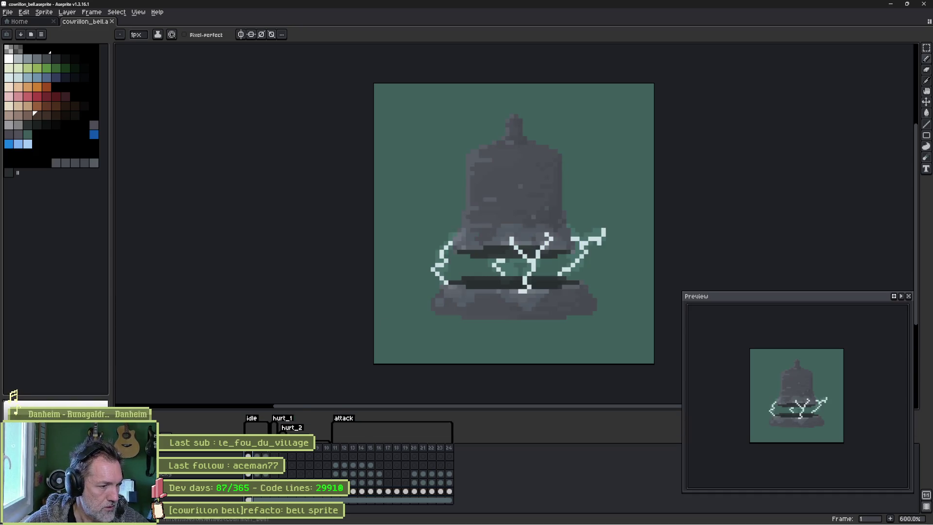
left_click(248, 456)
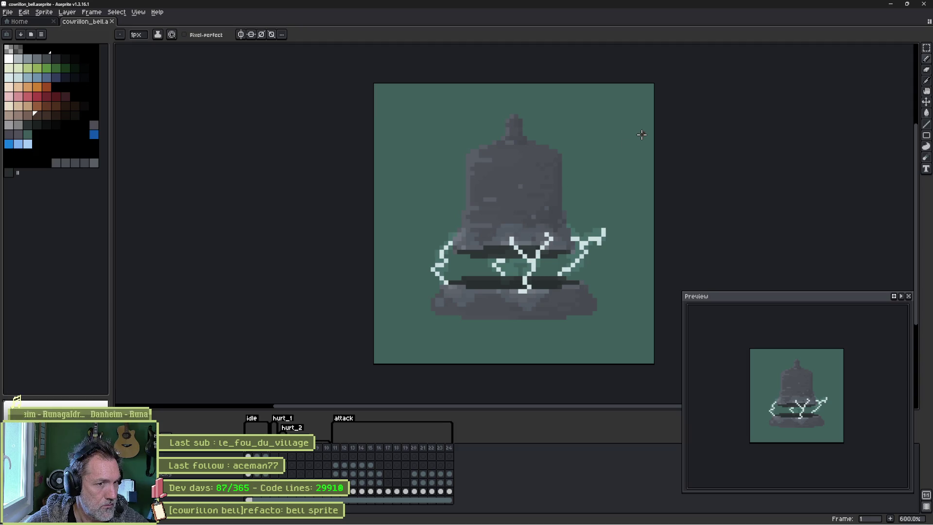
left_click(43, 12)
mouse_move(67, 36)
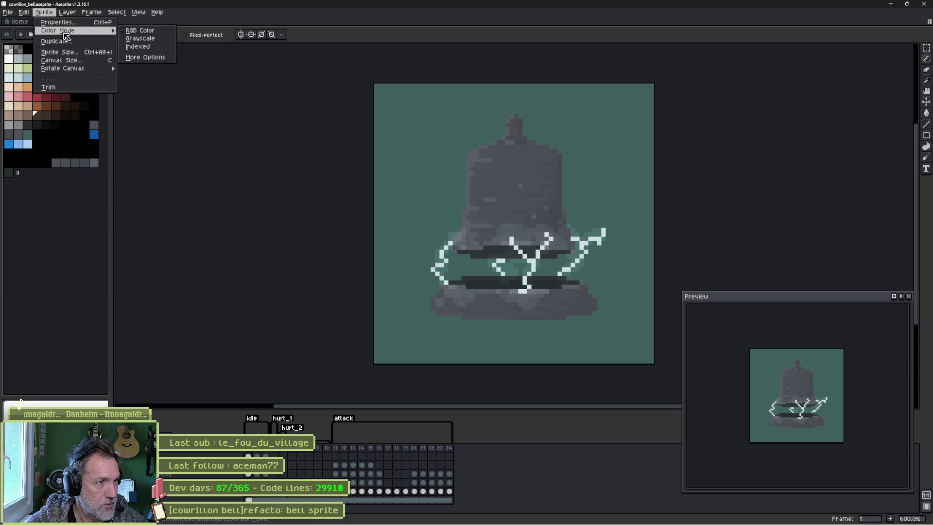
left_click(149, 46)
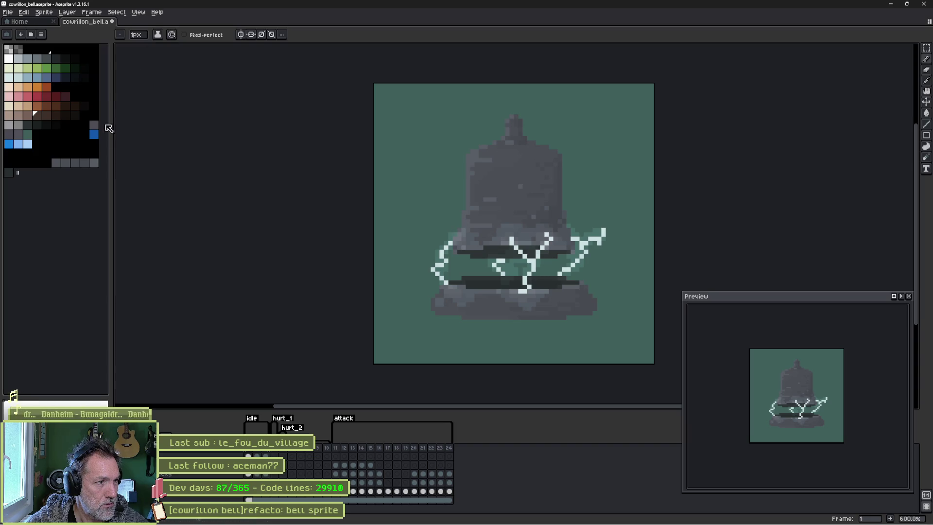
Eyedrop the bell's body and lower-edge colours, pick a palette grey, and unlock palette editing.
key("i")
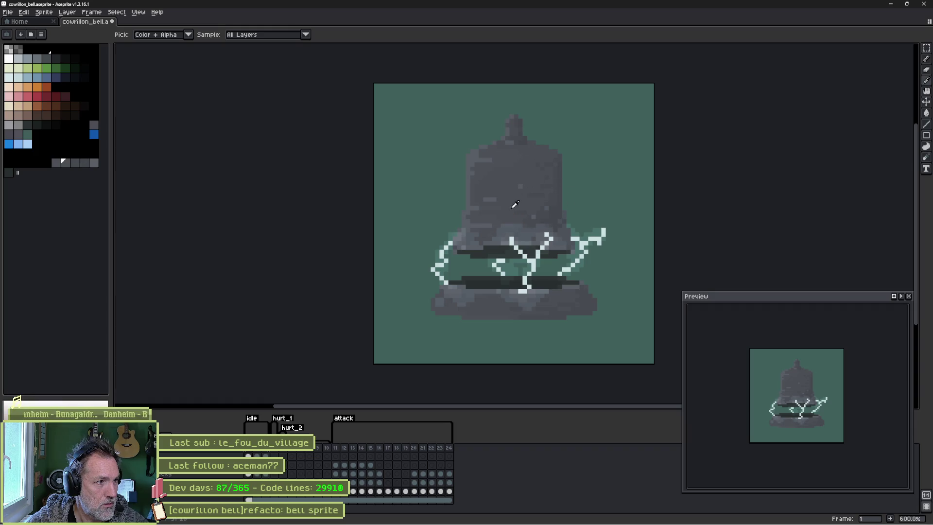
left_click(510, 225)
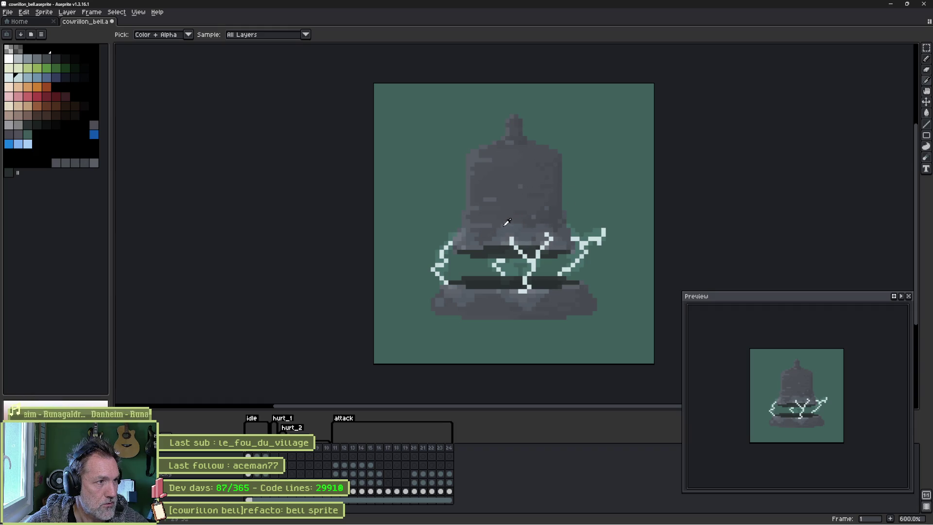
left_click(473, 236)
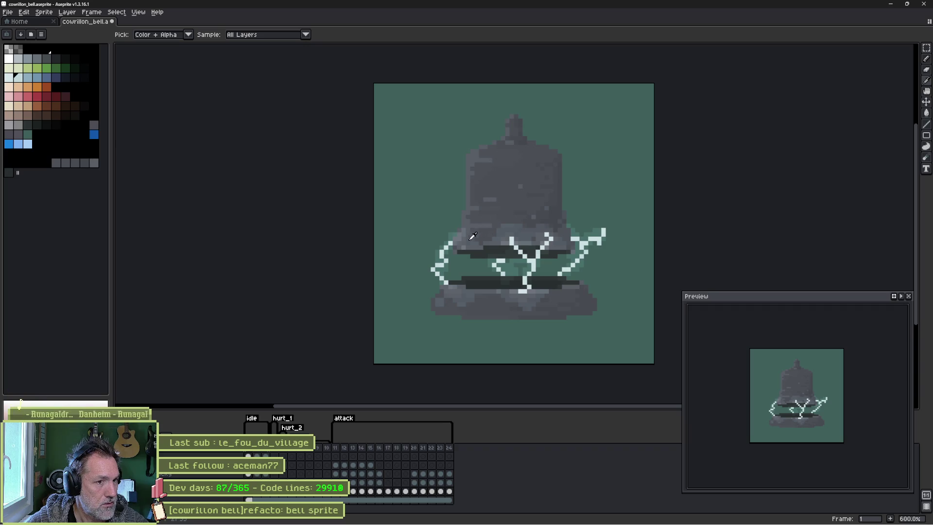
key("b")
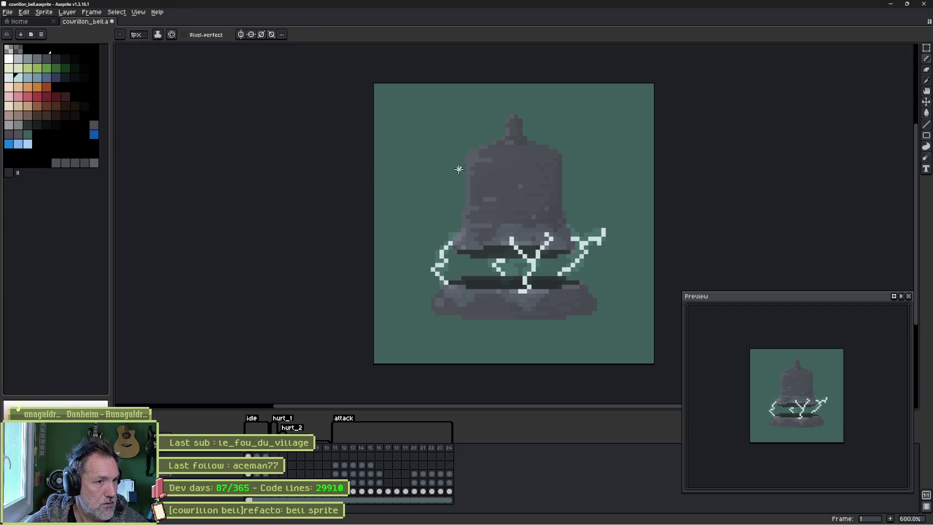
key("i")
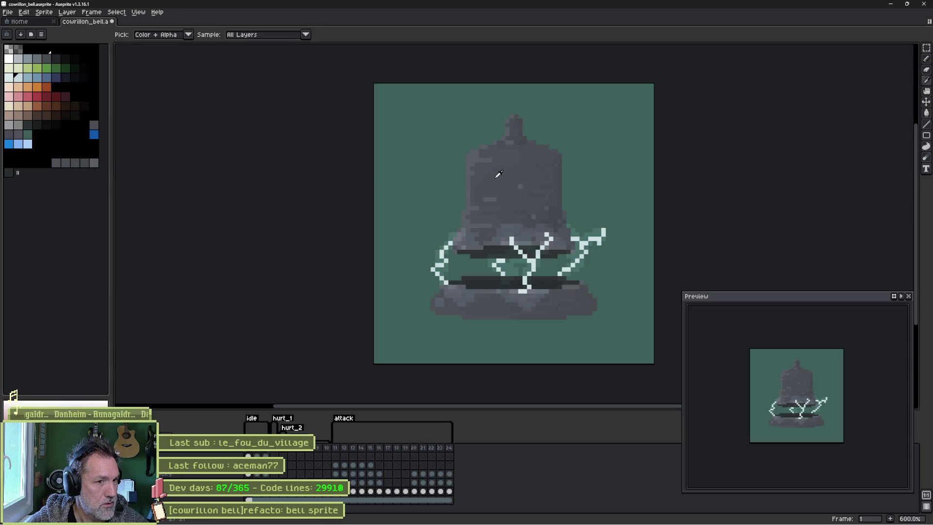
key("b")
left_click(64, 163)
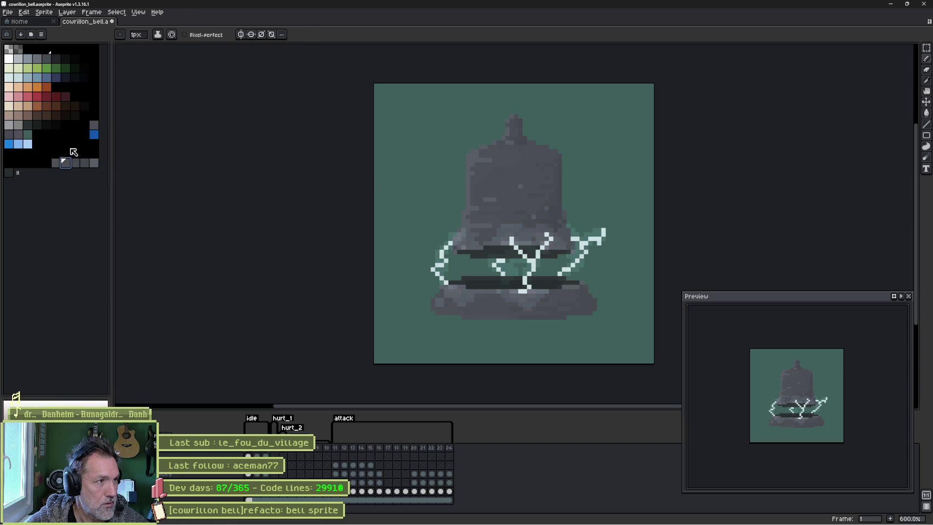
left_click(9, 35)
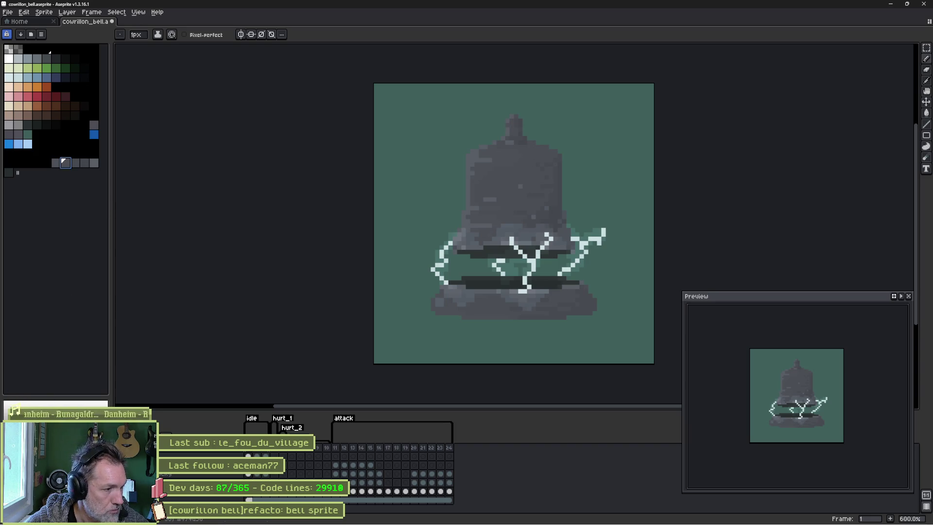
Shift the bell's grey palette shades to olive, lightening the dark patches and base shading.
key("ctrl+z")
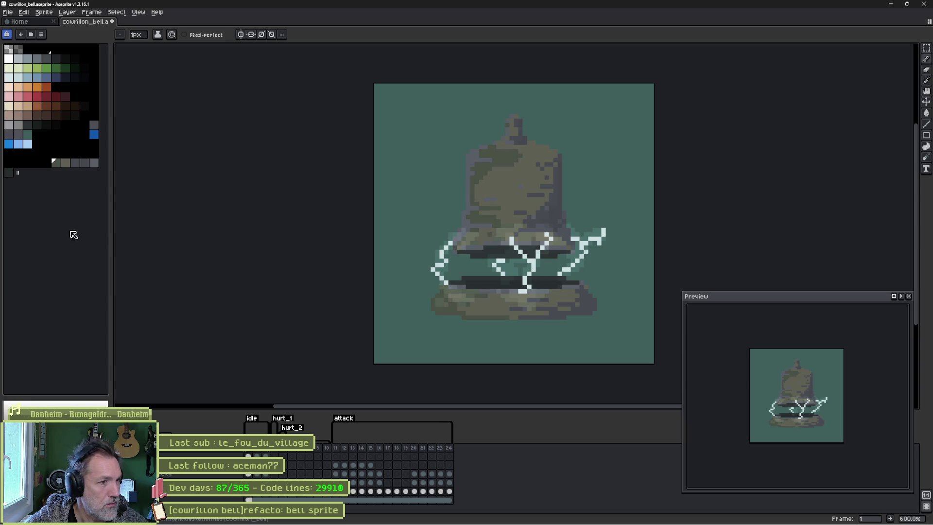
key("i")
key("b")
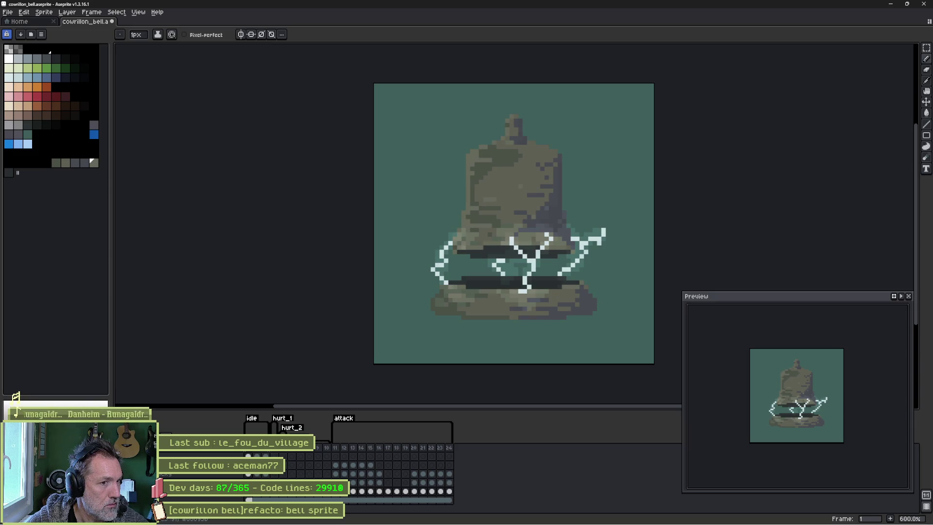
left_click(486, 213, "alt")
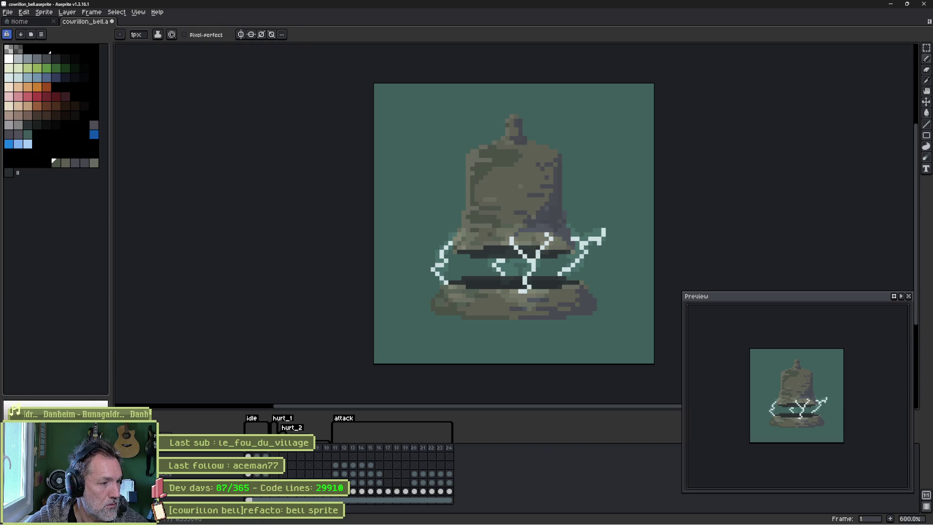
key("ctrl+z")
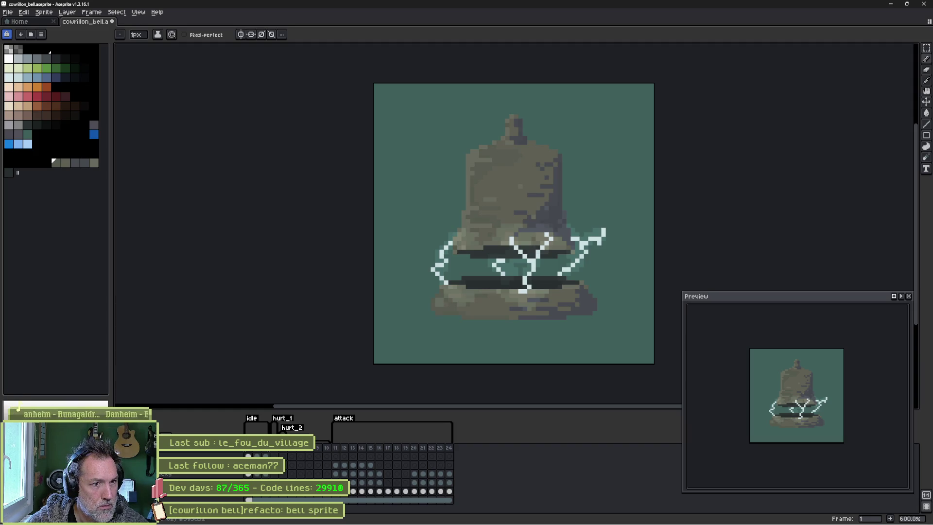
key("ctrl+z")
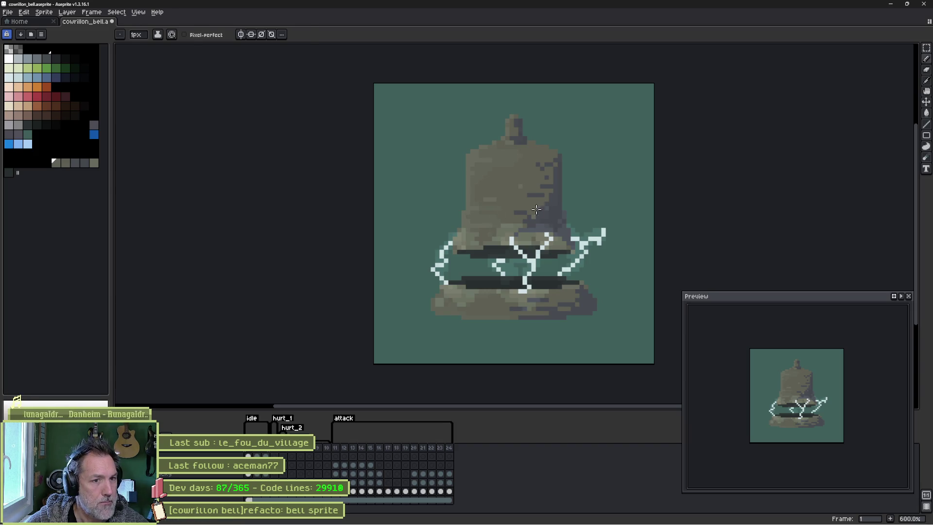
Repaint the bell's right flank in a darker grey, then save the sprite with Ctrl+S.
left_click(557, 194, "alt")
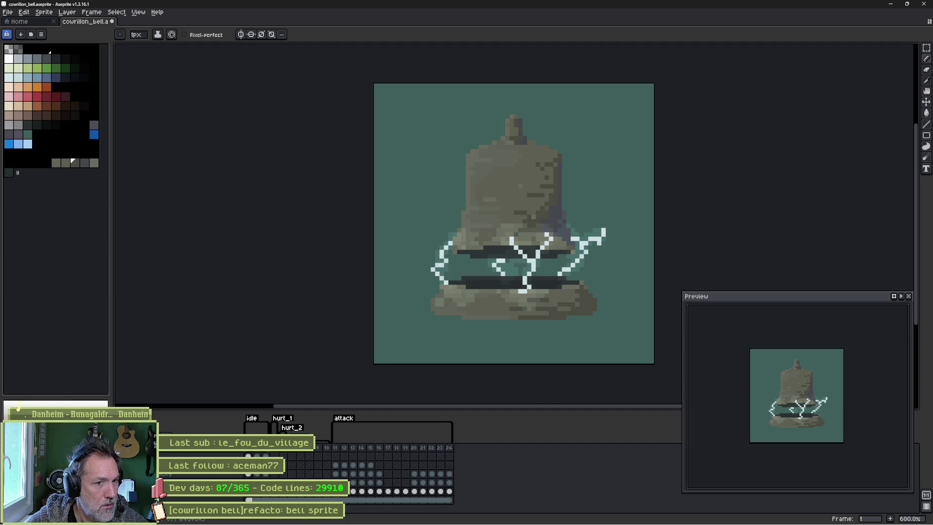
left_click(566, 210, "alt")
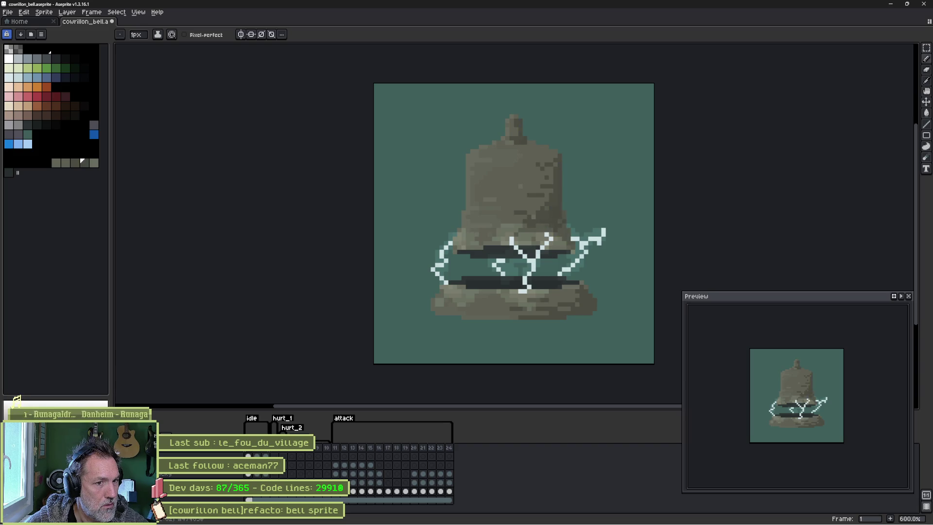
left_click_drag(565, 212, 572, 243)
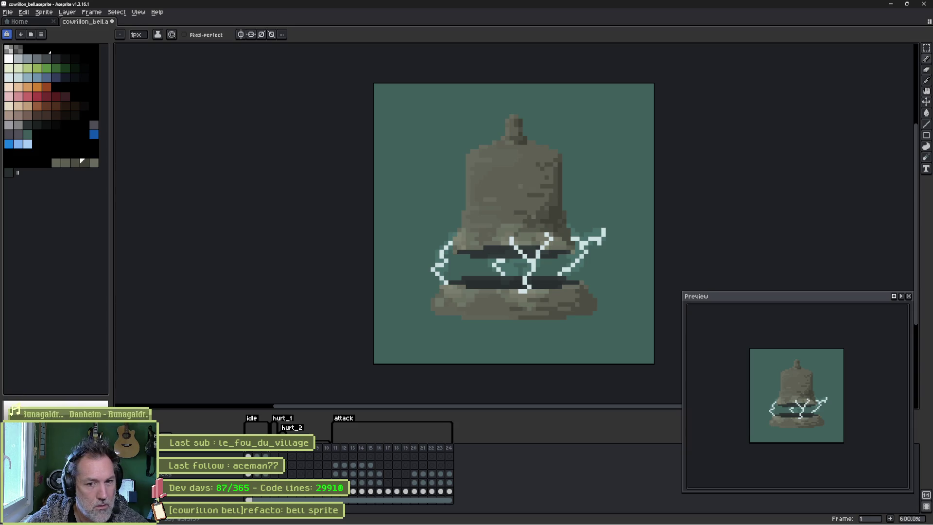
left_click(472, 154, "alt")
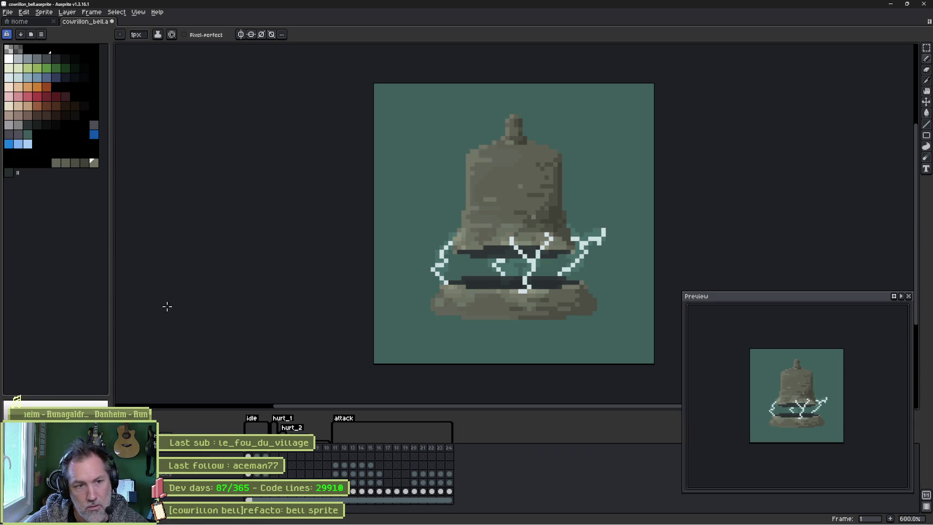
key("ctrl+s")
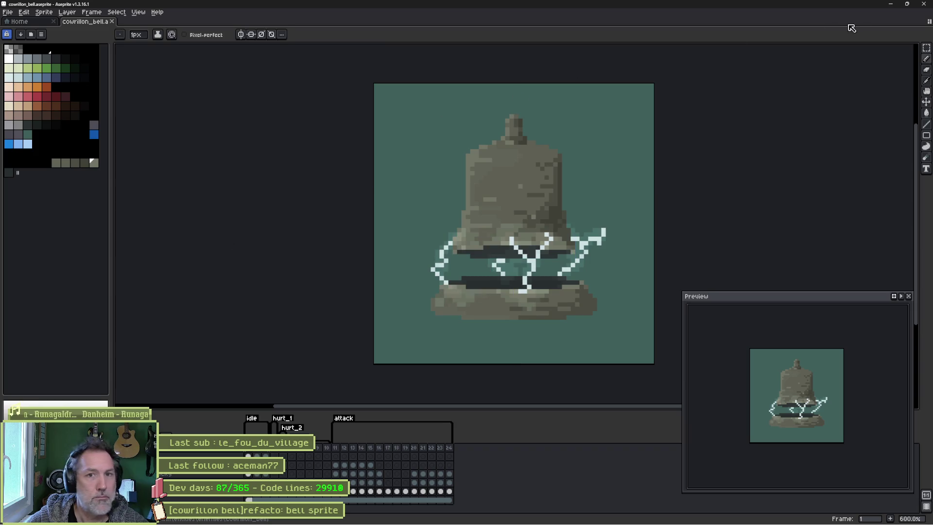
left_click(890, 4)
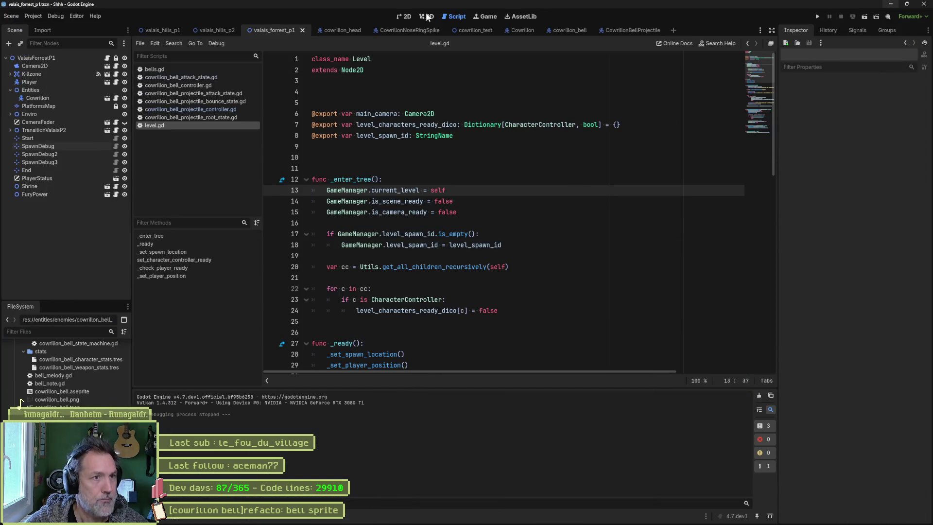
Open the cowrillon_bell scene and reimport the edited sprite through its Aseprite importer.
left_click(408, 17)
left_click(559, 30)
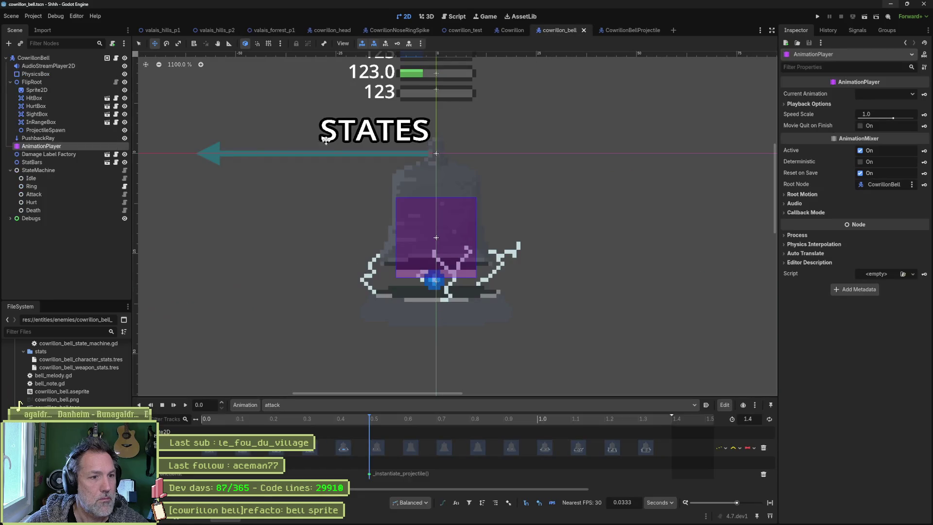
left_click(51, 89)
scroll(861, 460, "down", 3)
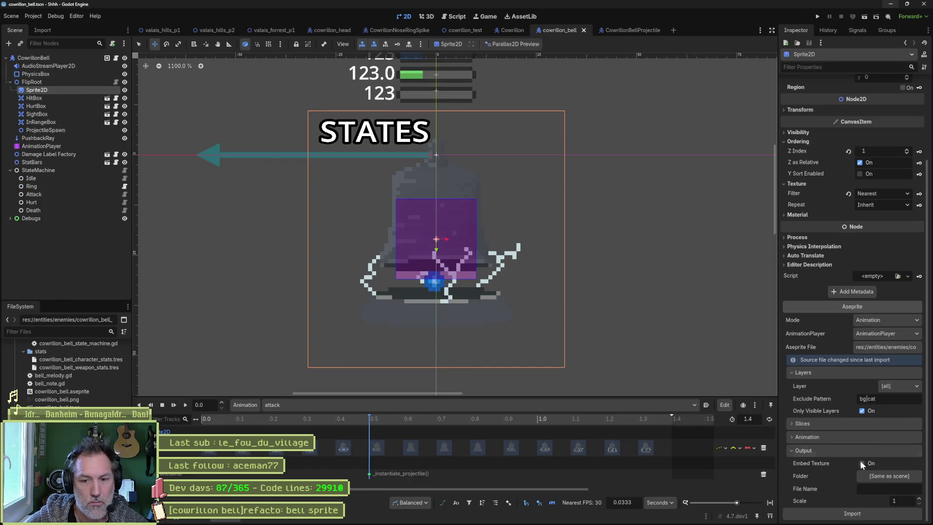
left_click(856, 514)
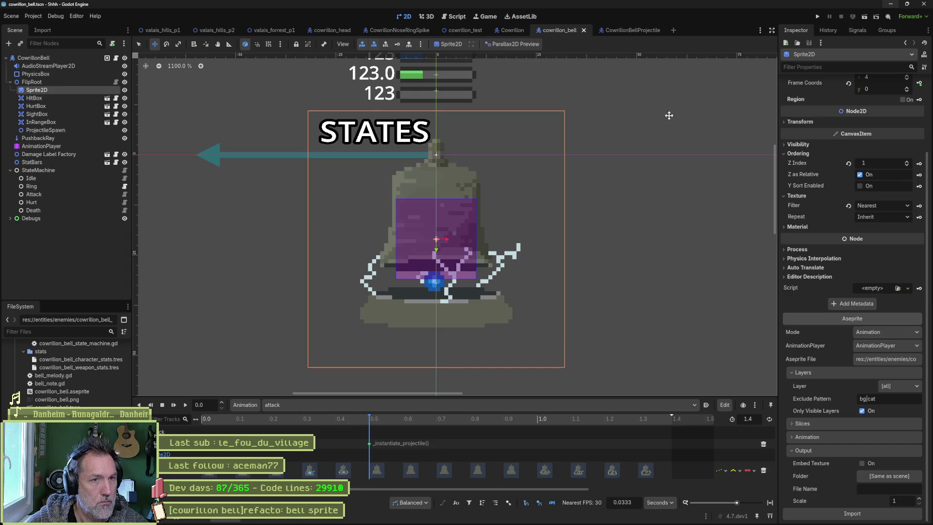
Play-test the valais_forrest_p1 boss scene, stop it with F8, and return to Aseprite.
left_click(275, 31)
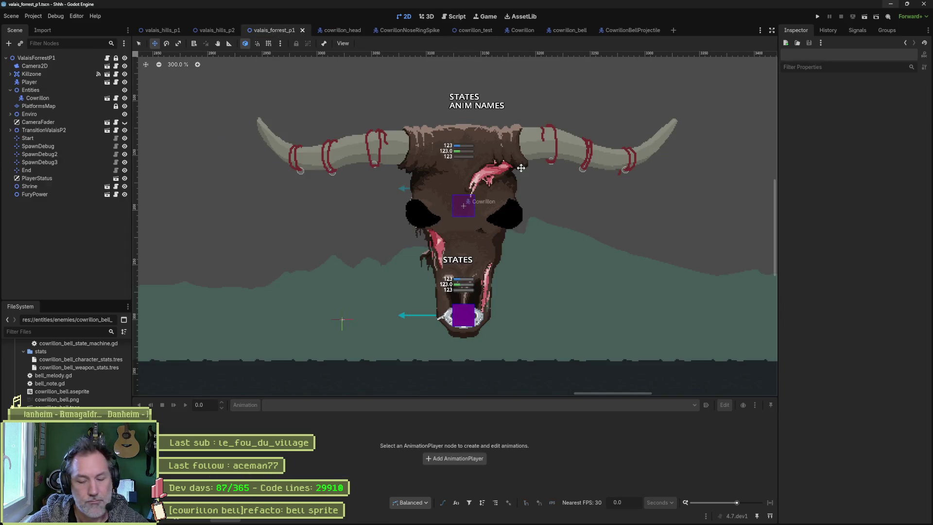
key("F6")
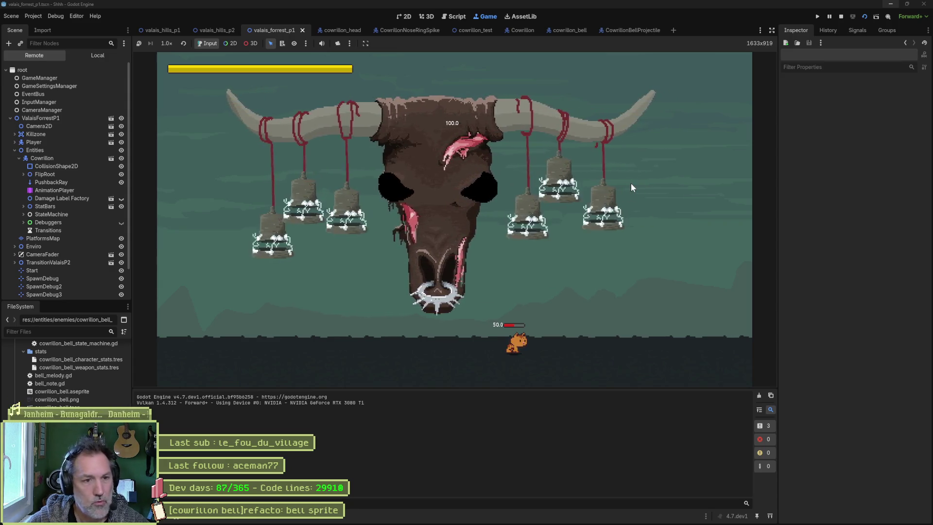
key("F8")
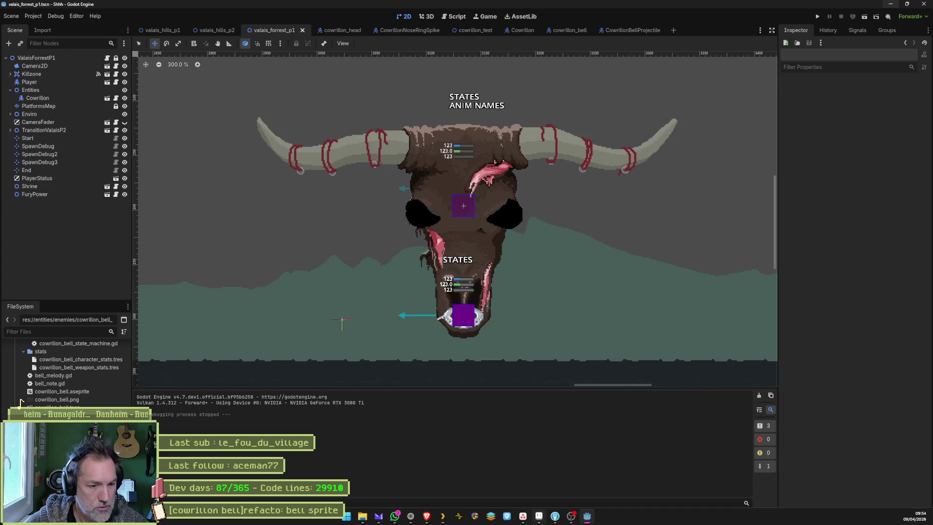
key("alt+Tab")
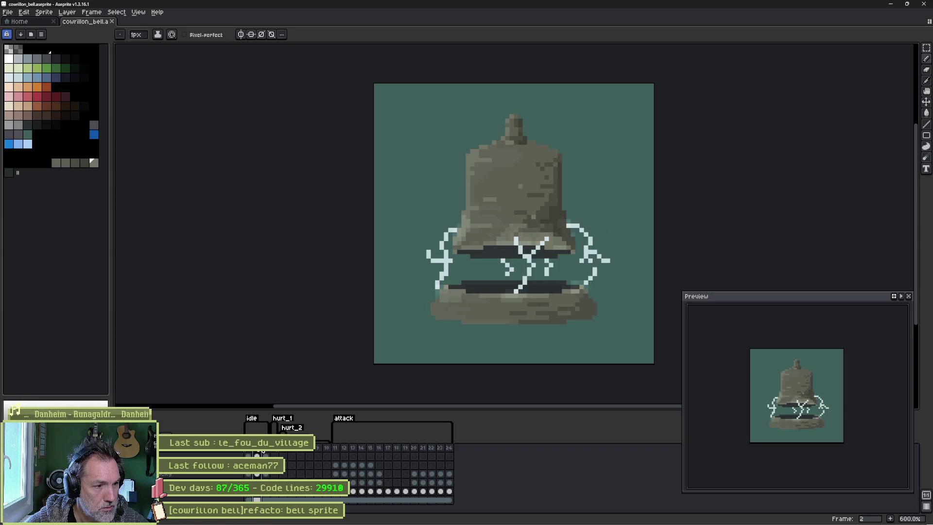
Select frames 6–11 and toggle the lightning layer to show white and purple sparks around the bell.
mouse_move(335, 451)
left_mouse_down()
mouse_move(418, 451)
mouse_move(256, 453)
left_mouse_up()
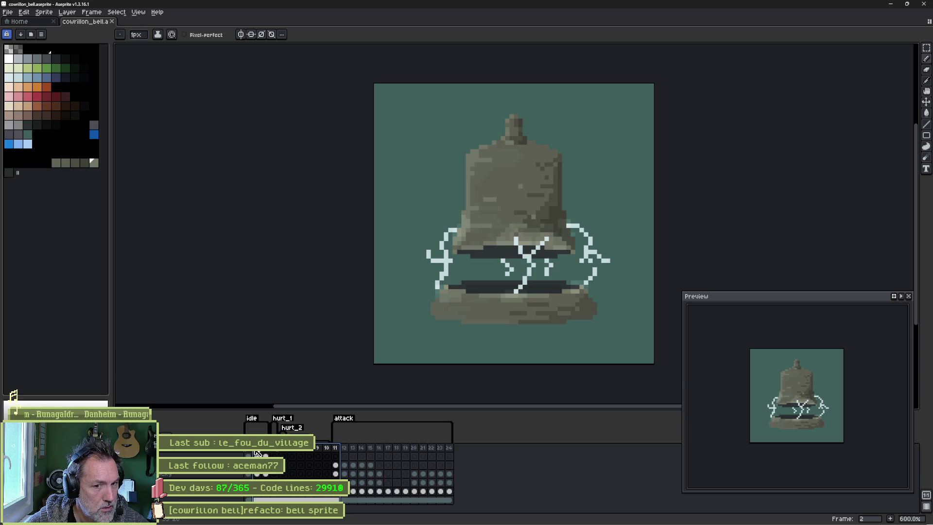
key("alt+Tab")
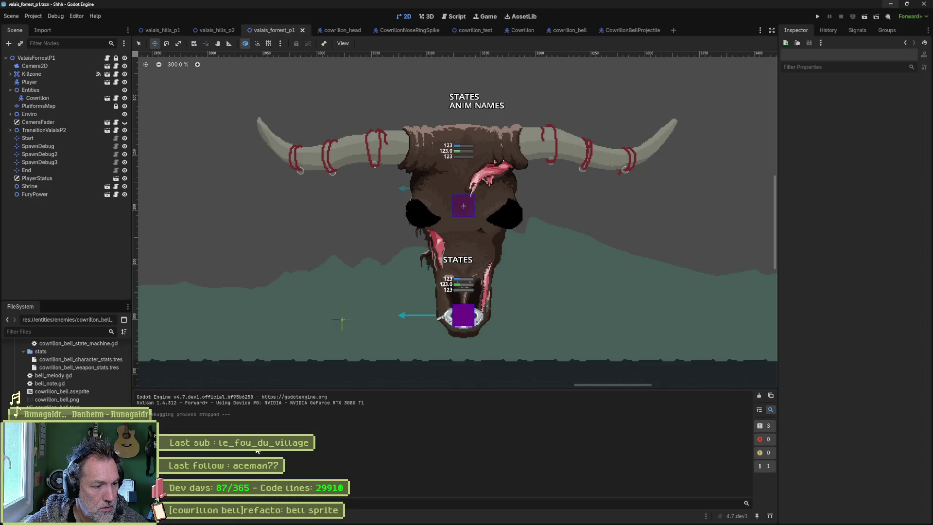
key("alt+Tab")
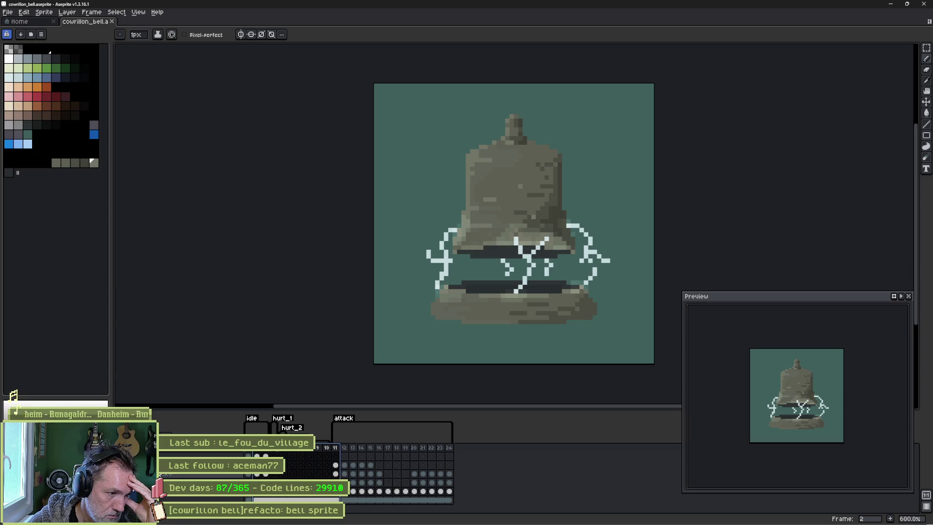
left_click(191, 475)
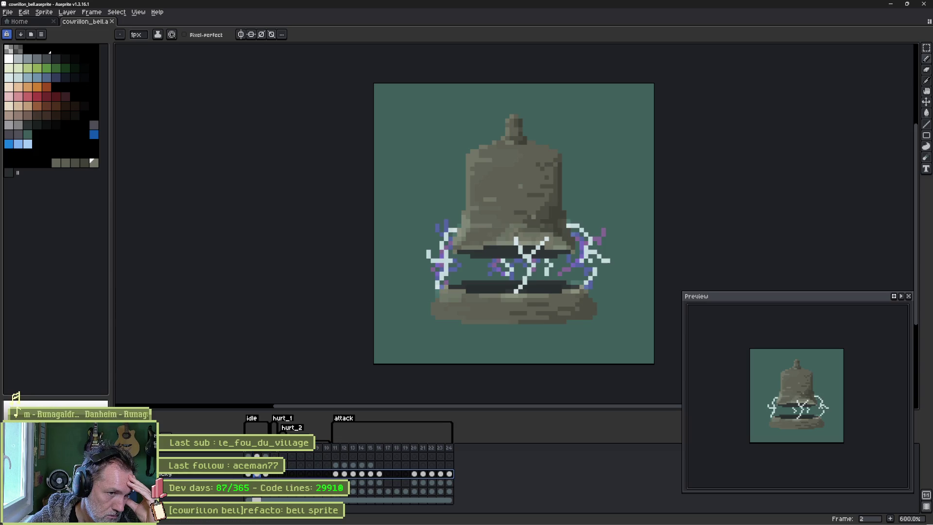
left_click(190, 476)
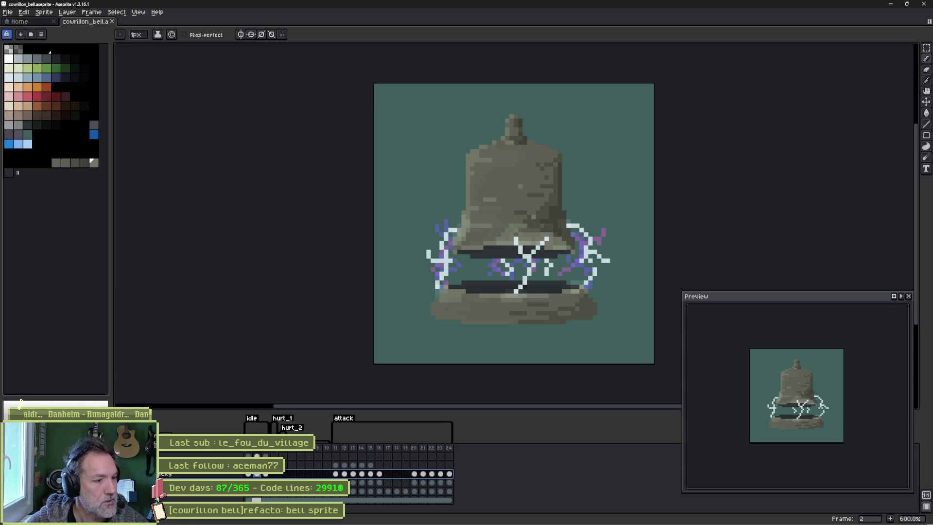
key("Delete")
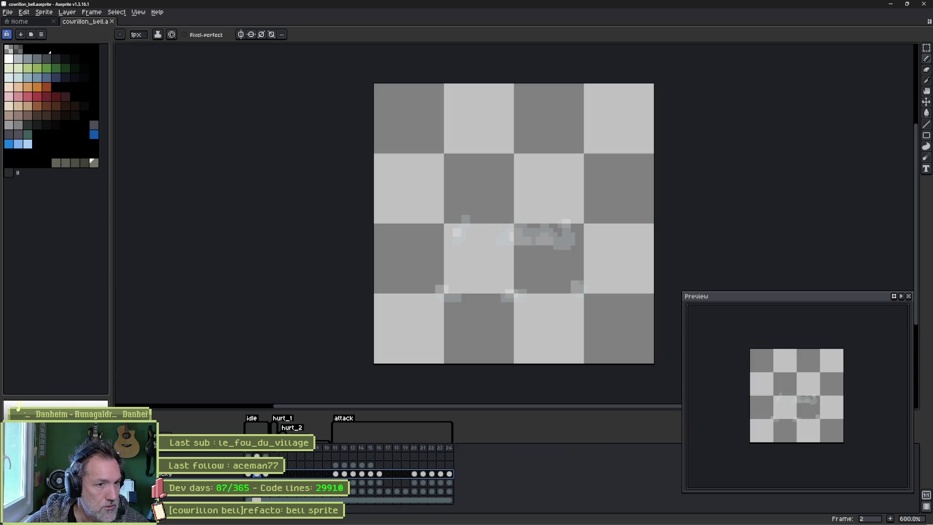
key("i")
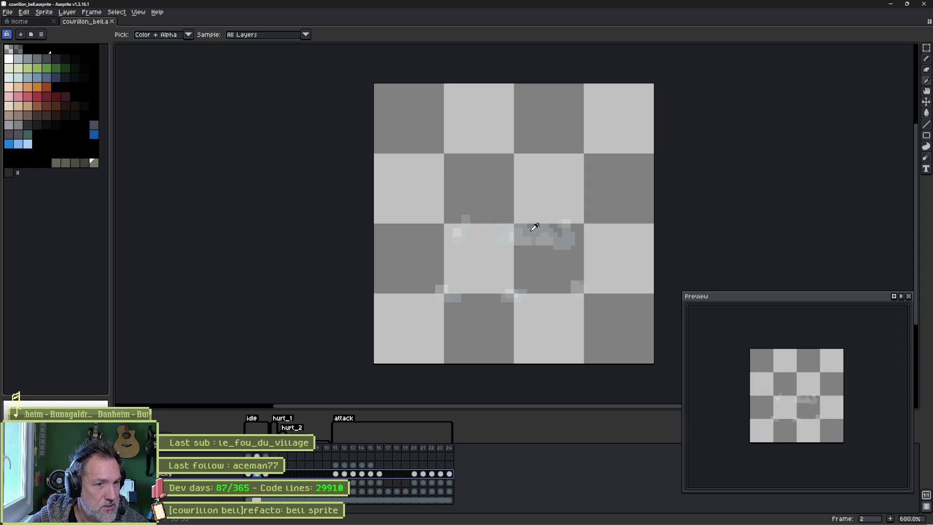
key("b")
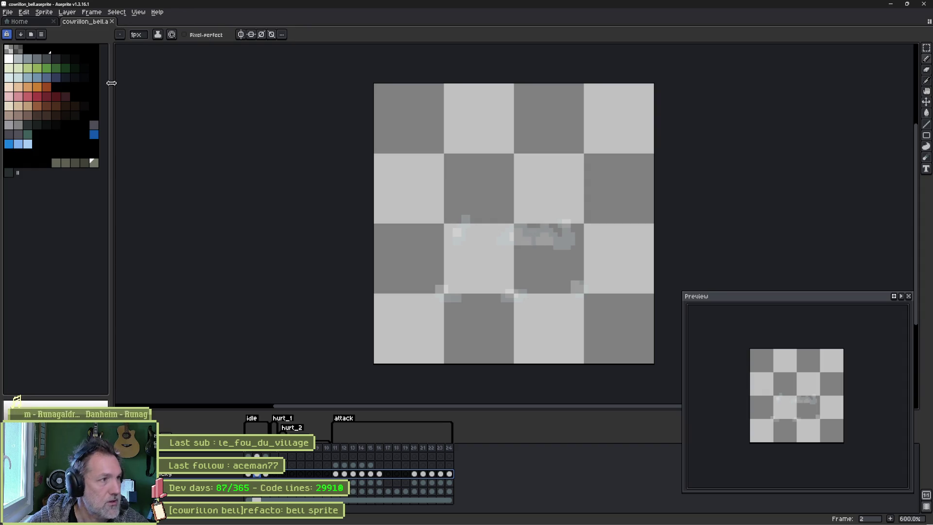
left_click(41, 34)
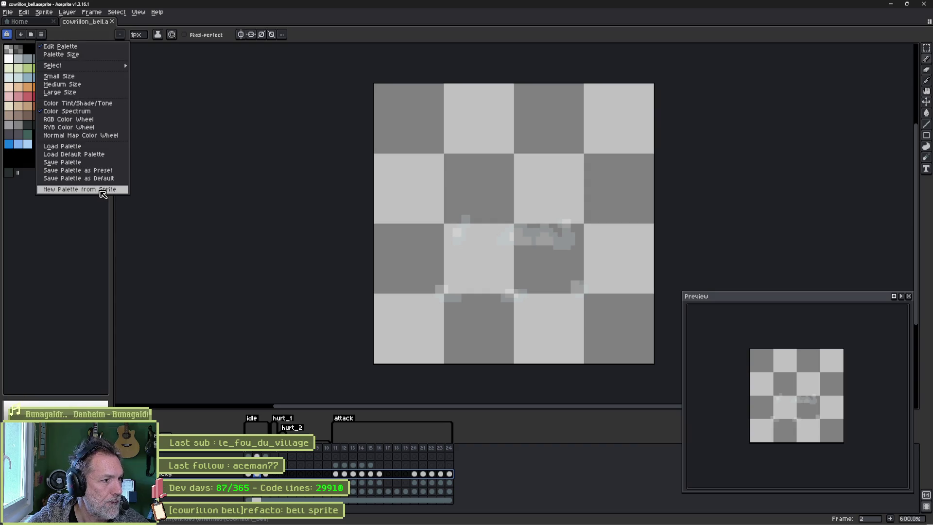
left_click(100, 191)
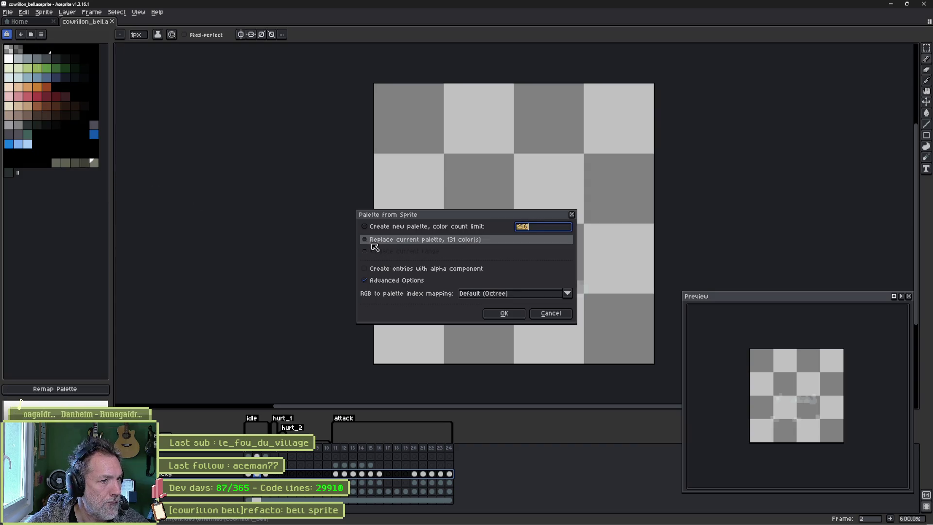
left_click(385, 270)
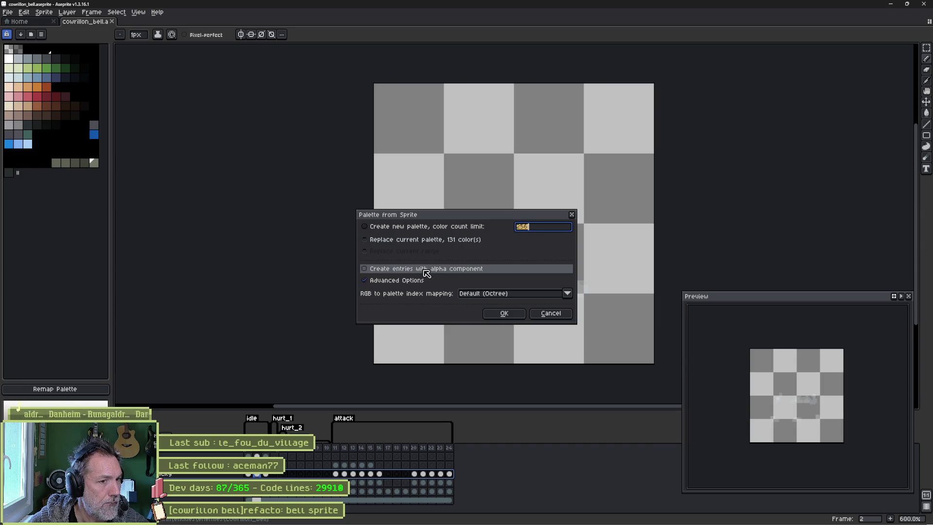
left_click(503, 315)
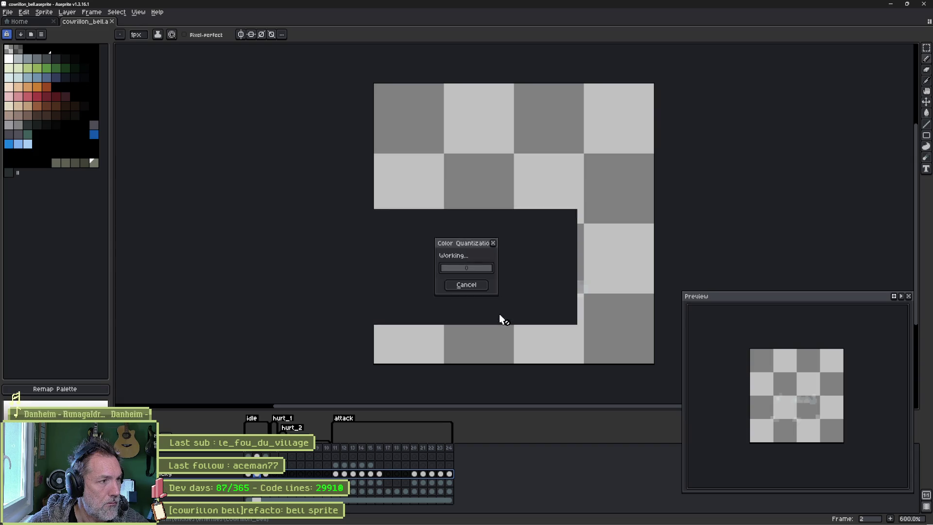
key("ctrl+z")
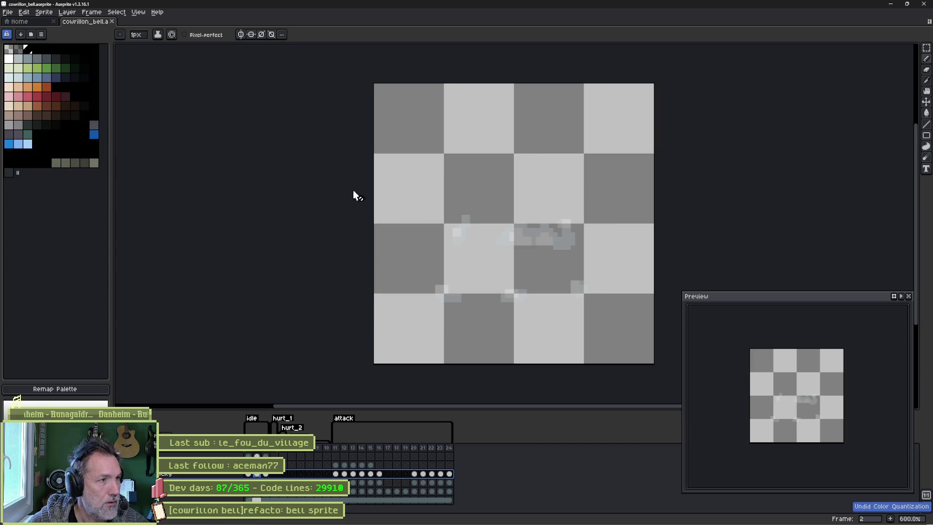
left_click(41, 34)
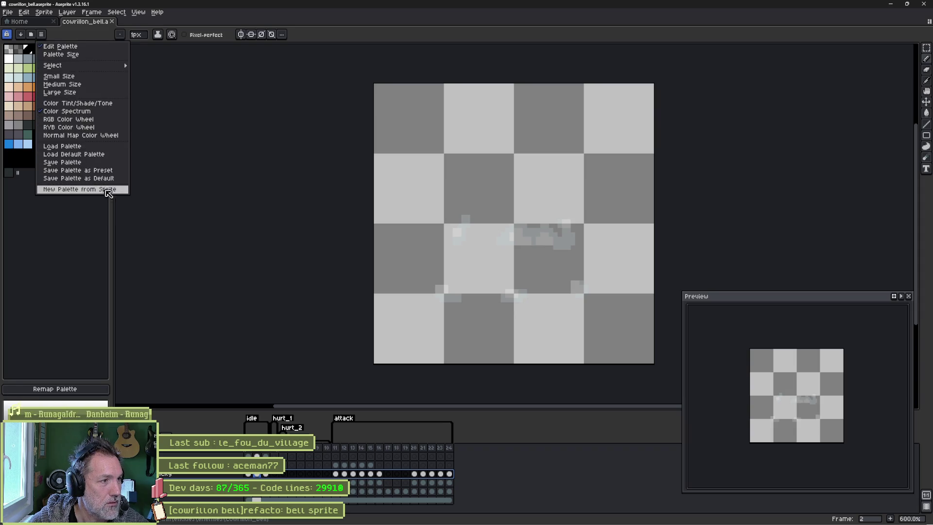
left_click(88, 189)
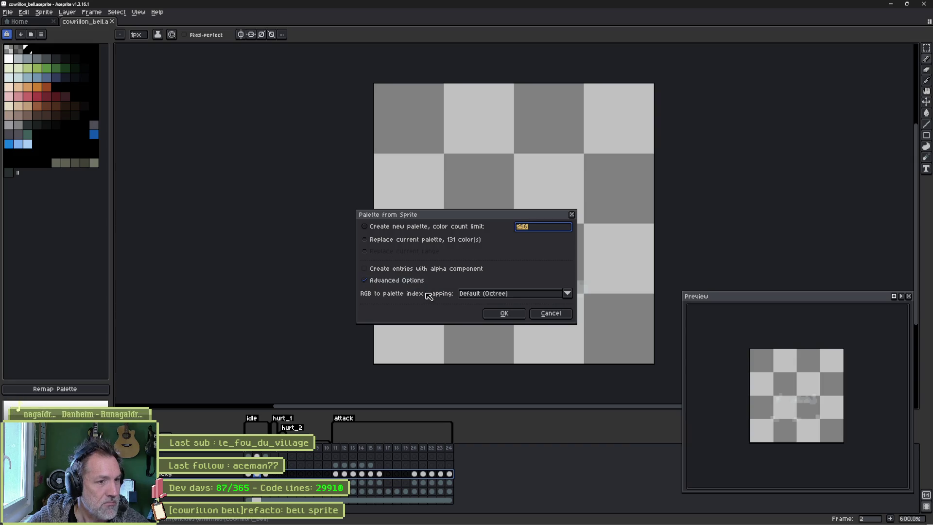
left_click(518, 317)
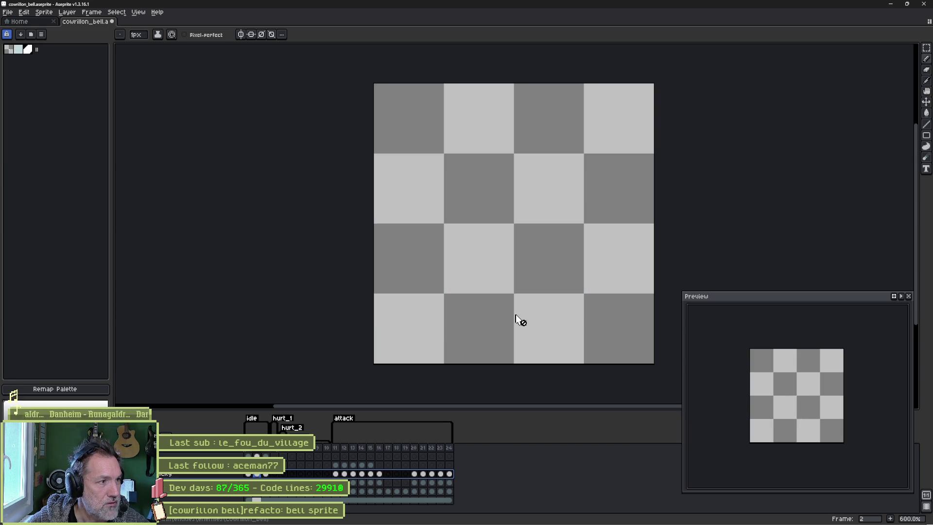
key("ctrl+z")
left_click(40, 34)
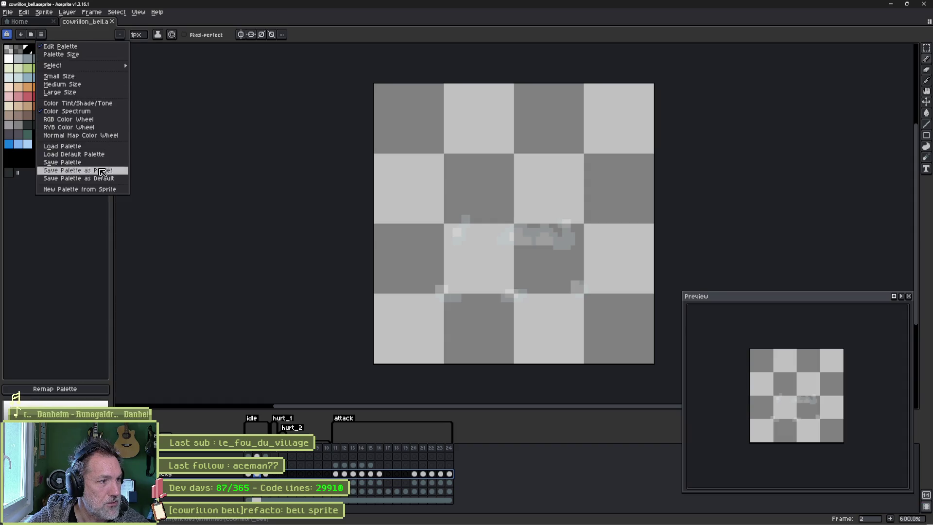
left_click(54, 191)
left_click(551, 313)
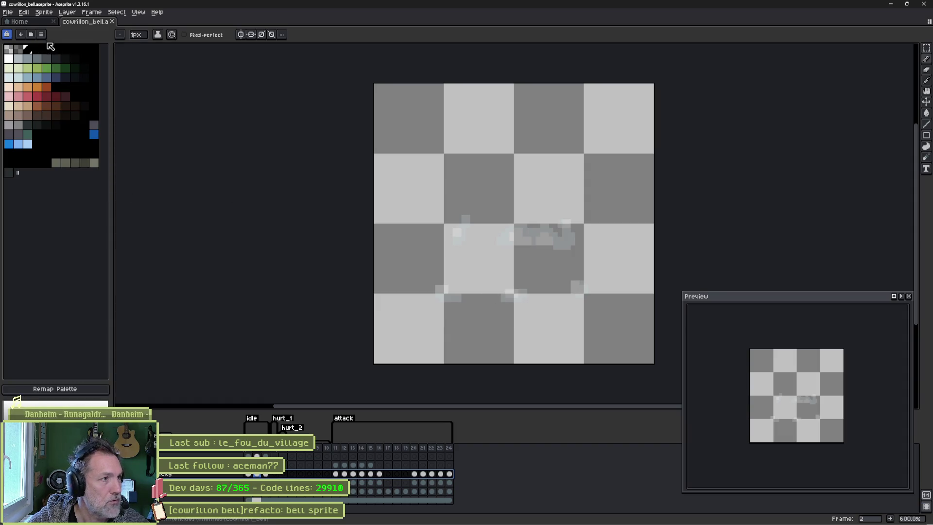
left_click(42, 35)
left_click(43, 35)
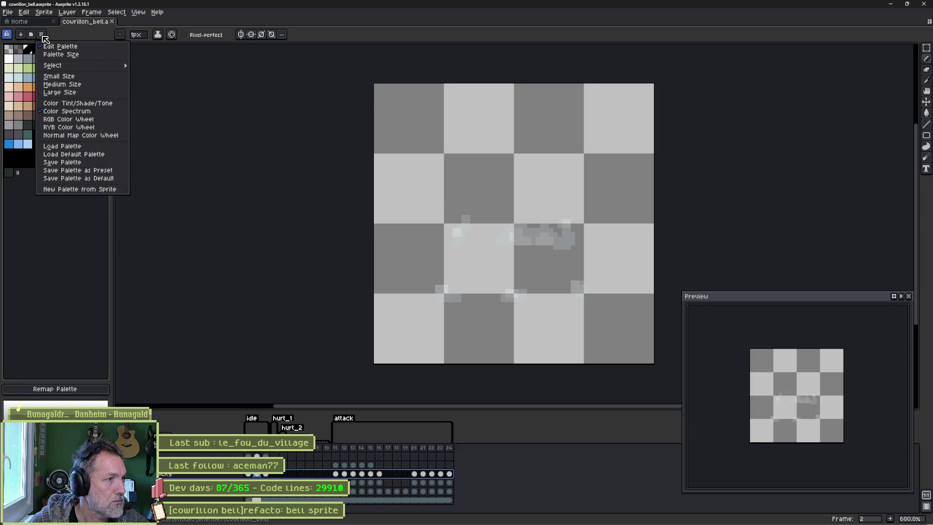
left_click(107, 189)
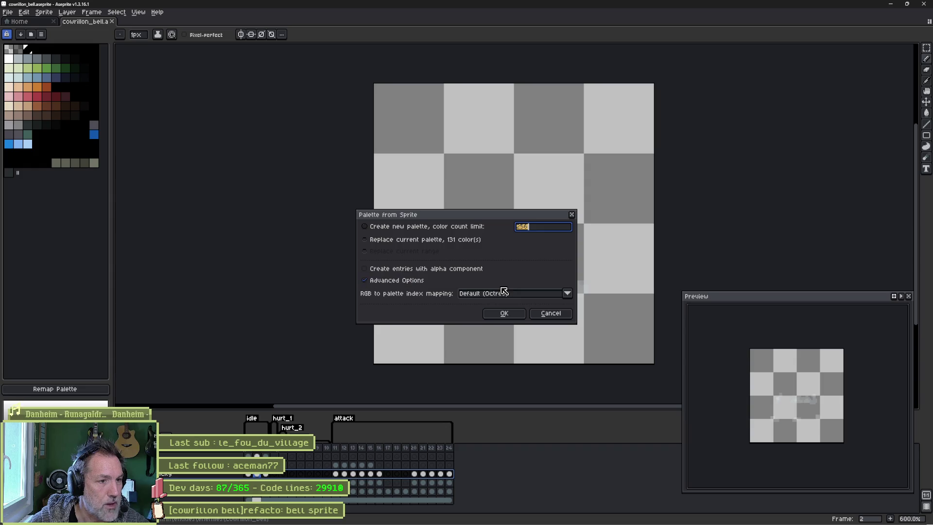
left_click(508, 314)
key("ctrl+z")
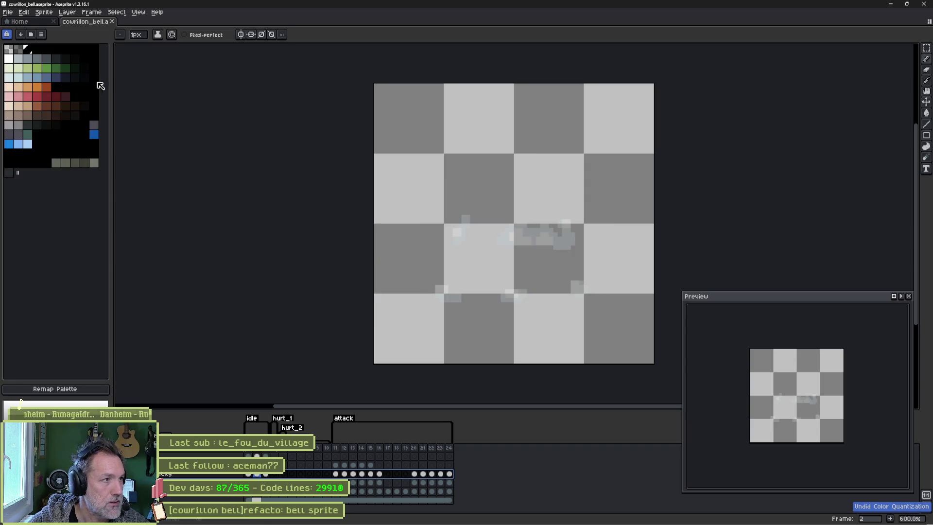
left_click(41, 34)
left_click(63, 193)
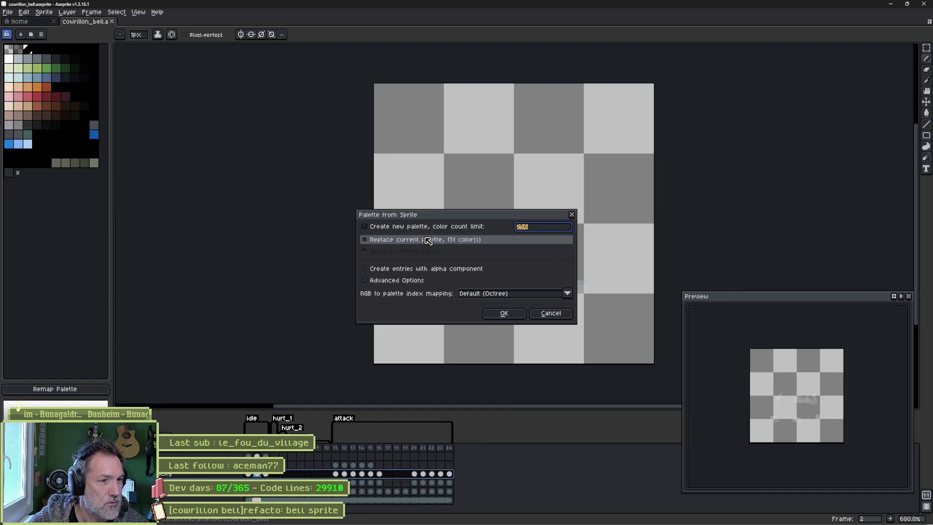
left_click(504, 313)
key("ctrl+z")
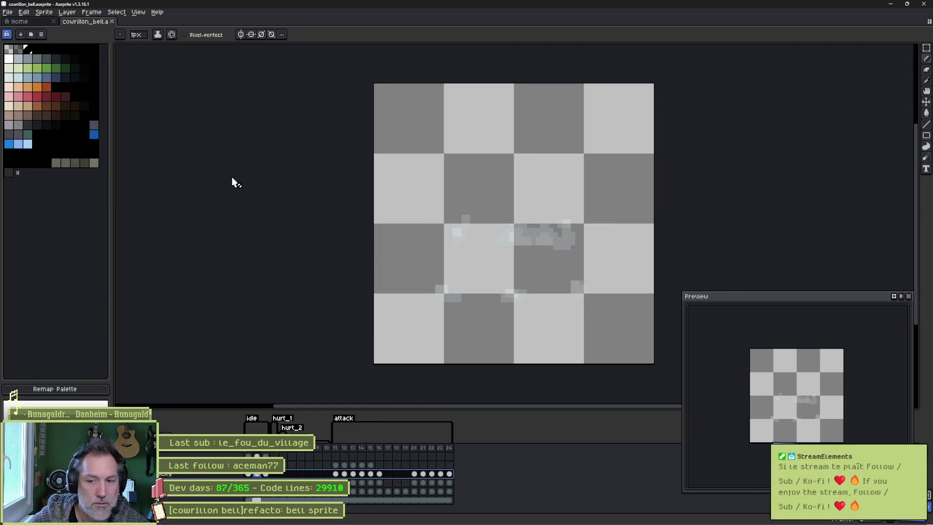
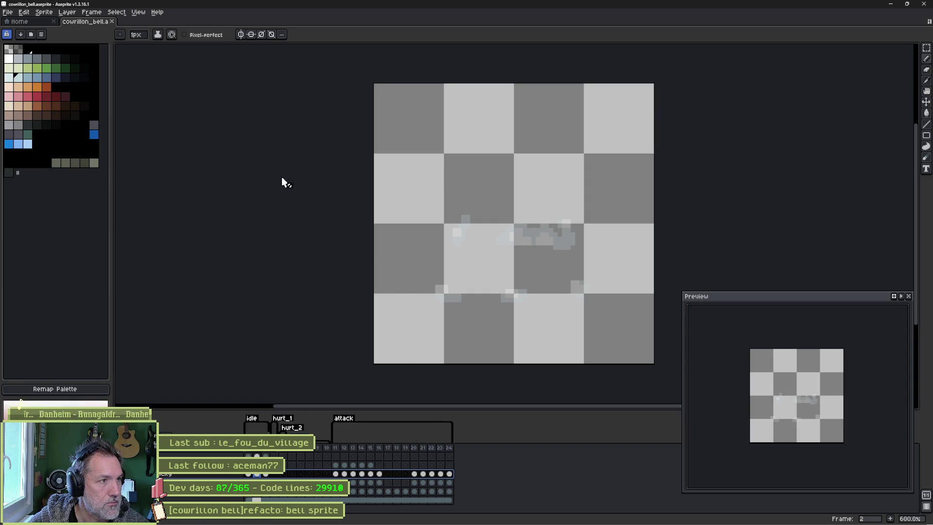
Convert the bell sprite to RGB Color mode, leaving the palette options unchanged.
left_click(41, 34)
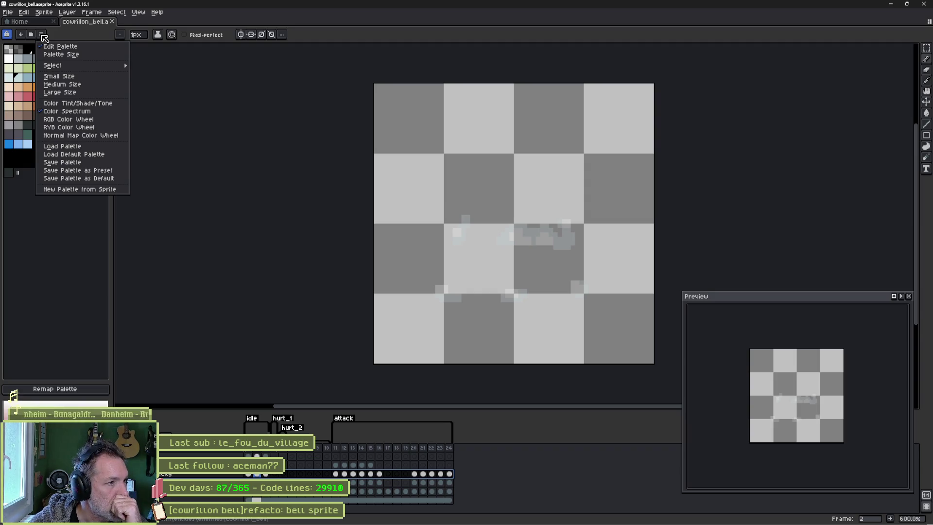
mouse_move(58, 69)
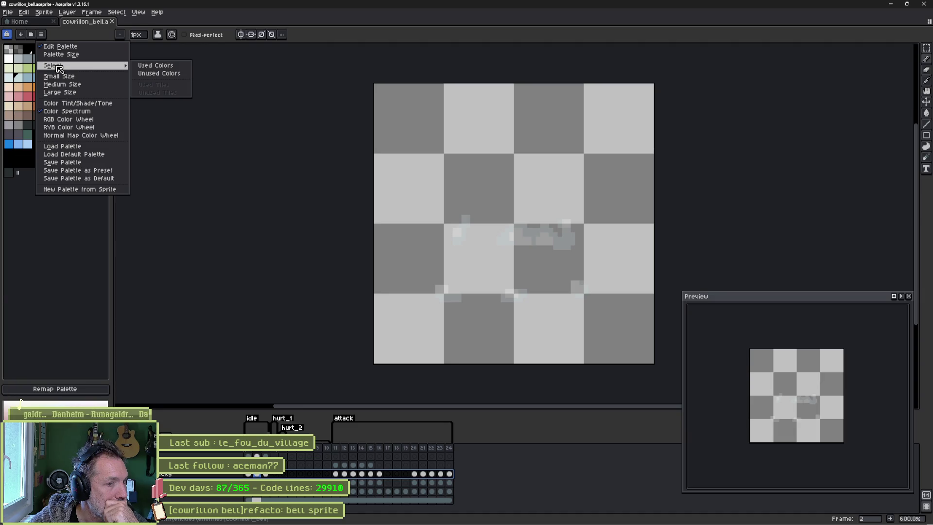
left_click(56, 292)
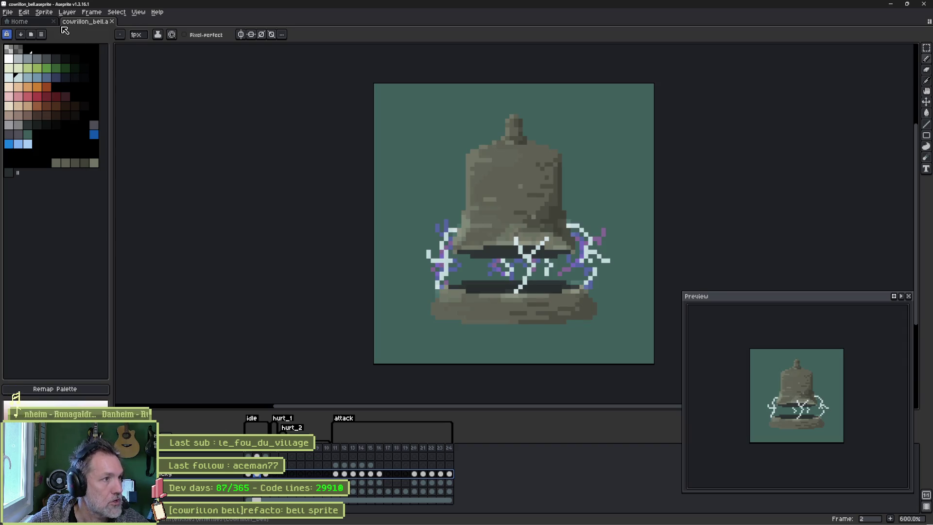
left_click(44, 12)
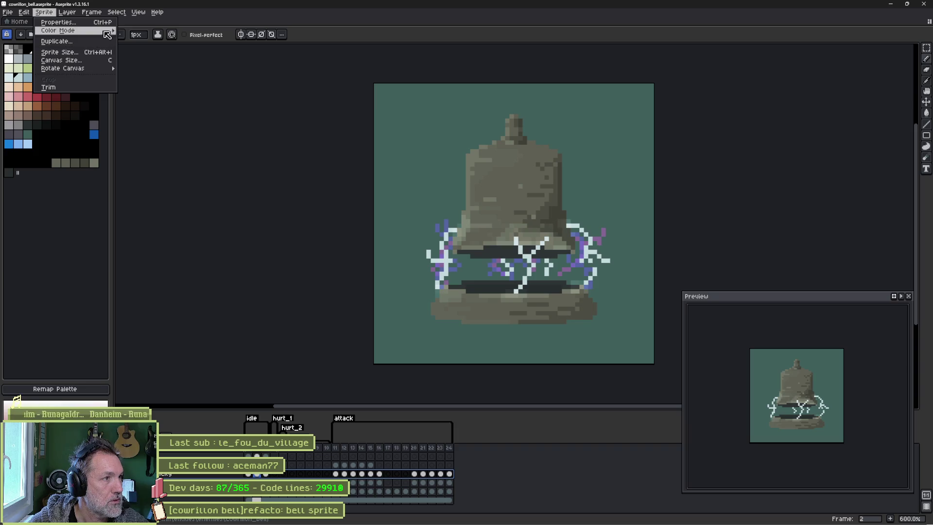
mouse_move(107, 30)
left_click(136, 33)
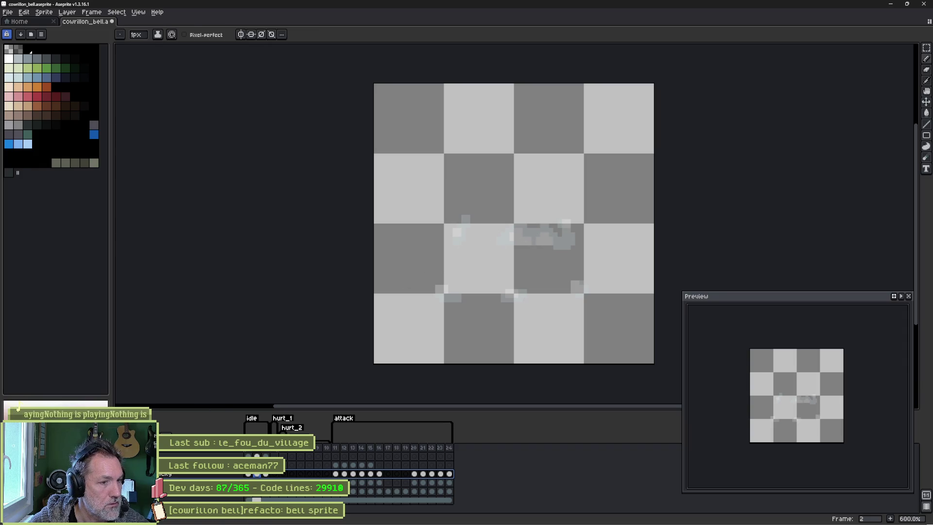
Try converting the sprite to Indexed colour, then undo back to RGB.
left_click(413, 272, "alt")
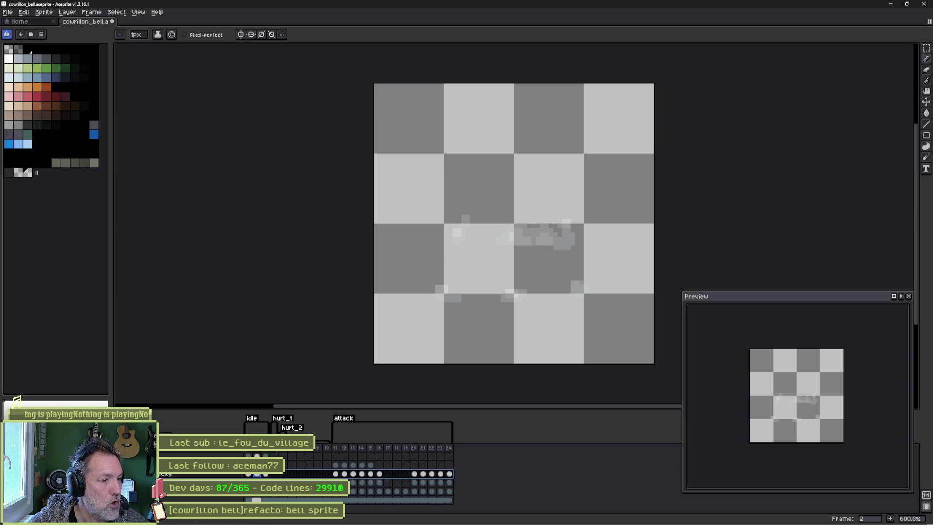
left_click(49, 14)
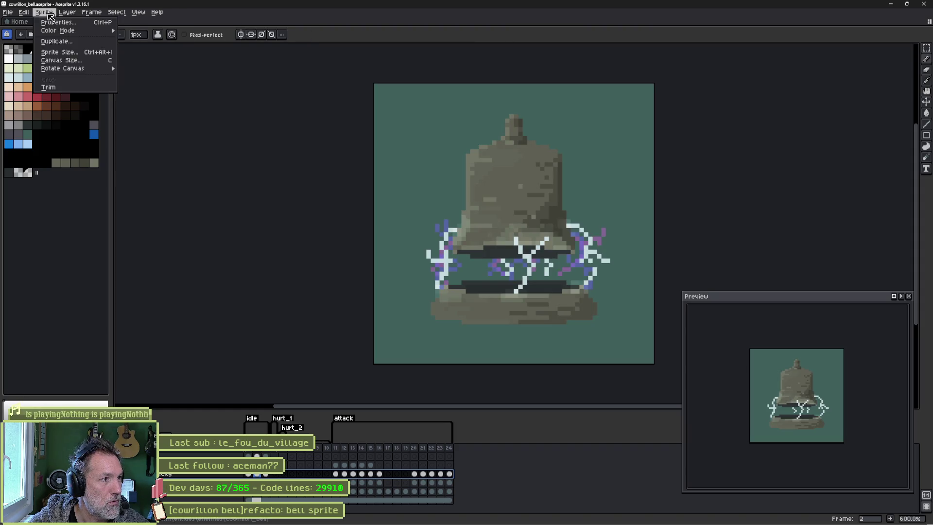
mouse_move(102, 32)
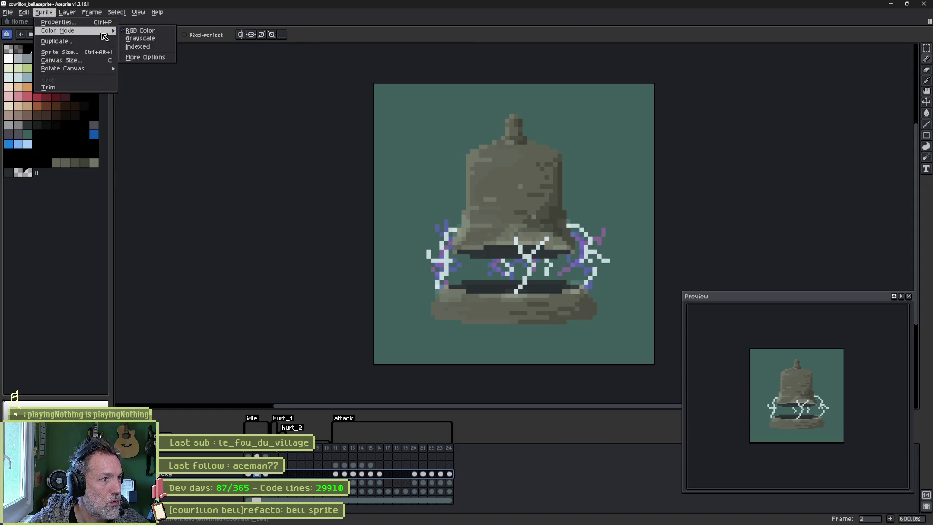
left_click(149, 47)
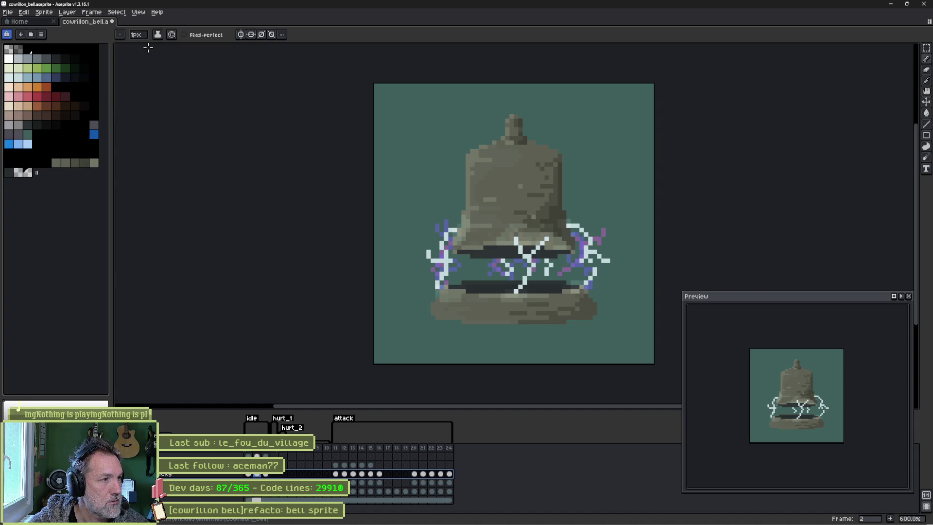
key("ctrl+z")
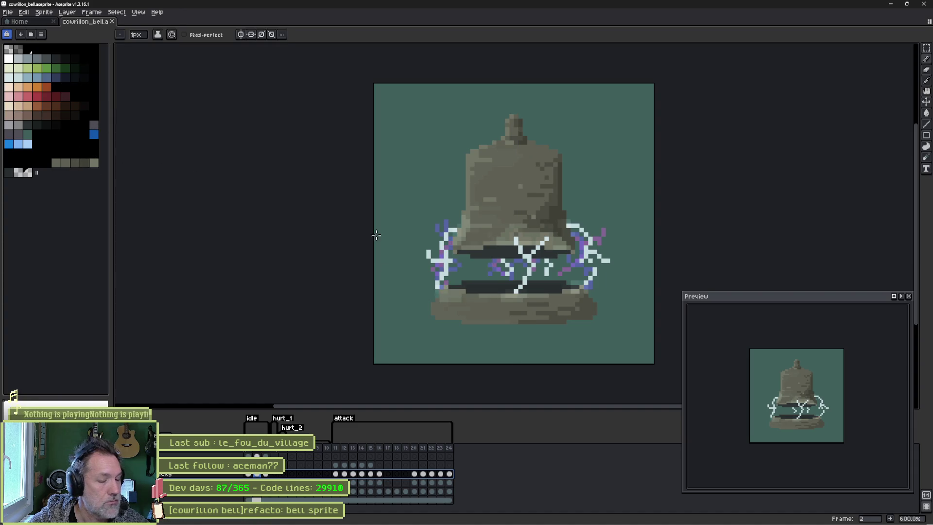
Run Godot's cowrillon_test scene to watch the bells' sparks, then stop and return to Aseprite.
mouse_move(444, 522)
left_click(587, 517)
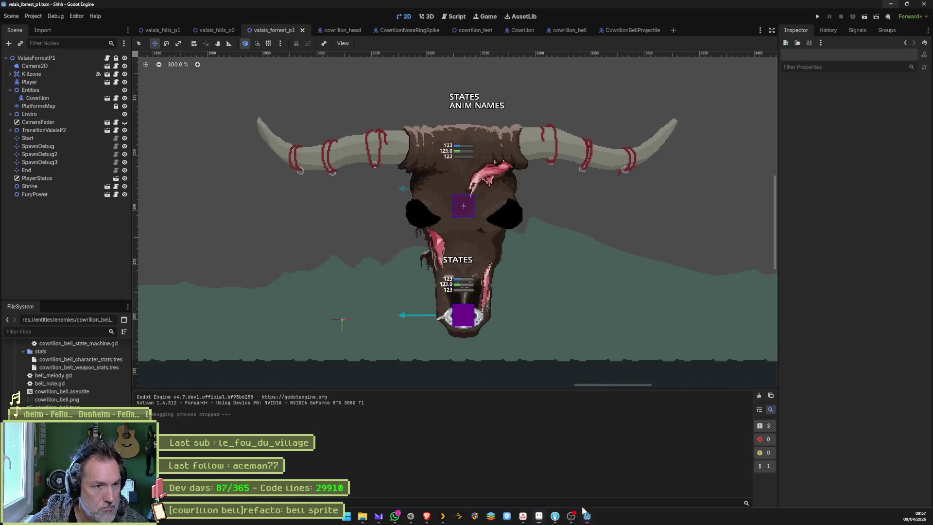
left_click(568, 30)
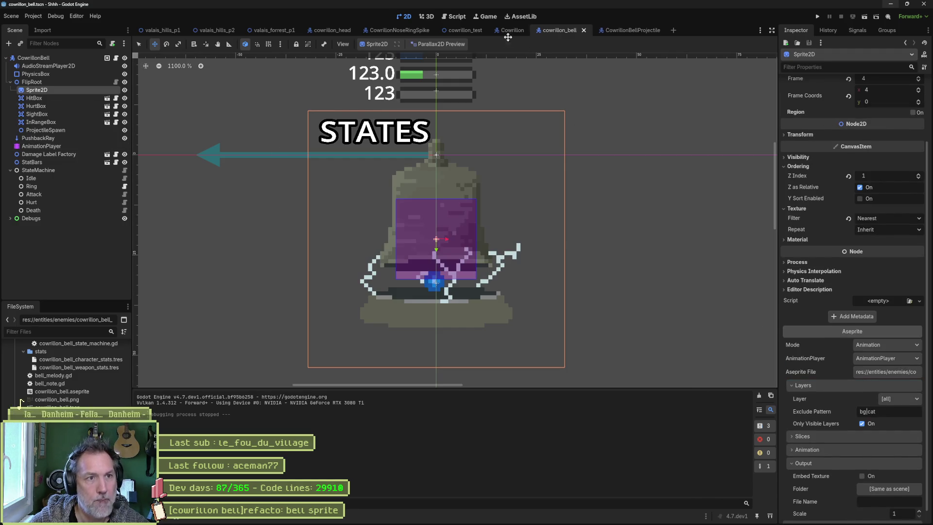
left_click(460, 32)
key("F6")
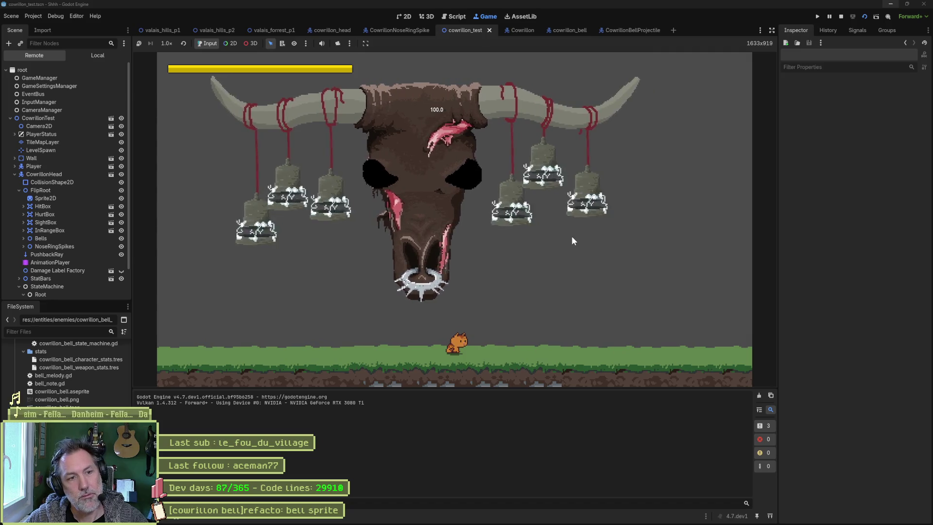
key("F8")
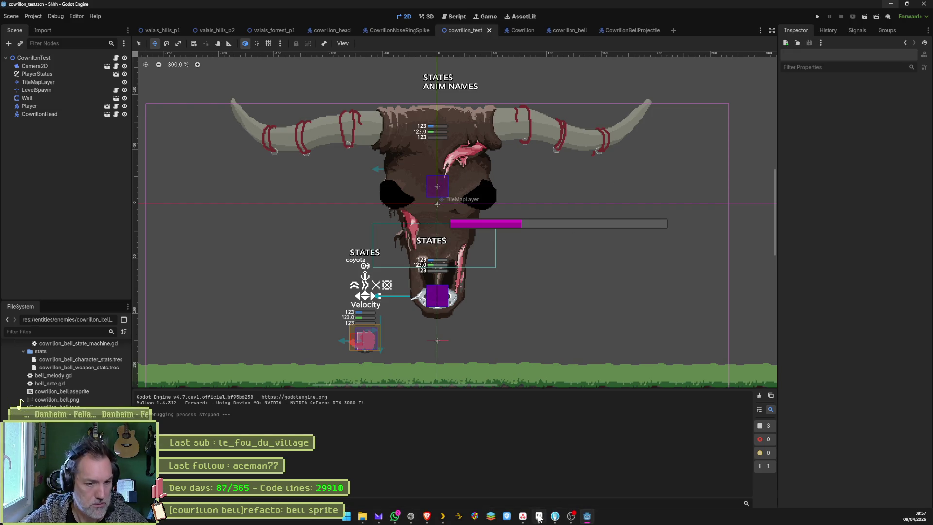
left_click(539, 516)
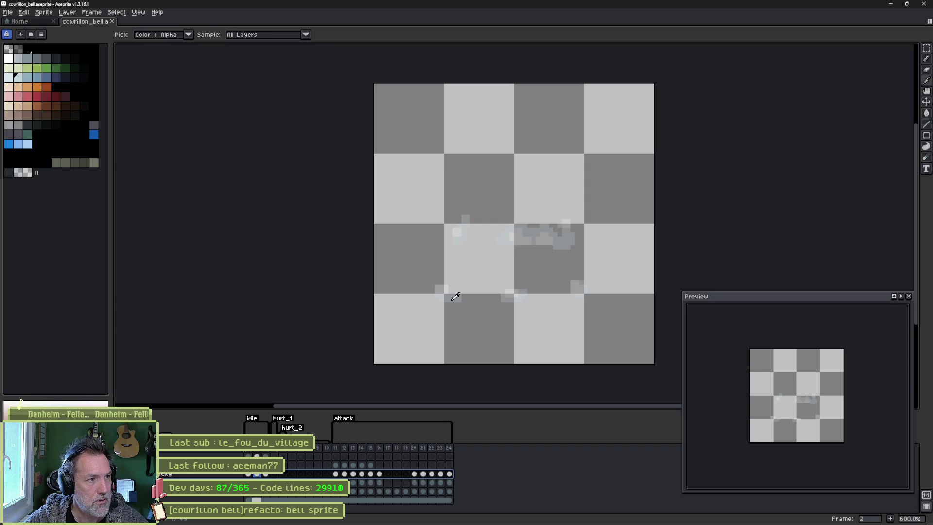
With the pencil active and selection cleared, check spark frames 1, 2 and 3, then return to Godot.
key("b")
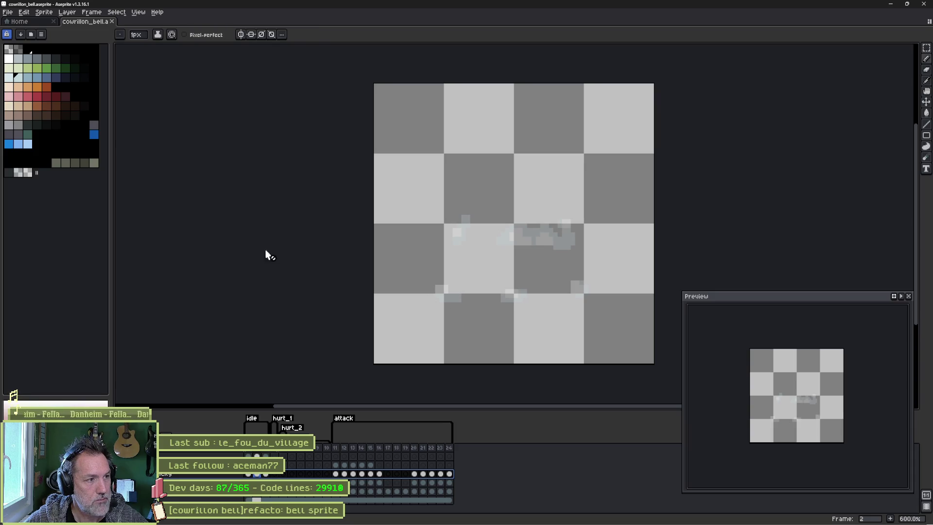
key("Escape")
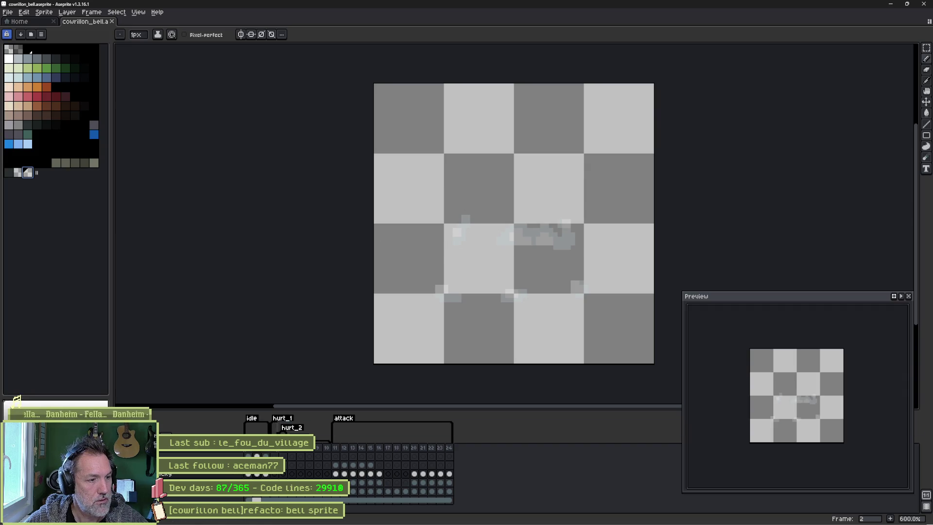
key("Left")
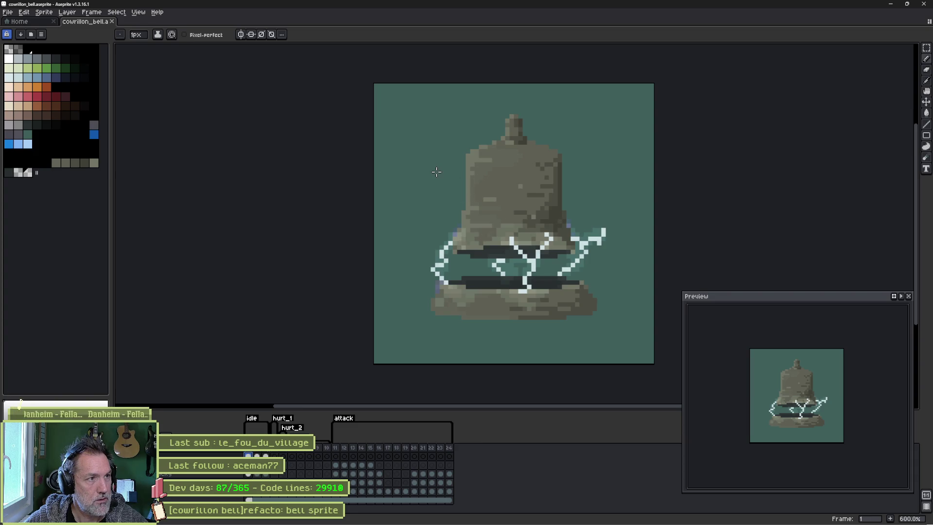
scroll(437, 172, "up", 6)
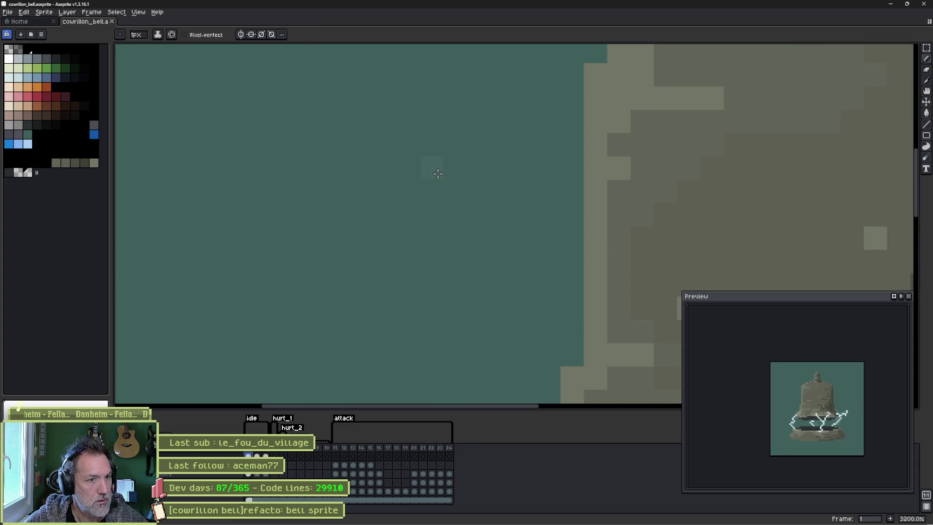
scroll(438, 173, "down", 5)
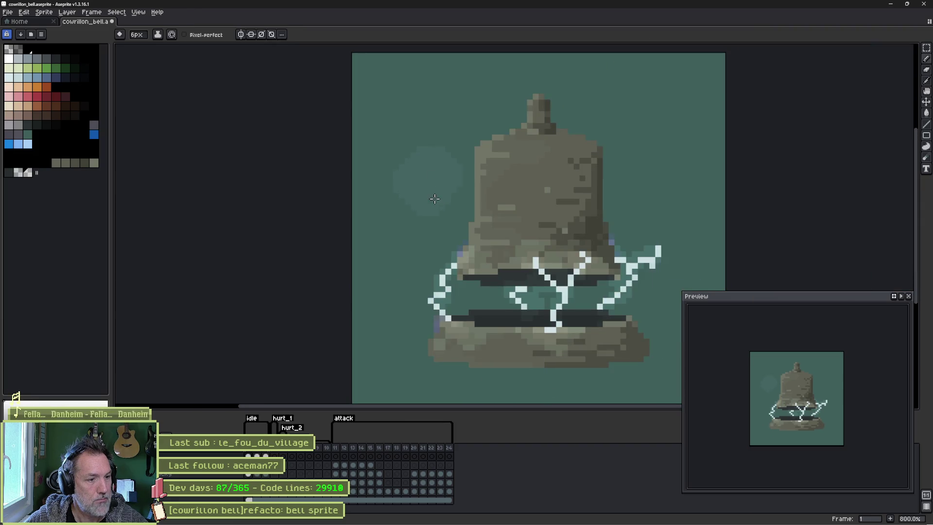
key("Right")
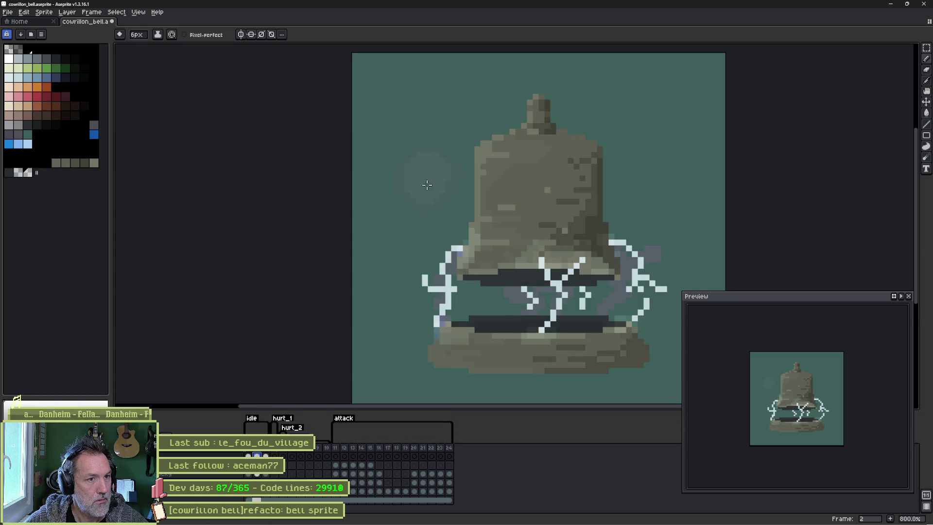
key("Right")
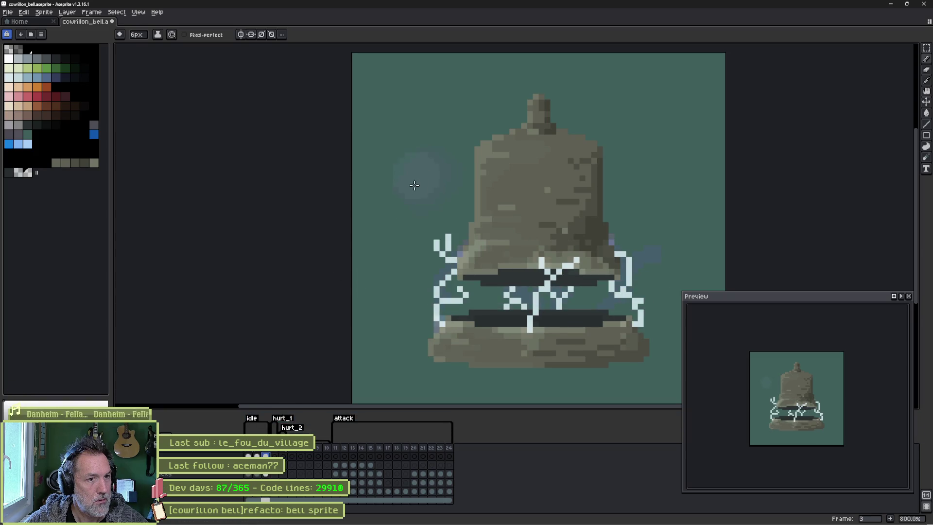
key("alt+Tab")
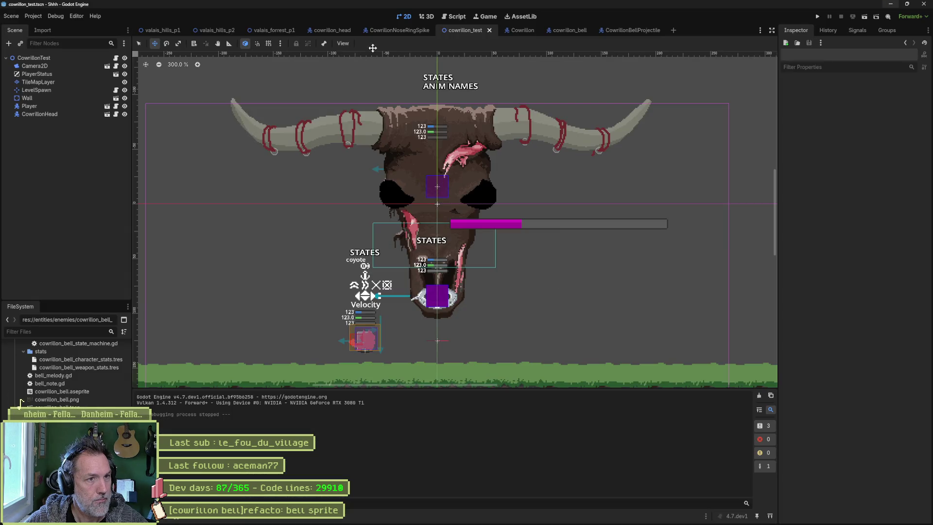
Reimport the bell's Aseprite file in cowrillon_bell and preview the idle animation.
left_click(571, 30)
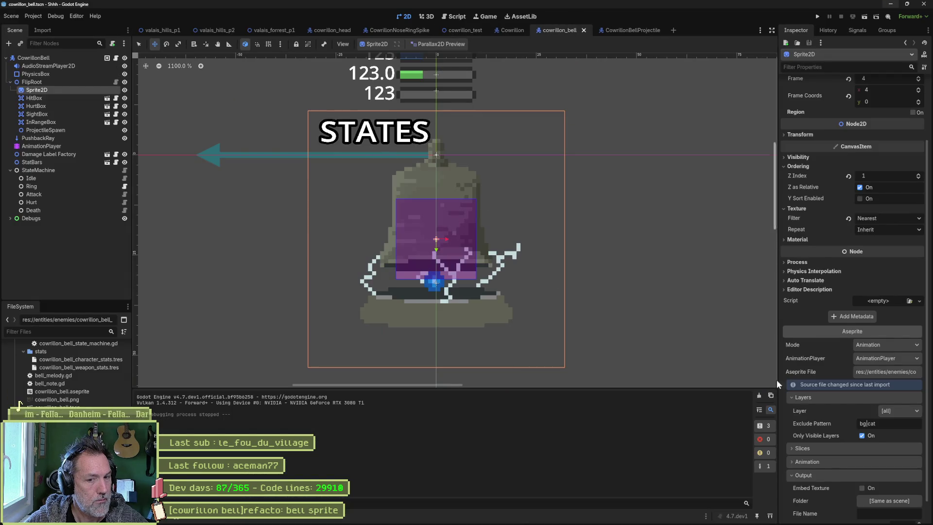
scroll(826, 437, "down", 1)
left_click(869, 513)
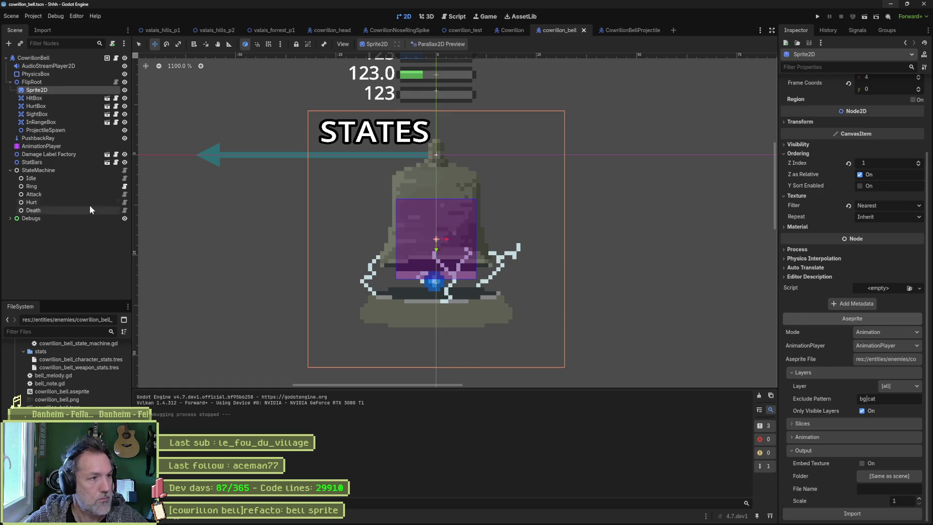
left_click(61, 146)
left_click(346, 407)
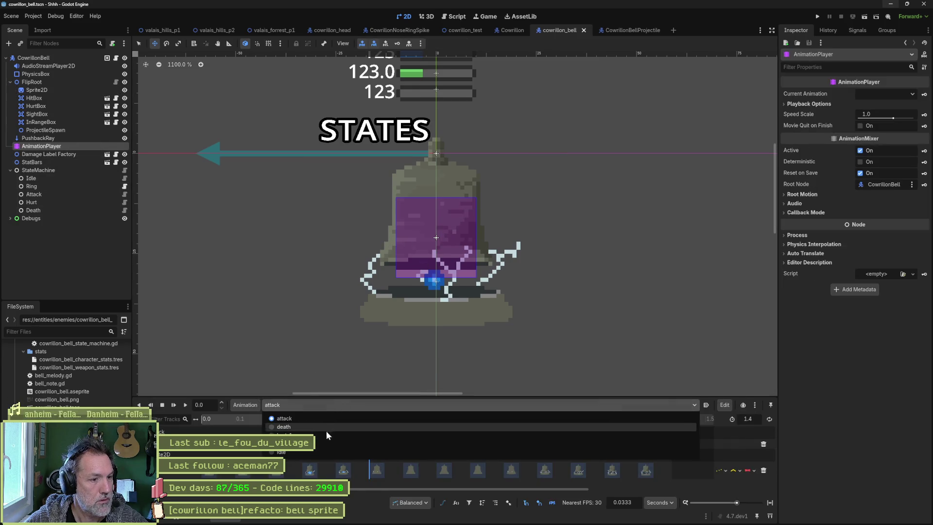
left_click(317, 453)
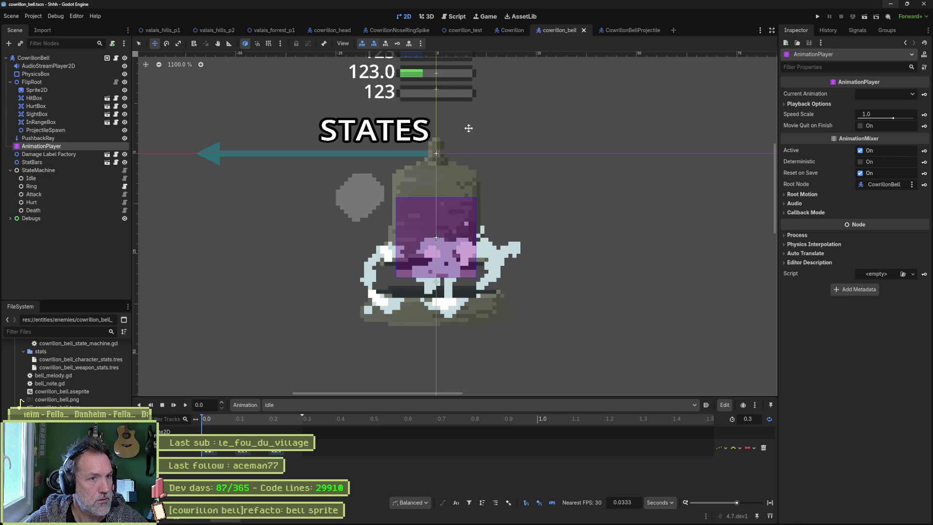
Playtest the cowrillon_test scene, then return to Aseprite.
left_click(464, 30)
key("F6")
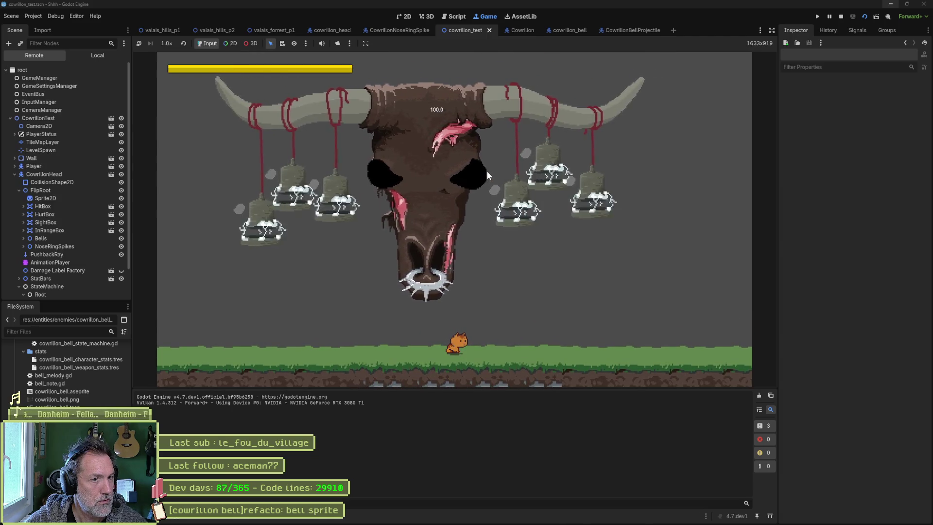
key("F8")
key("alt+Tab")
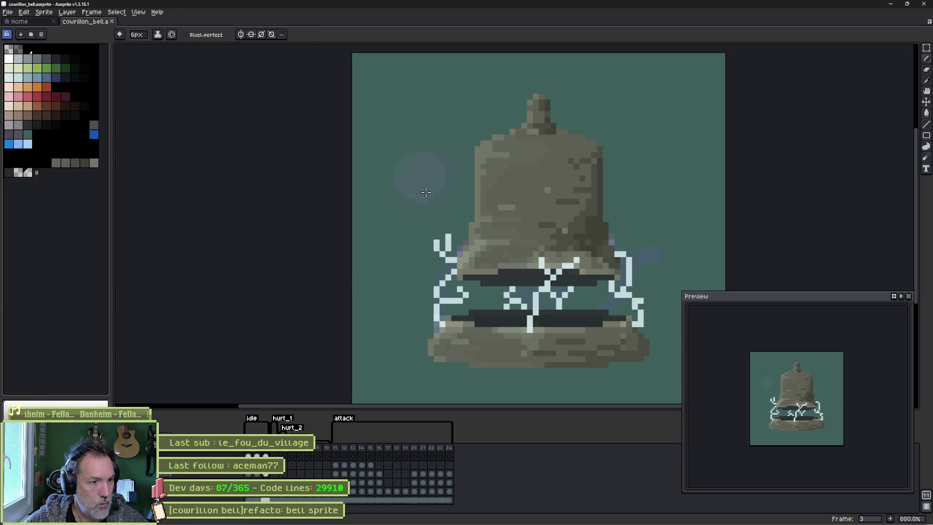
Set a 6px pencil, erase on frame 3, and play the spark animation.
key("Home")
key("b")
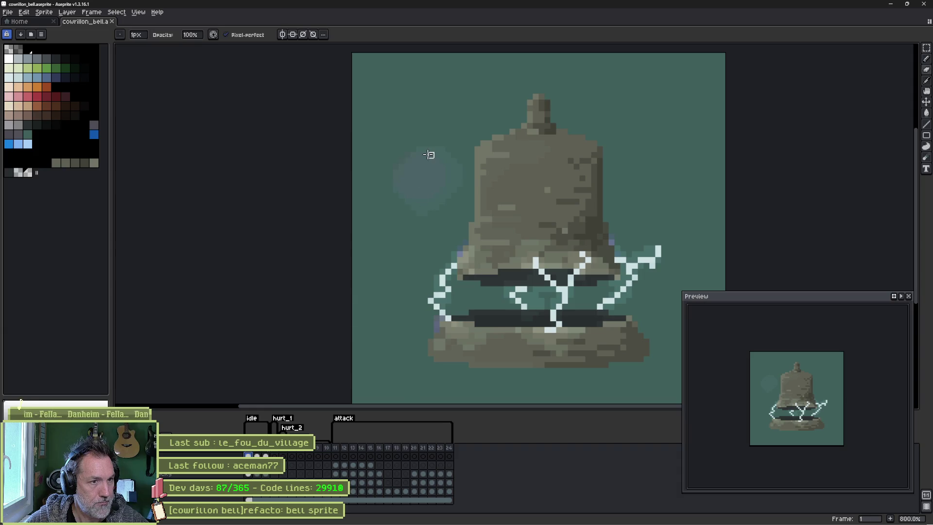
key("ctrl+d")
key("plus")
key("plus")
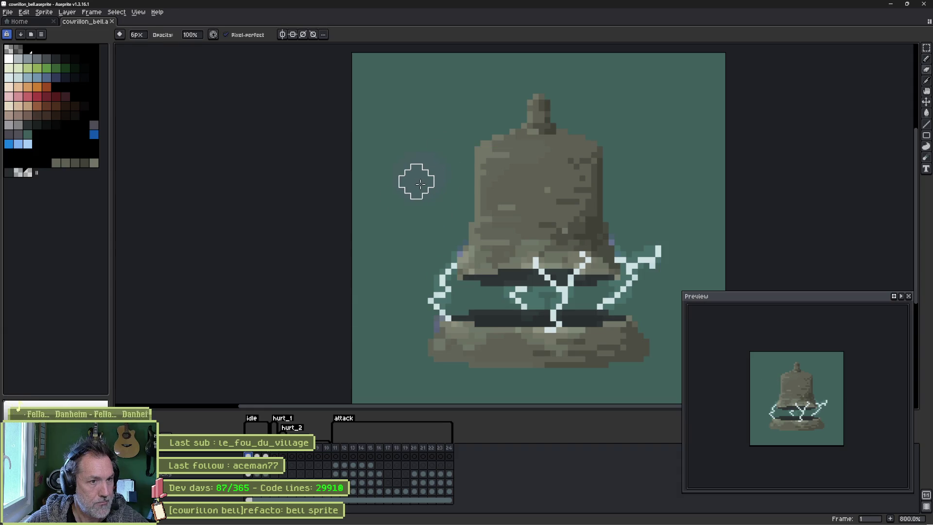
key("Right")
key("Right")
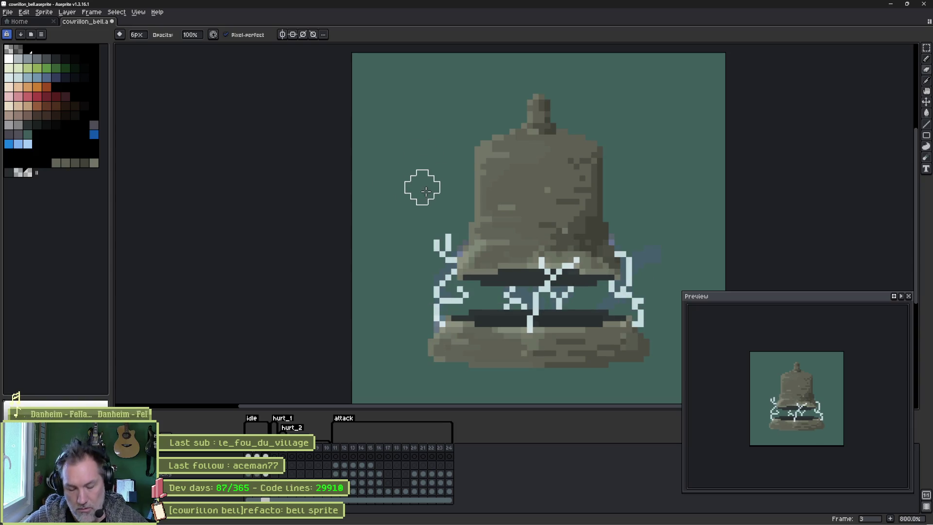
key("e")
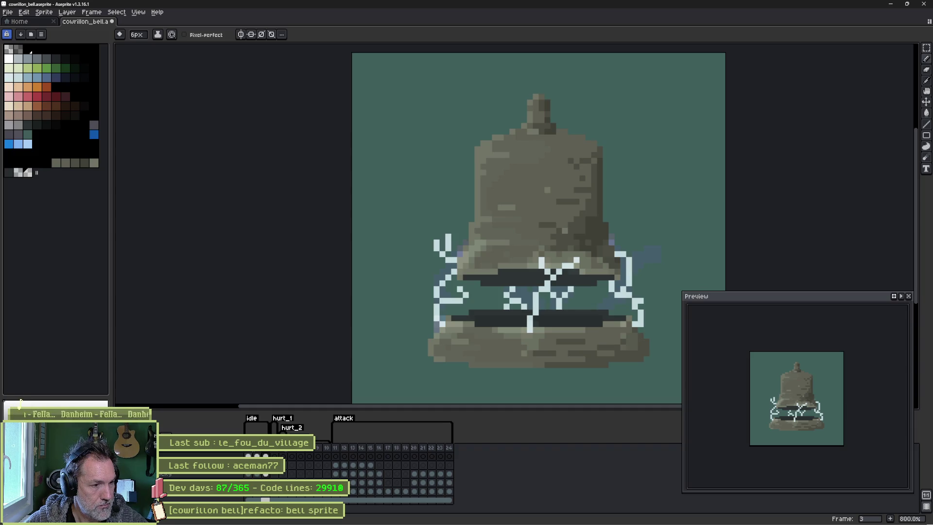
key("Return")
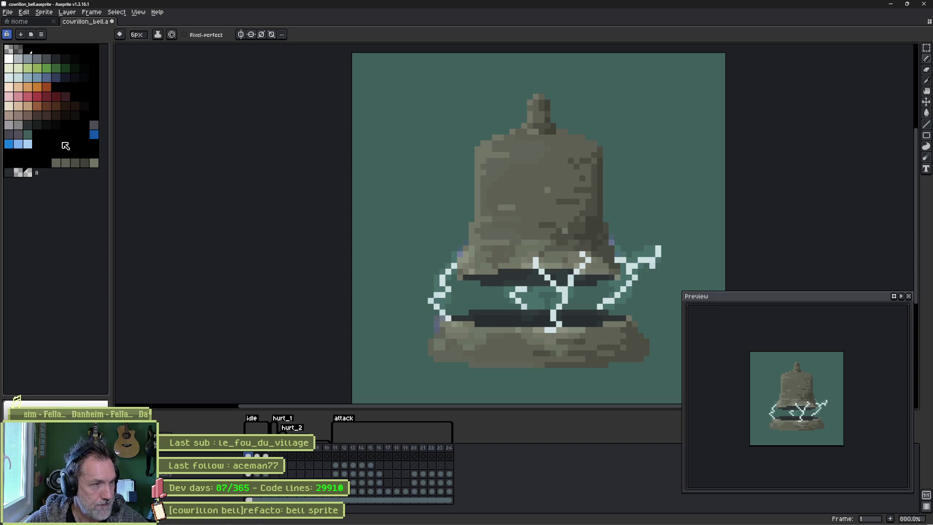
Pick a colour from the sprite and paint light bluish pixels onto the bell.
key("i")
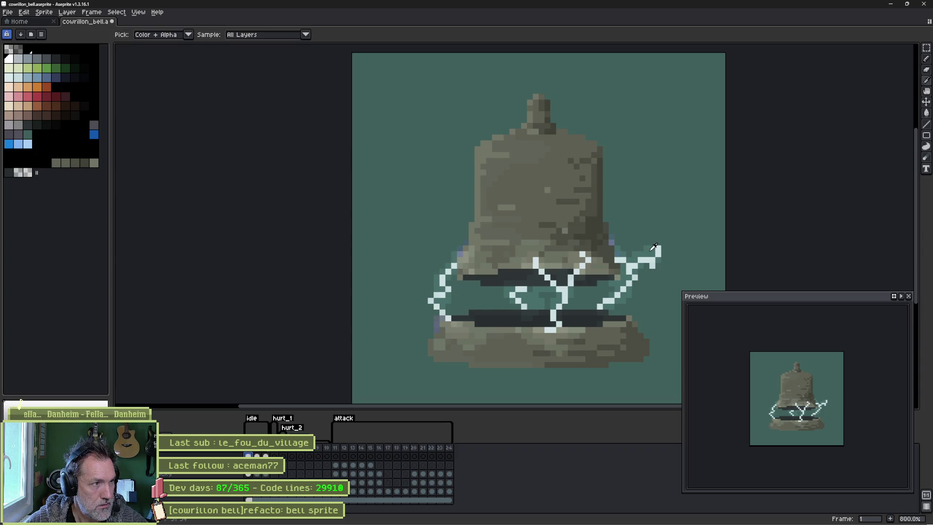
key("b")
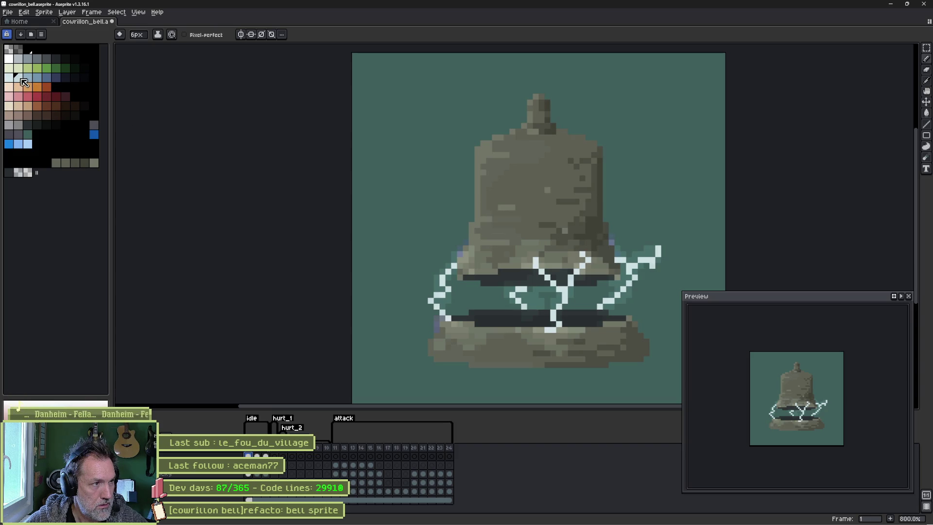
left_click(161, 34)
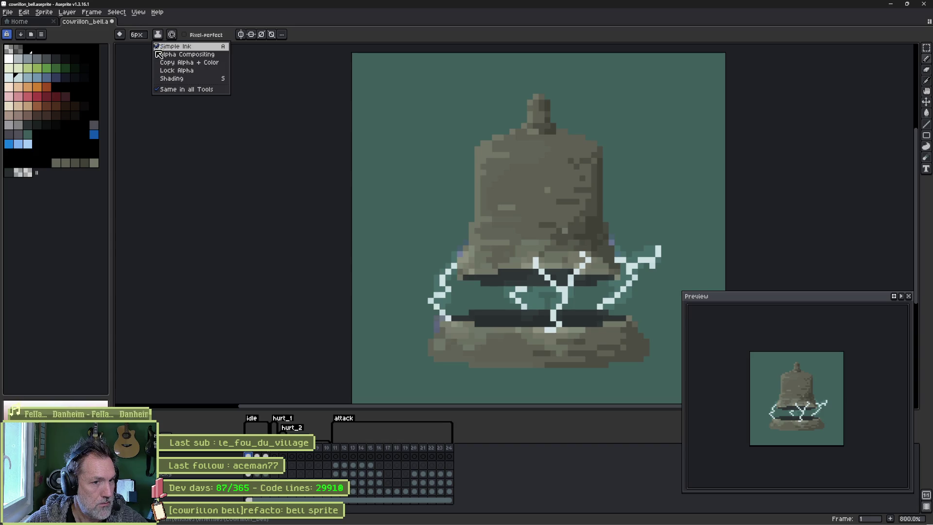
left_click(97, 172)
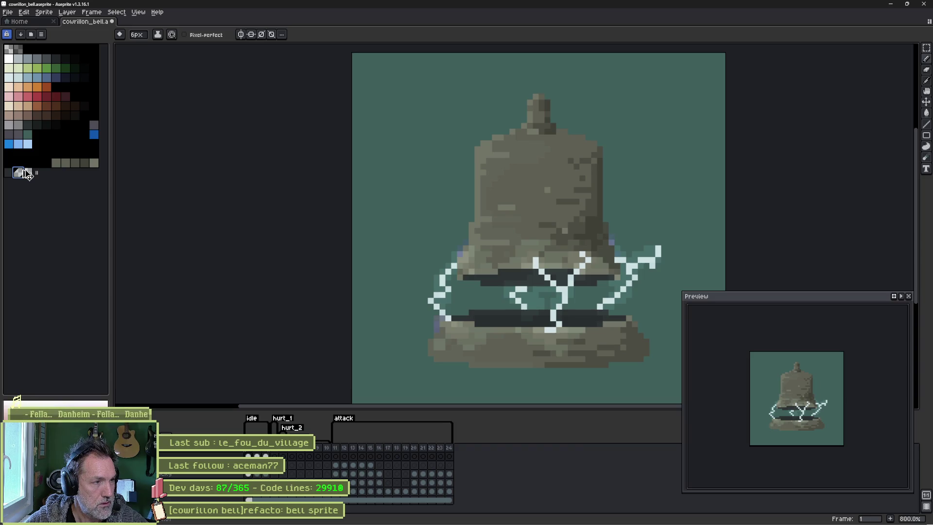
left_click(473, 311)
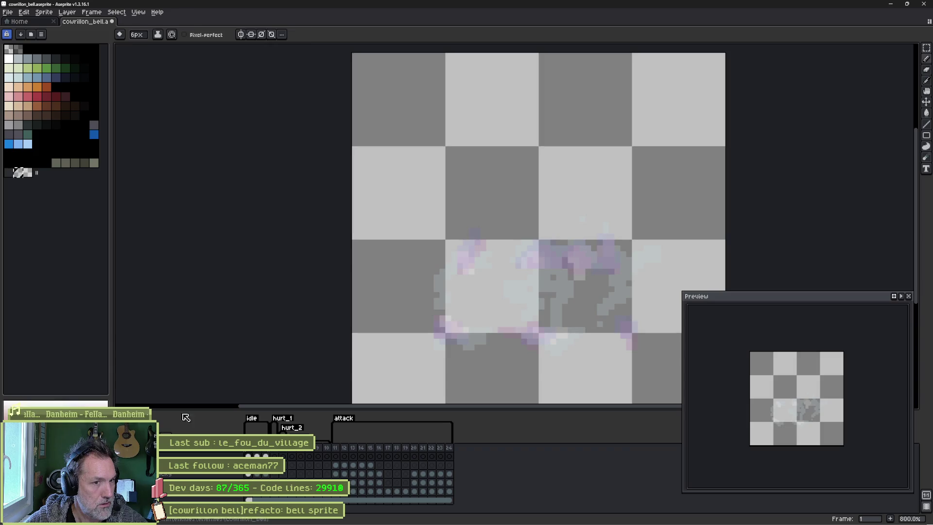
scroll(572, 315, "up", 2)
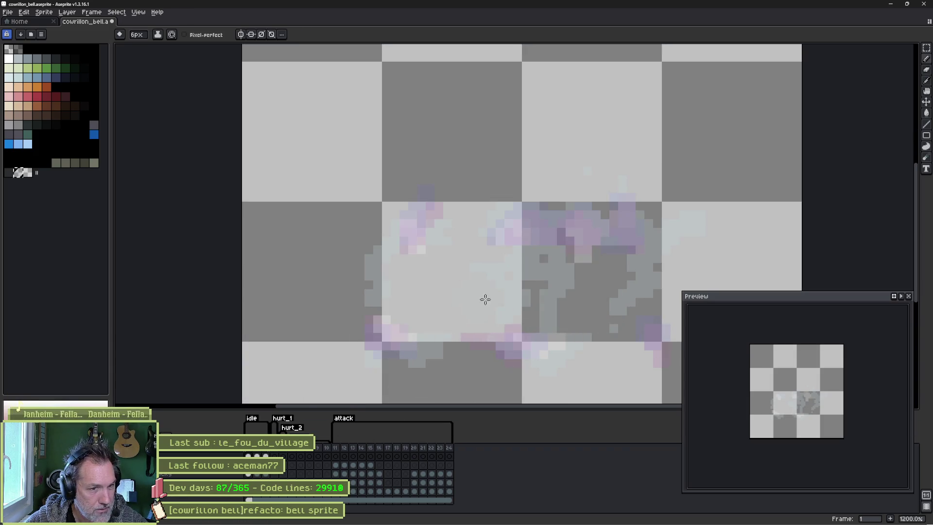
left_click_drag(490, 295, 467, 286)
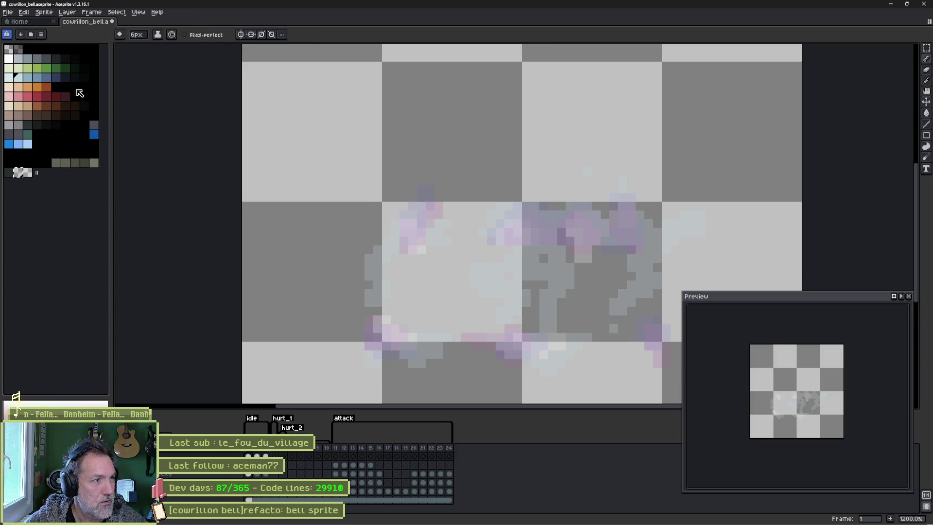
Rearrange the light-blue palette colour, then undo the edits to restore the bell.
left_click(19, 80)
left_click_drag(20, 81, 40, 94)
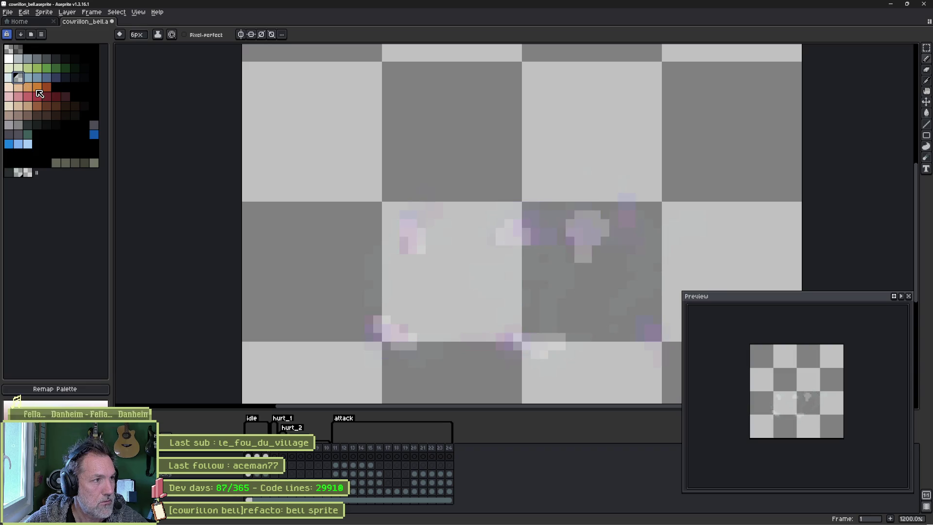
key("alt")
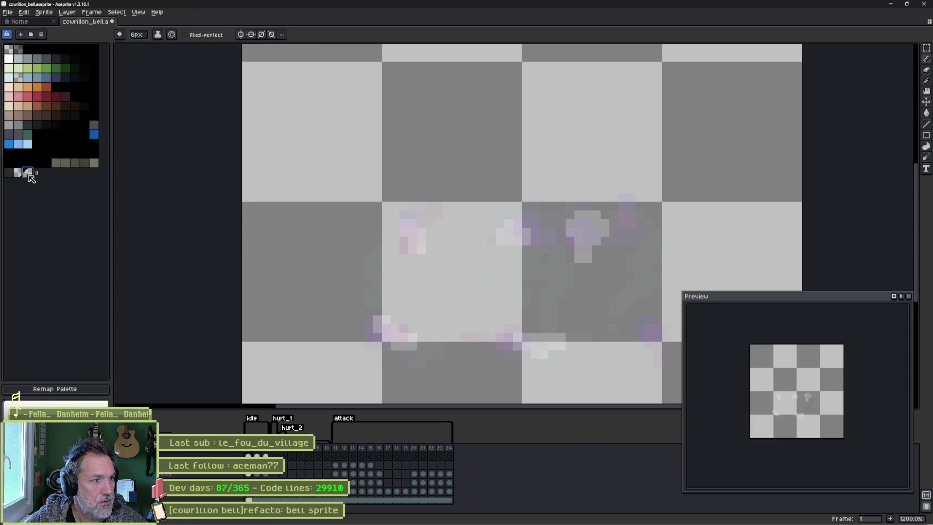
left_click(9, 60)
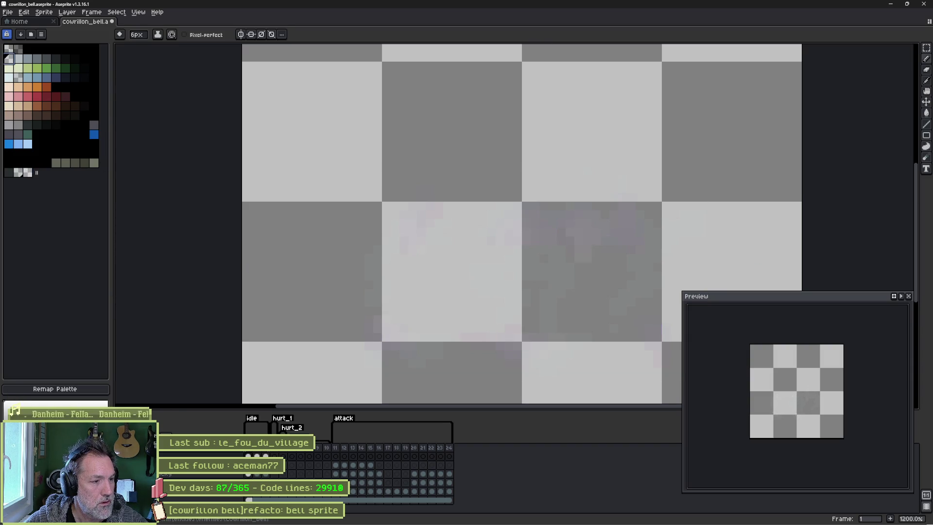
key("ctrl+z")
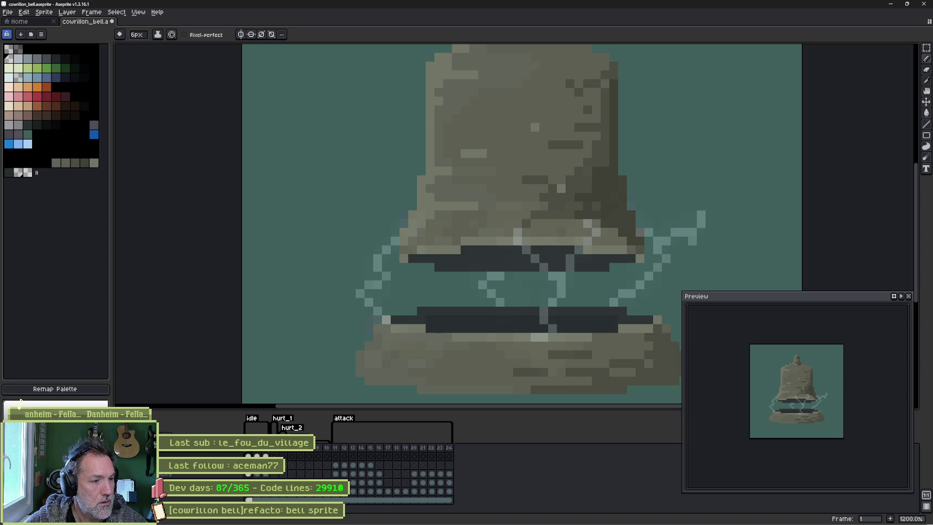
Raise the fx layer's opacity to 100% in Layer Properties.
double_click(204, 456)
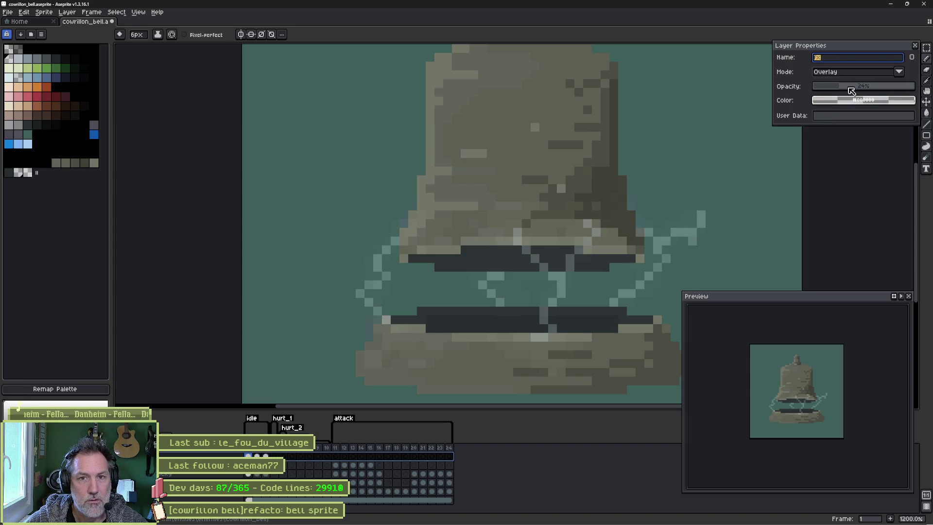
left_click_drag(851, 90, 914, 87)
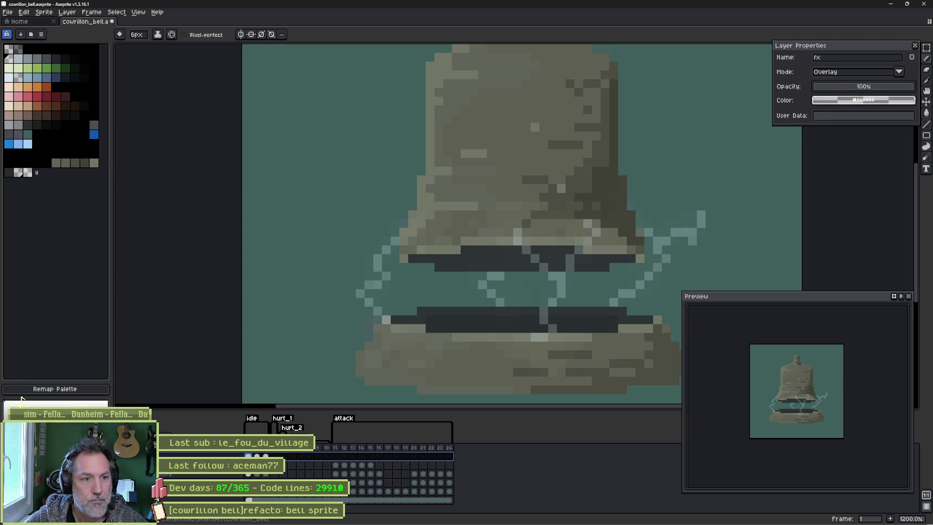
left_click(916, 46)
Reimport the bell's Sprite2D from its Aseprite file in the cowrillon_bell scene.
key("alt+Tab")
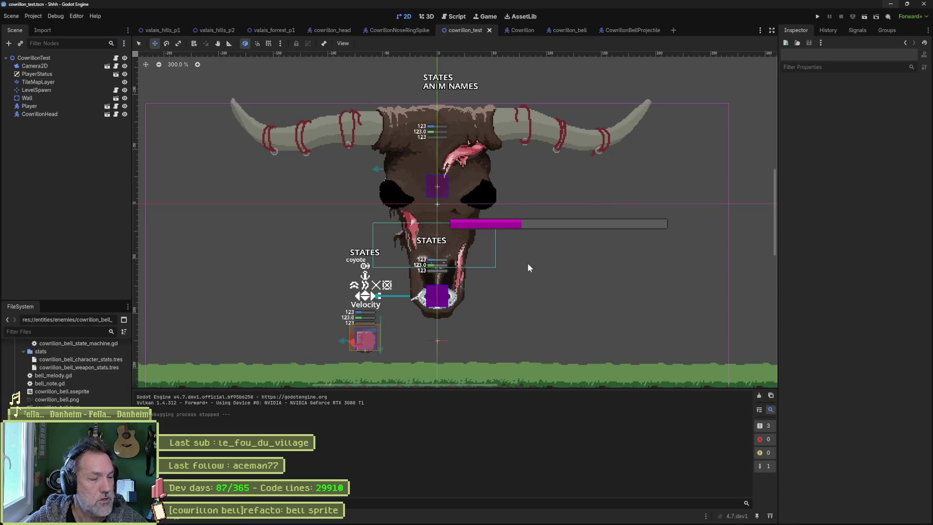
left_click(576, 30)
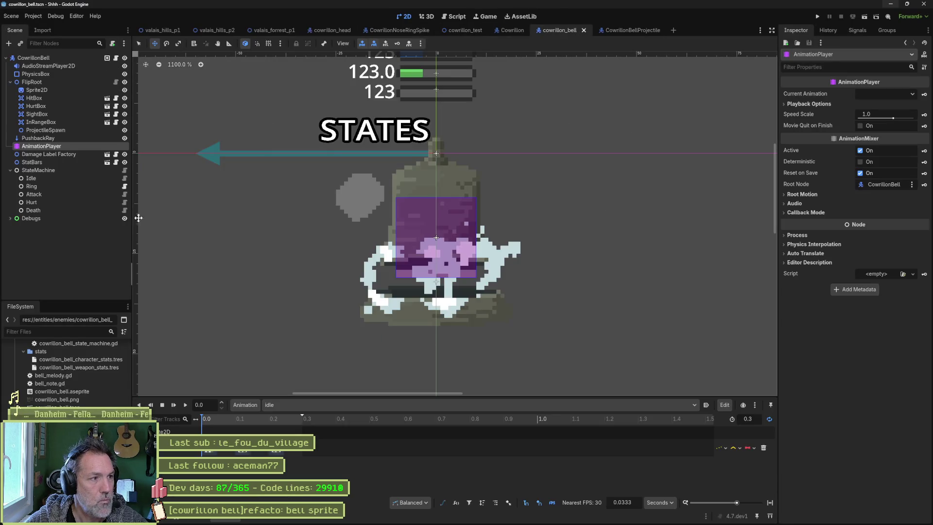
left_click(79, 93)
scroll(855, 340, "down", 10)
left_click(861, 514)
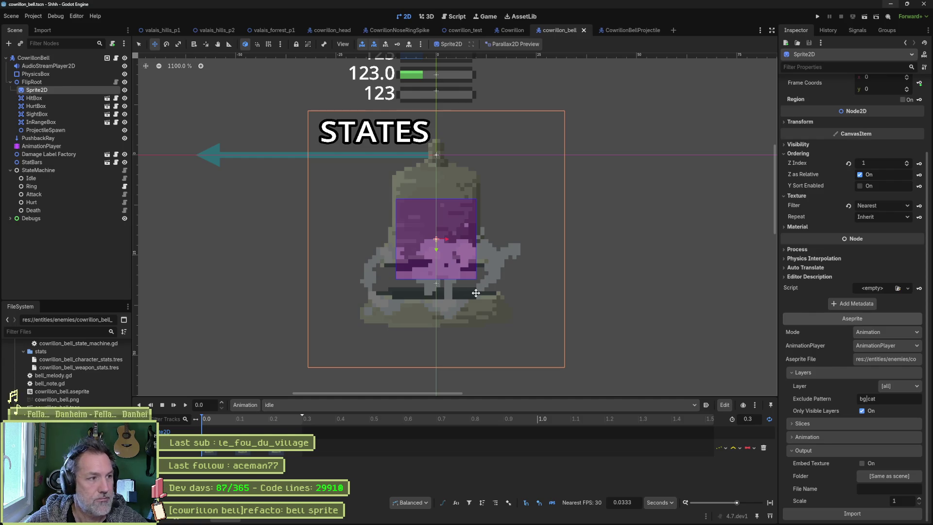
Undo the colour paste in Aseprite for white sparks, and reimport the bell in Godot.
key("alt+Tab")
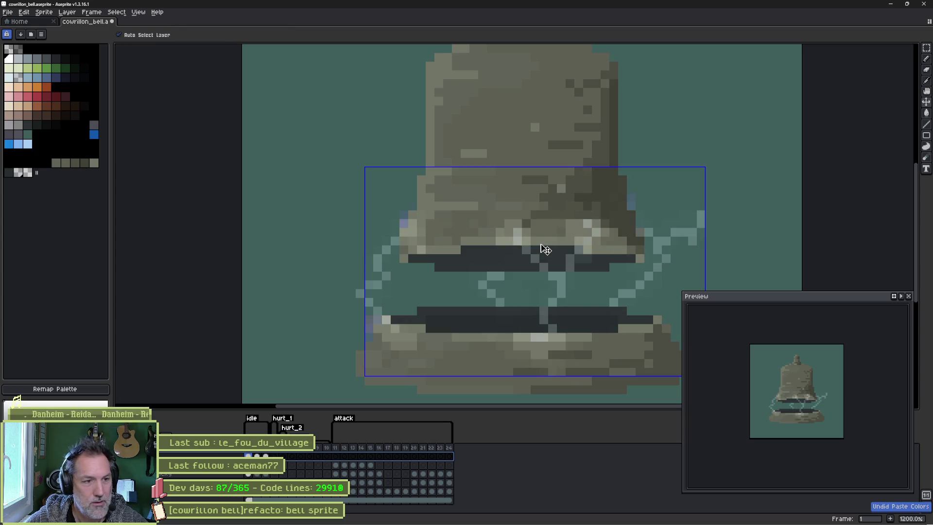
key("ctrl+z")
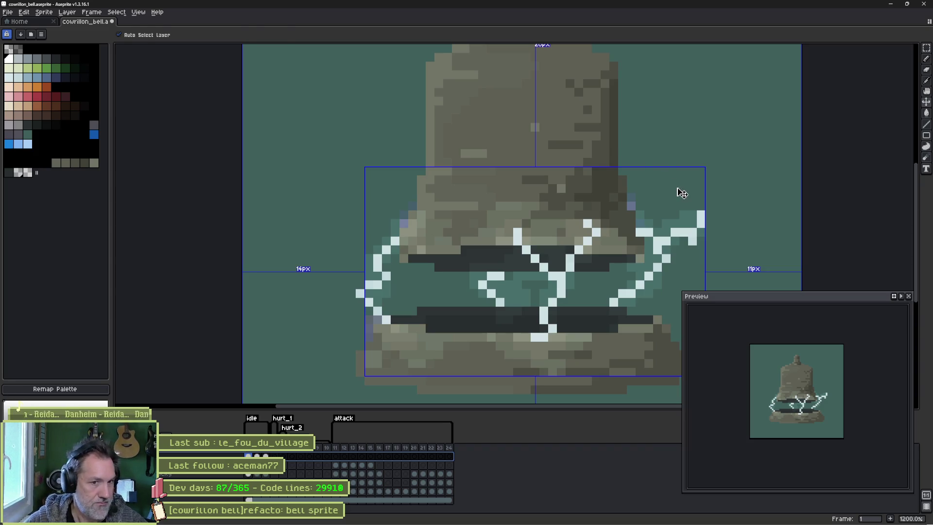
key("alt+Tab")
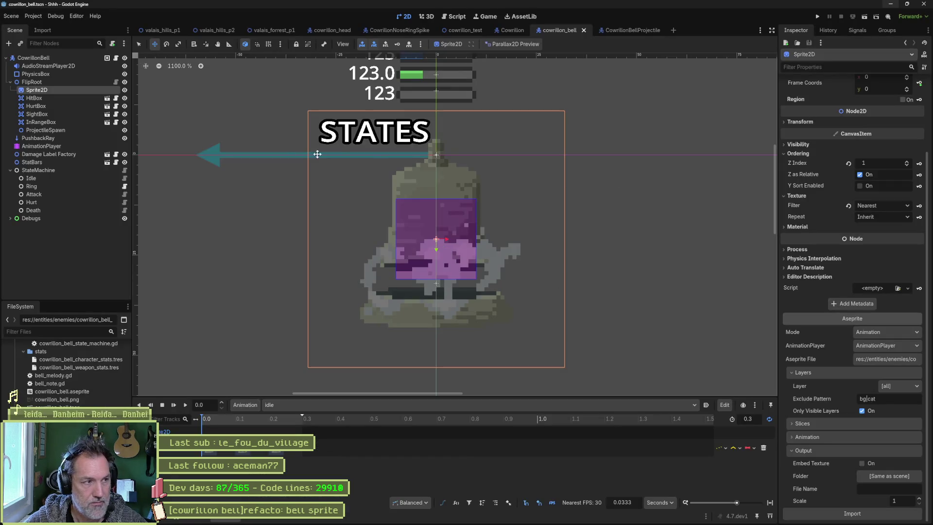
left_click(850, 517)
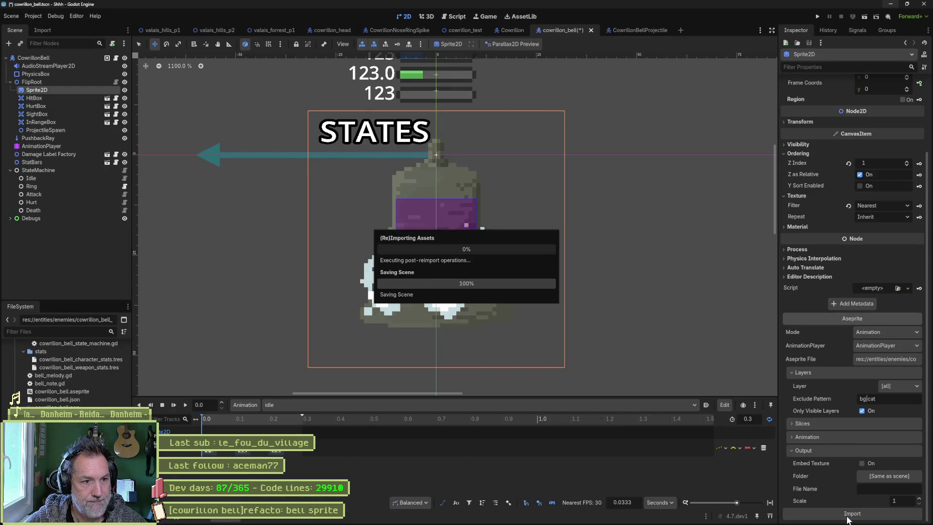
key("alt+Tab")
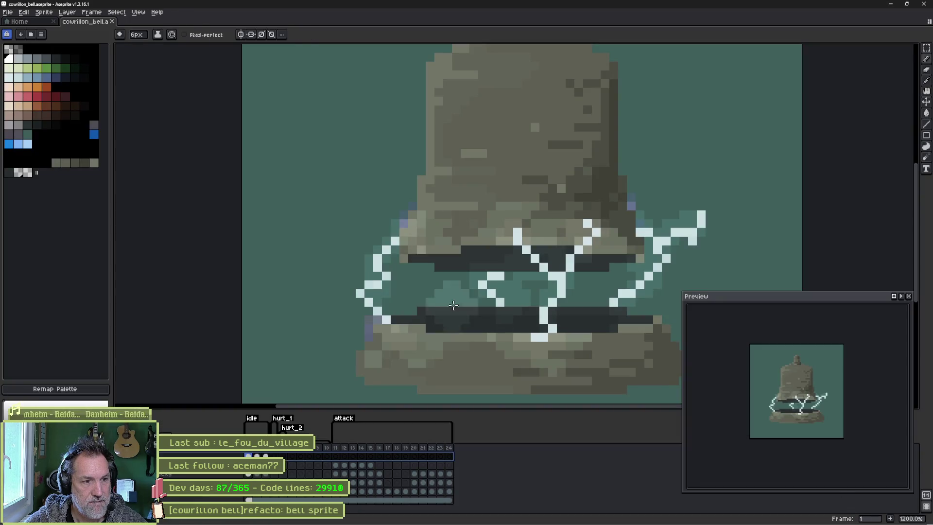
Undo the last pencil stroke and re-import the bell sprite in Godot.
key("ctrl+z")
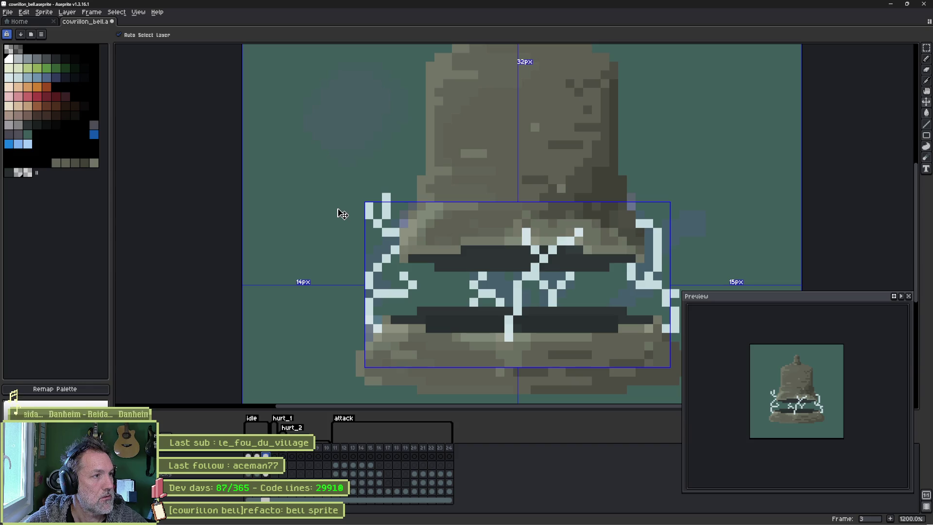
left_click(49, 14)
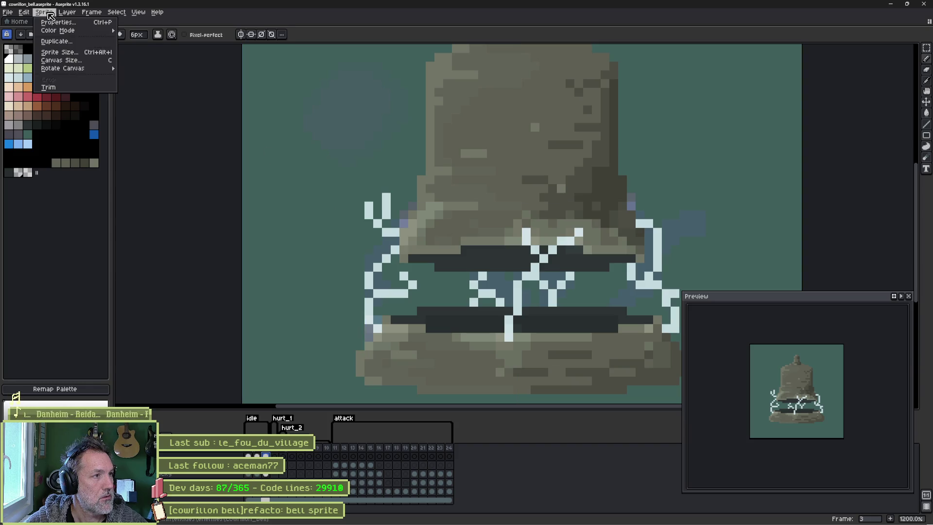
key("Escape")
key("alt+Tab")
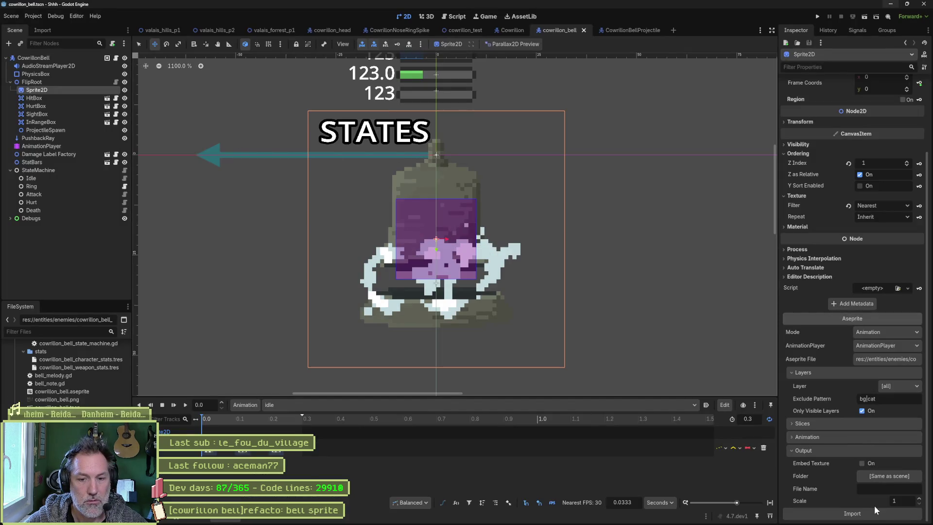
left_click(876, 516)
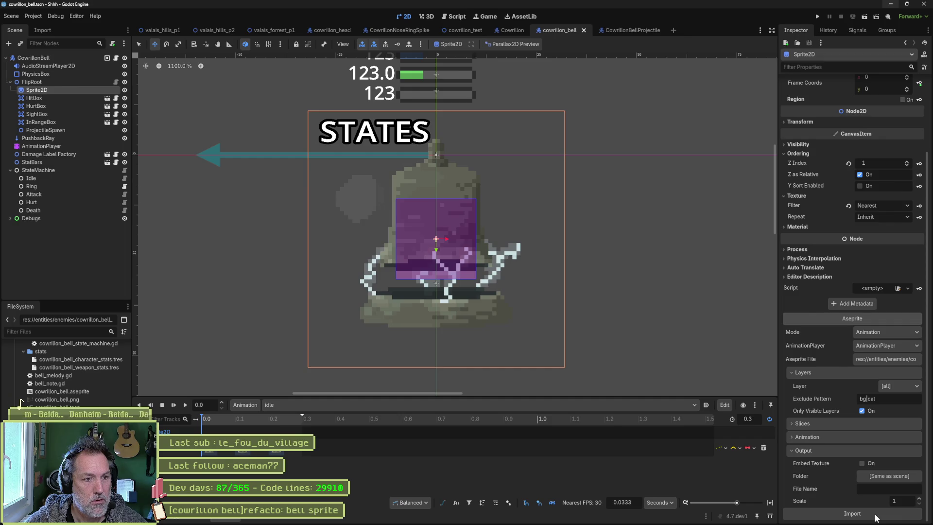
Back in Aseprite, step from frame 1 through the bell's spark frames.
key("alt+Tab")
left_click_drag(394, 221, 374, 213)
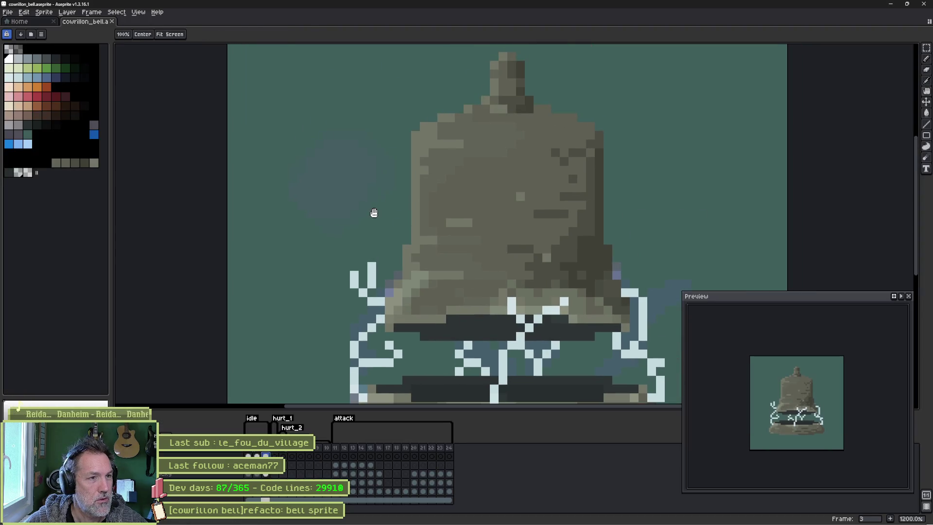
left_click(249, 456)
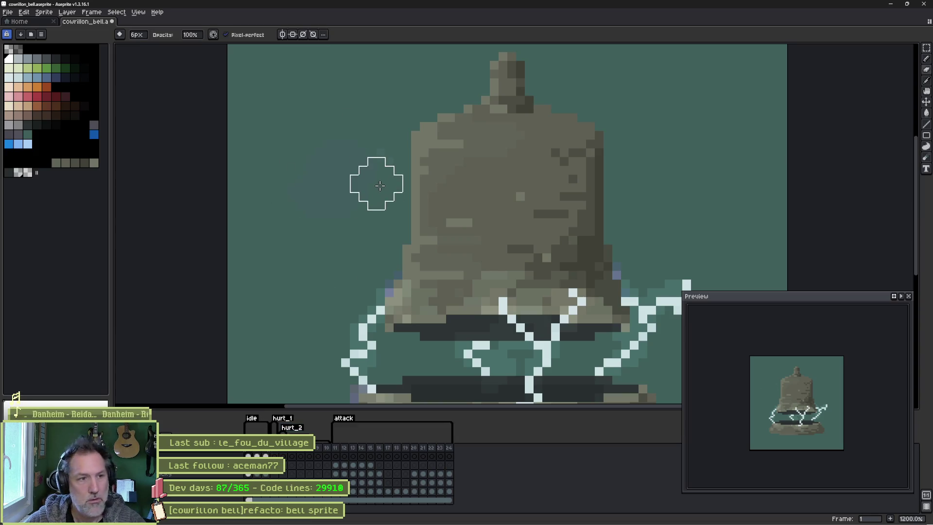
key("Right")
key("Right")
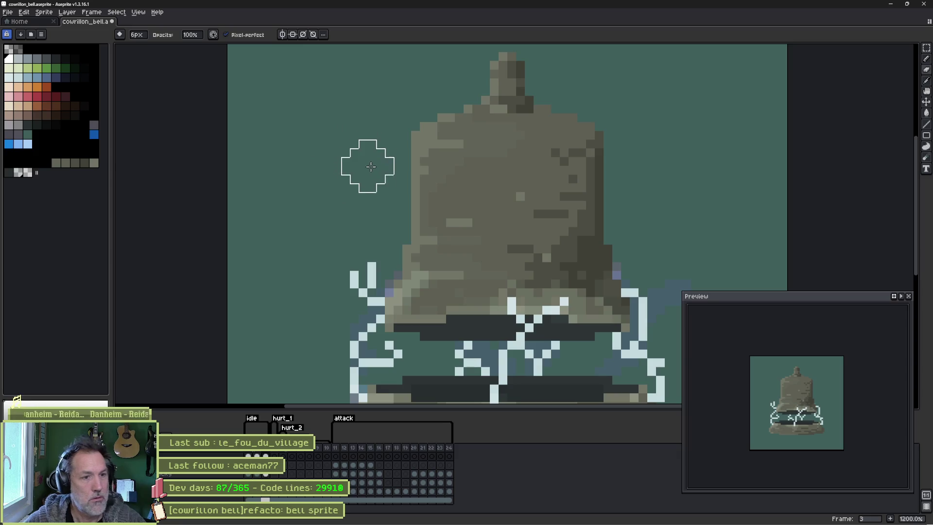
key("v")
Launch the cowrillon_test scene in Godot to try the bell.
key("alt+Tab")
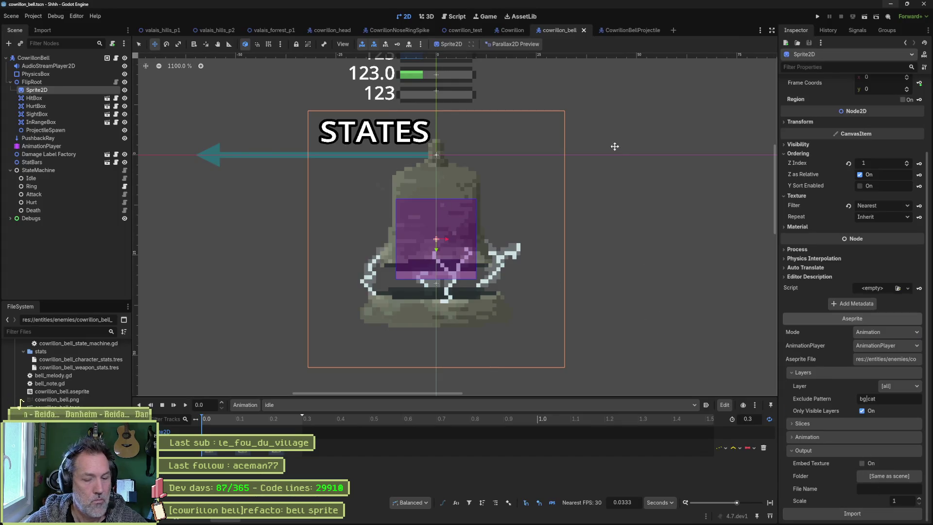
left_click(465, 30)
key("F6")
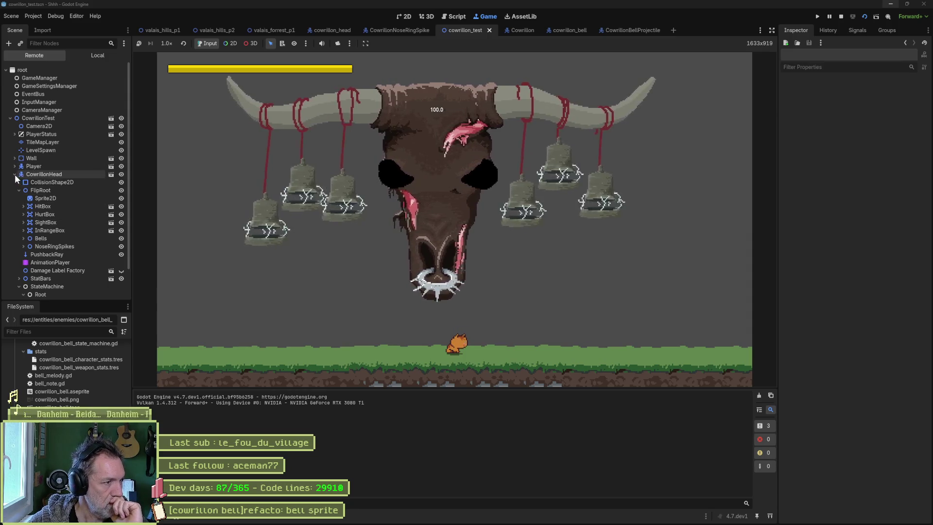
Select CowrillonBellContainer2 under Bells and set its Modulate to pink eab2ea.
left_click(24, 238)
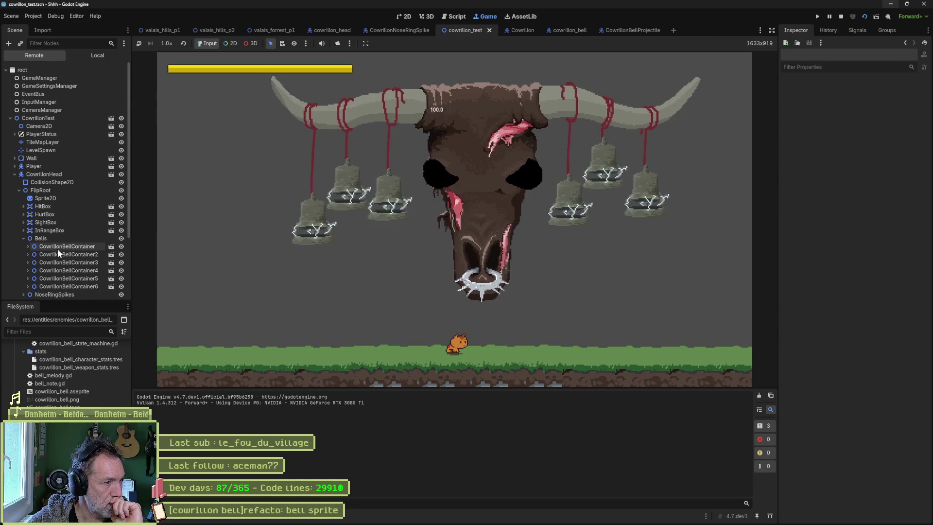
left_click(63, 254)
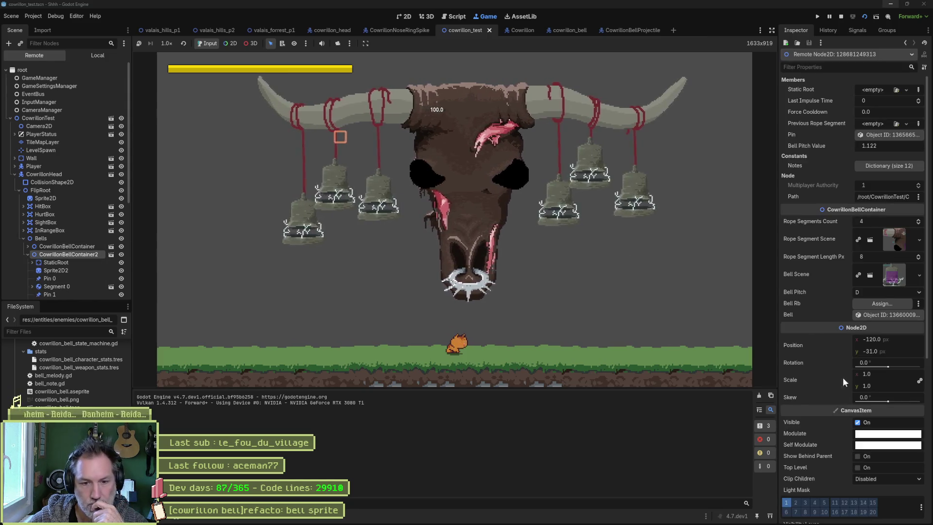
left_click(888, 433)
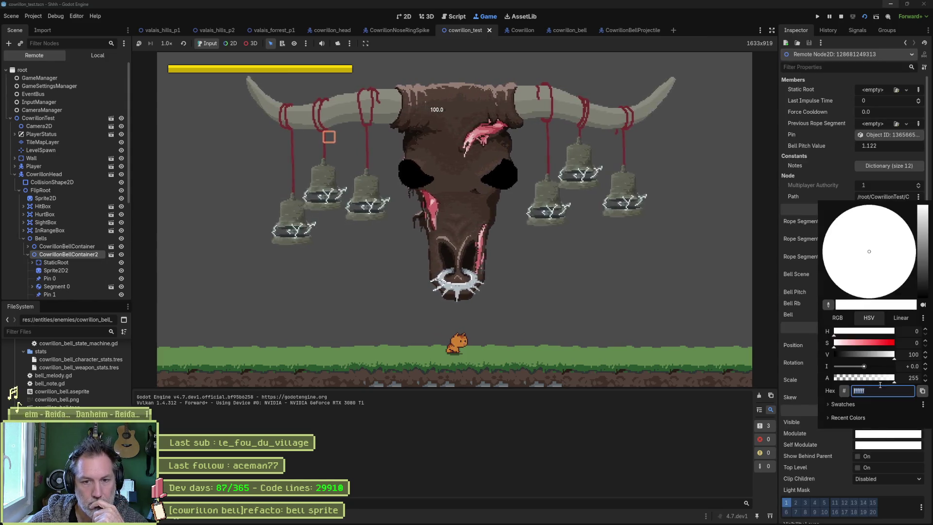
left_click(853, 343)
left_click_drag(868, 255, 898, 232)
left_click(889, 444)
Set the container's Self Modulate to purple bf57ff.
left_click(888, 444)
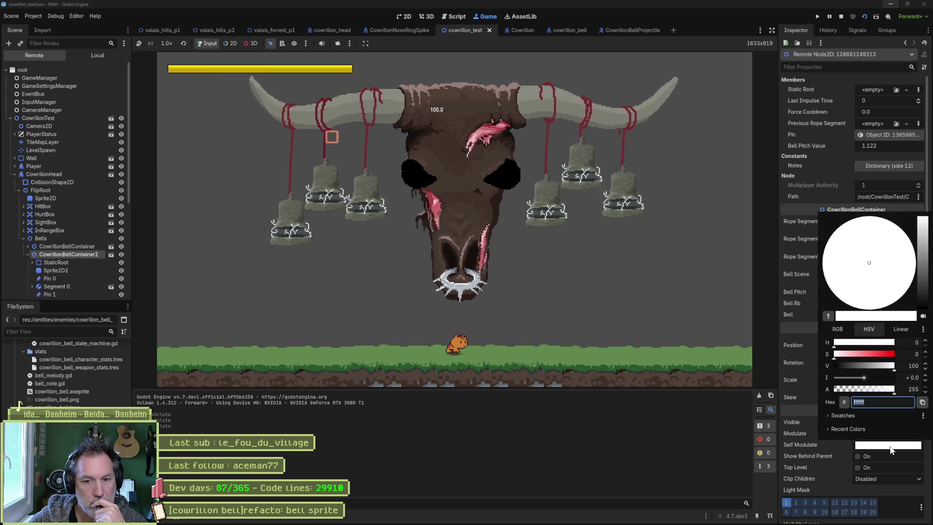
left_click(880, 354)
left_click(899, 227)
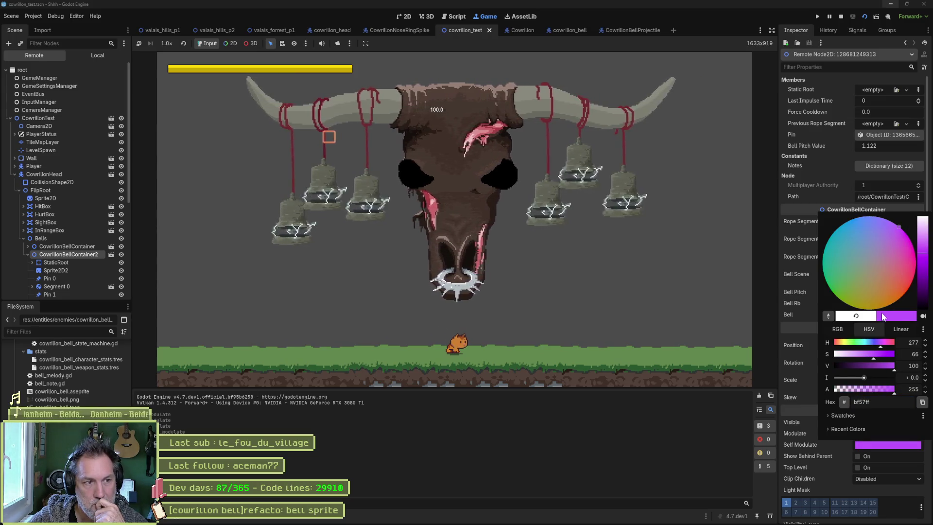
left_click(801, 422)
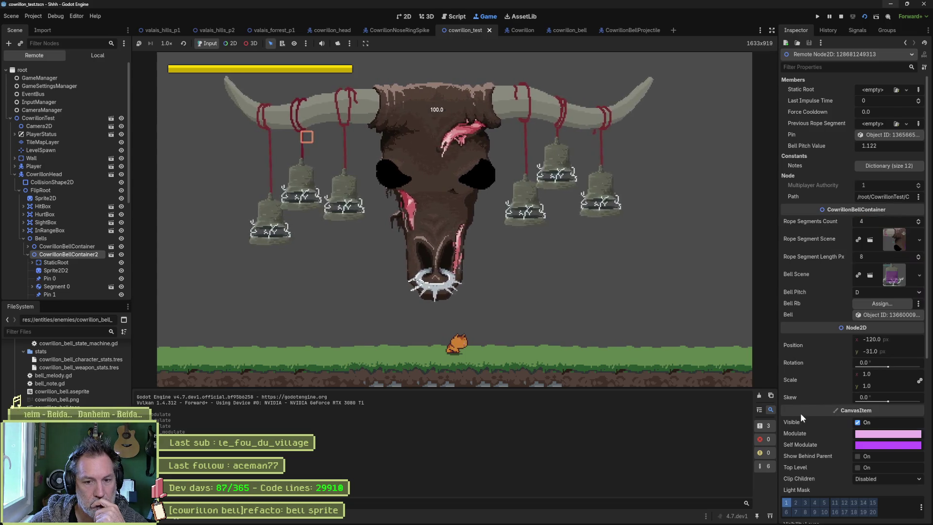
scroll(821, 408, "down", 5)
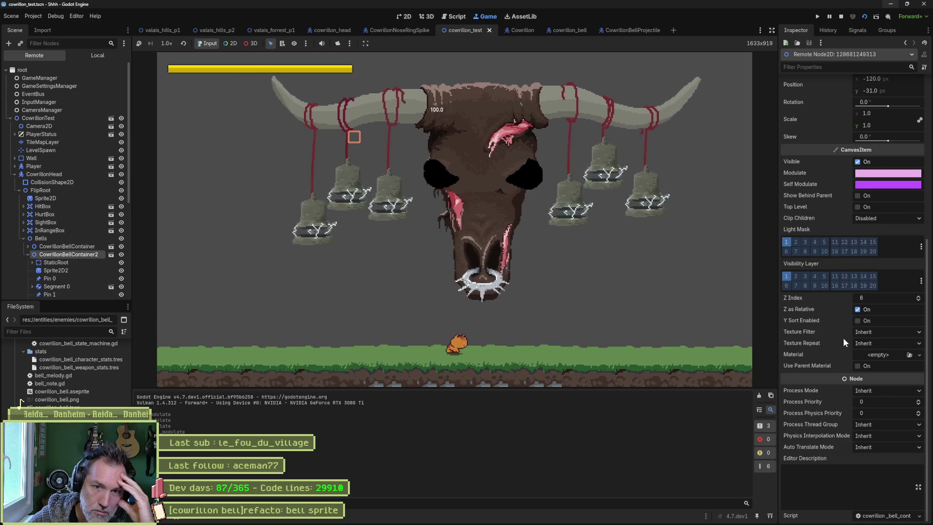
scroll(822, 323, "up", 5)
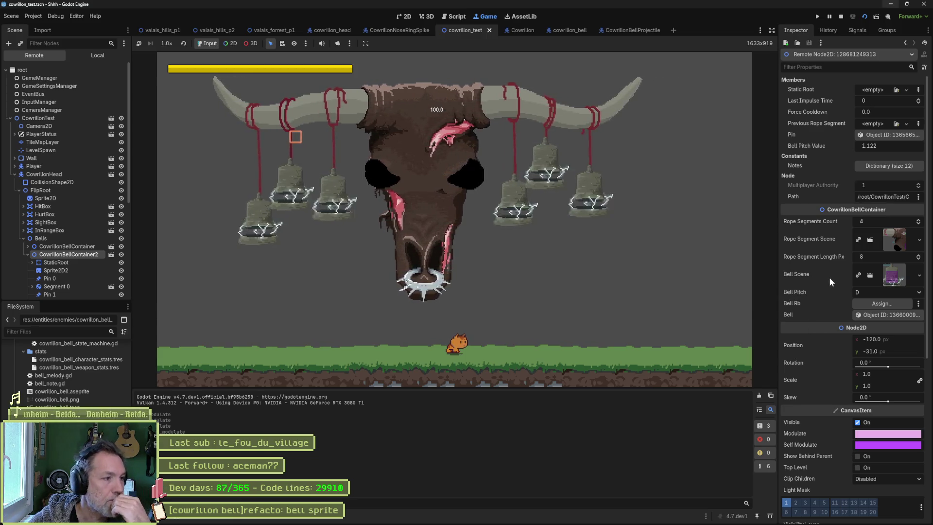
scroll(87, 265, "down", 3)
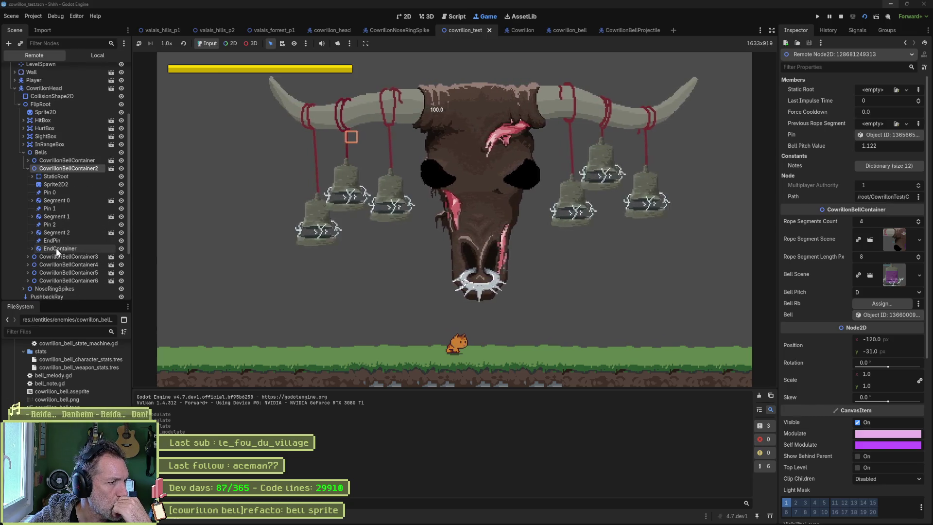
Select the CowrillonBell node and set its Modulate to red.
left_click(32, 249)
left_click(71, 254)
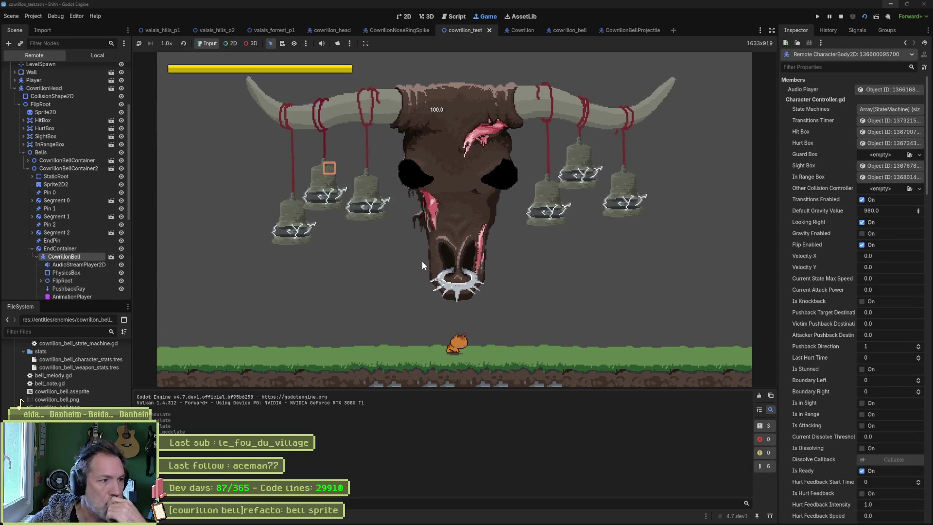
scroll(836, 306, "down", 10)
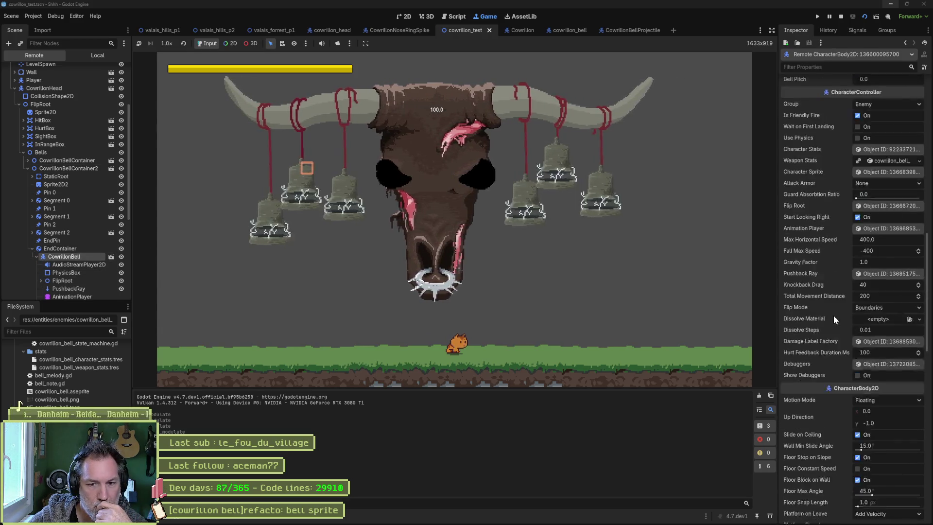
scroll(830, 319, "down", 8)
left_click(888, 383)
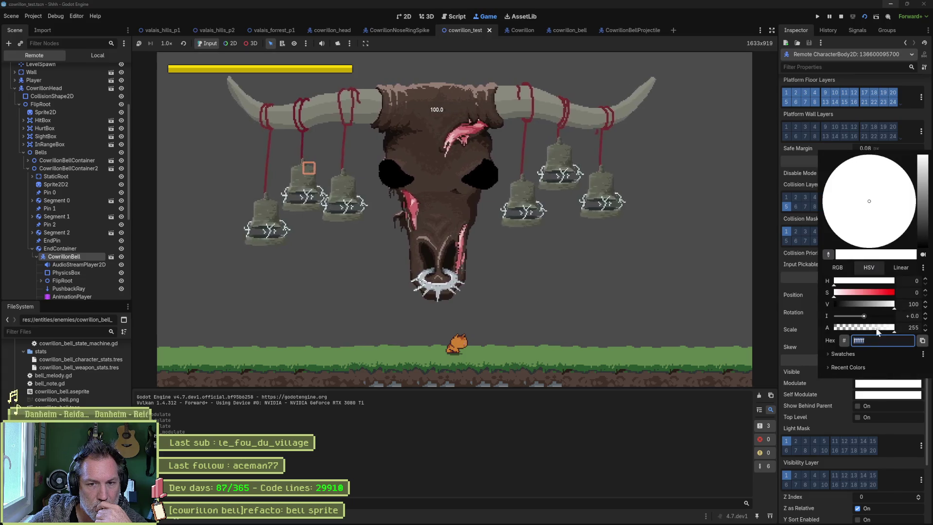
left_click(875, 292)
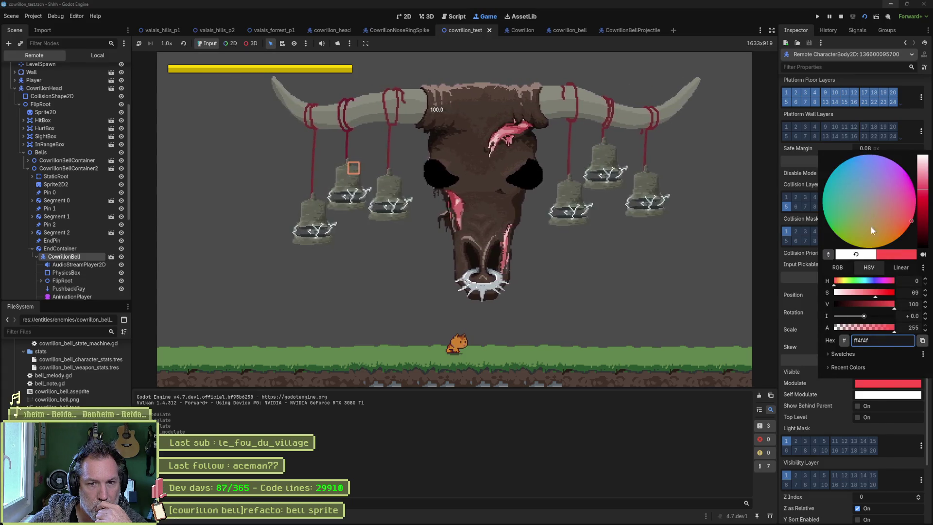
left_click(886, 387)
Set the CowrillonBell's Self Modulate to red as well.
left_click(888, 394)
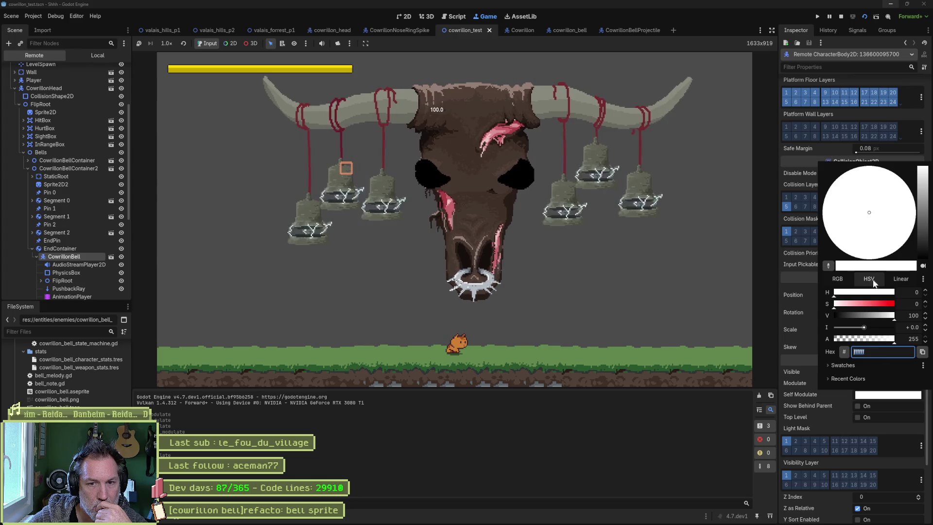
left_click(885, 309)
left_click(804, 409)
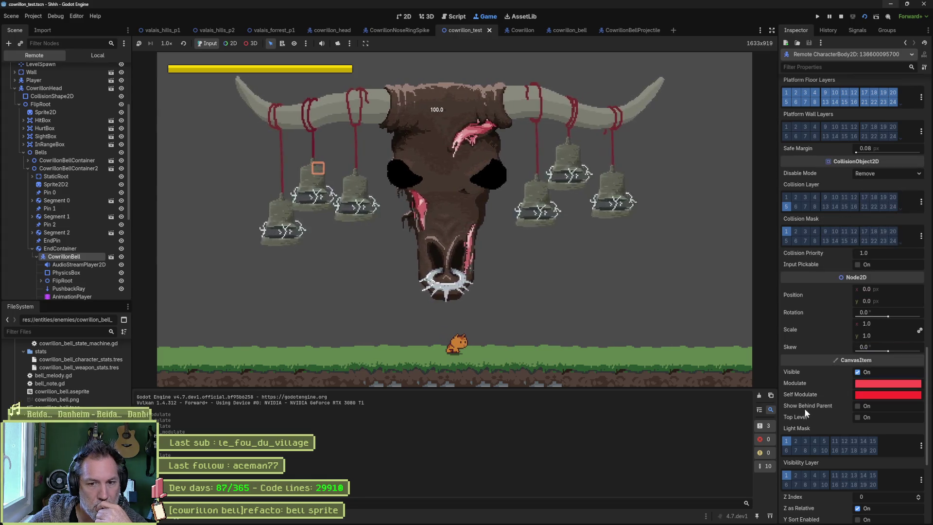
scroll(819, 372, "up", 5)
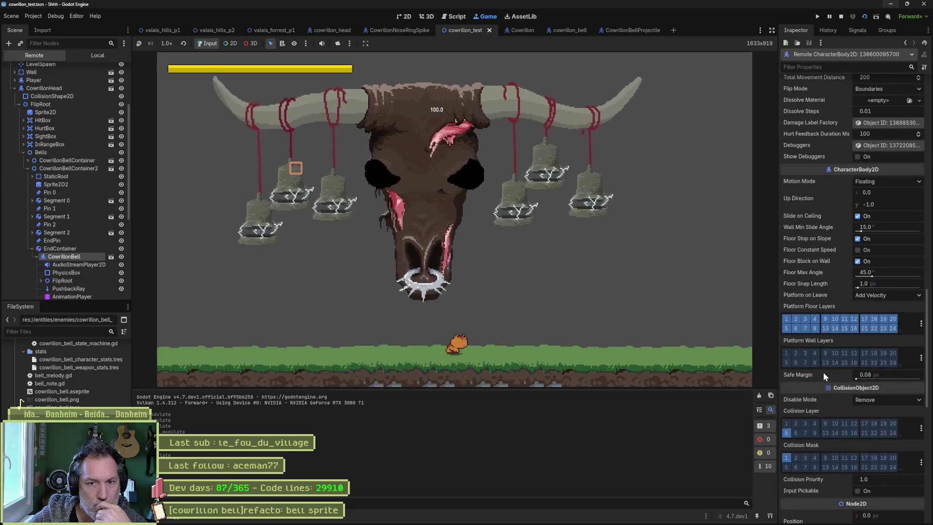
scroll(823, 372, "up", 7)
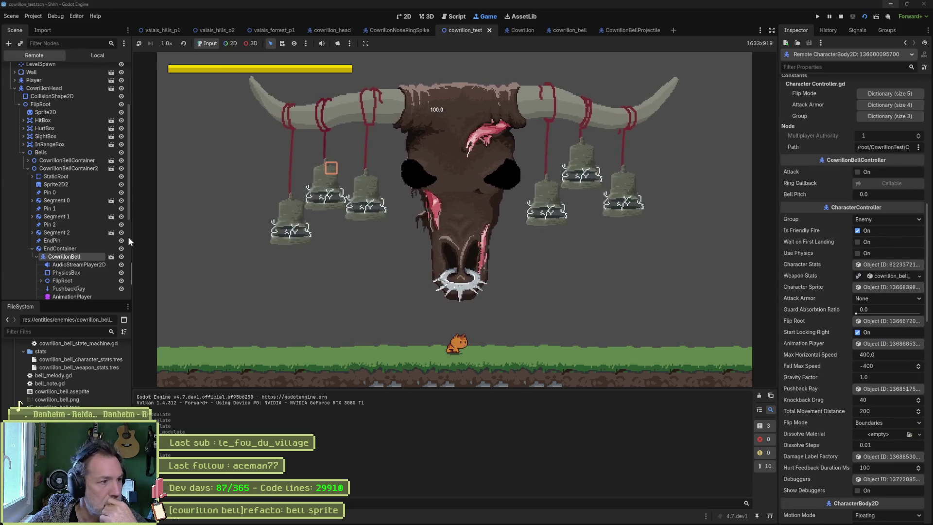
Set both Modulate and Self Modulate of the bell's FlipRoot/Sprite2D to red.
left_click(68, 281)
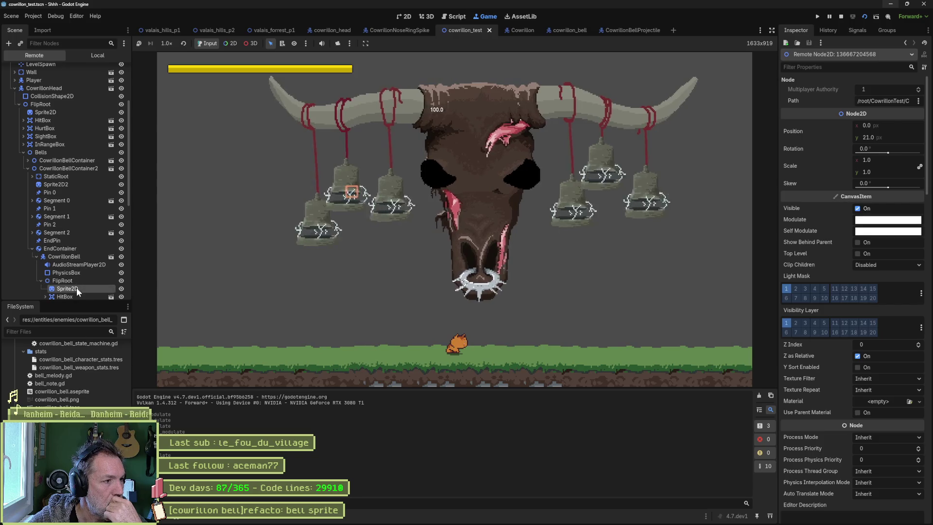
left_click(77, 288)
scroll(830, 311, "down", 2)
left_click(877, 372)
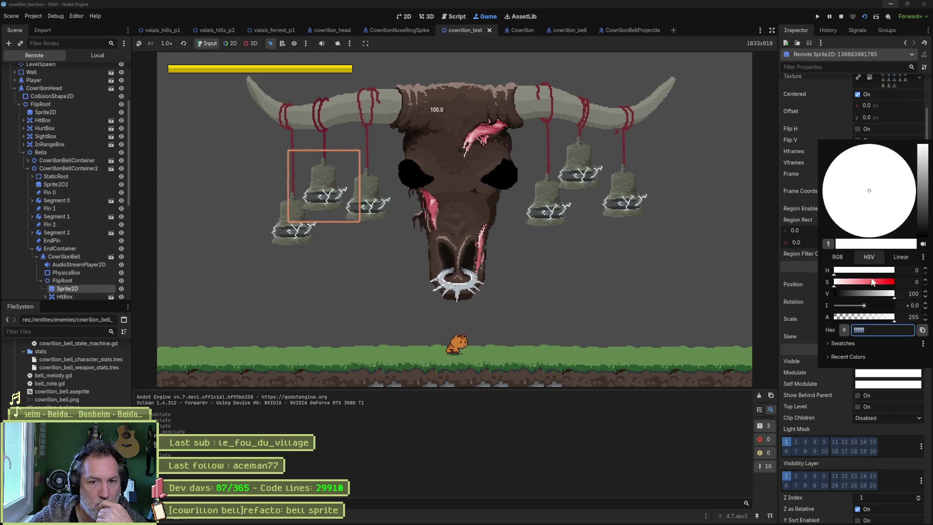
mouse_move(872, 280)
left_mouse_down()
mouse_move(883, 282)
mouse_move(883, 293)
left_mouse_up()
left_click(869, 380)
left_click(875, 384)
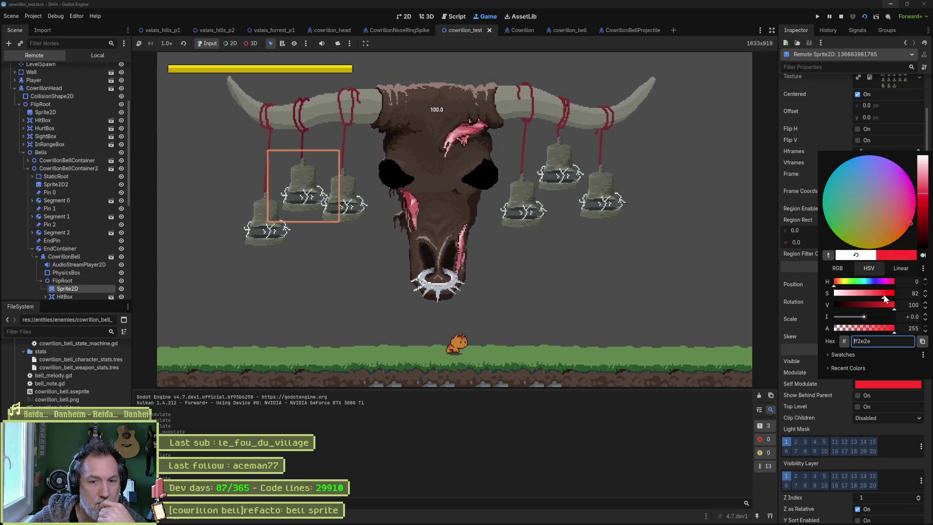
left_click(841, 387)
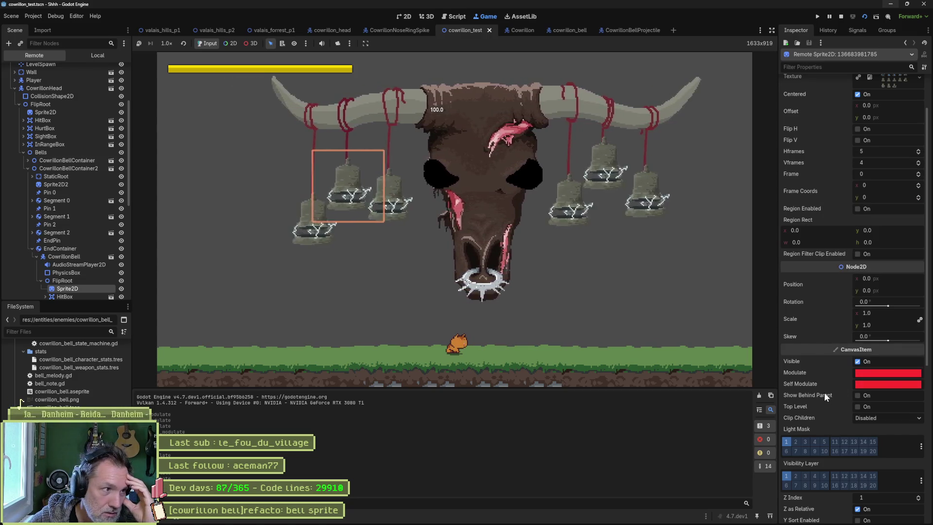
scroll(820, 379, "down", 4)
Expand hurt_blink.tres's hurt_feedback shader and try red, then yellow, as its Modulate tint.
left_click(906, 389)
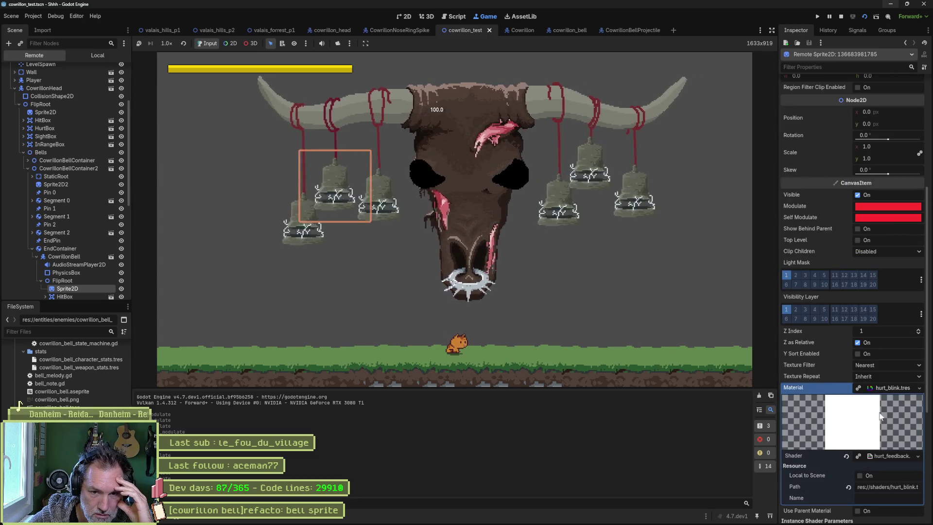
left_click(884, 457)
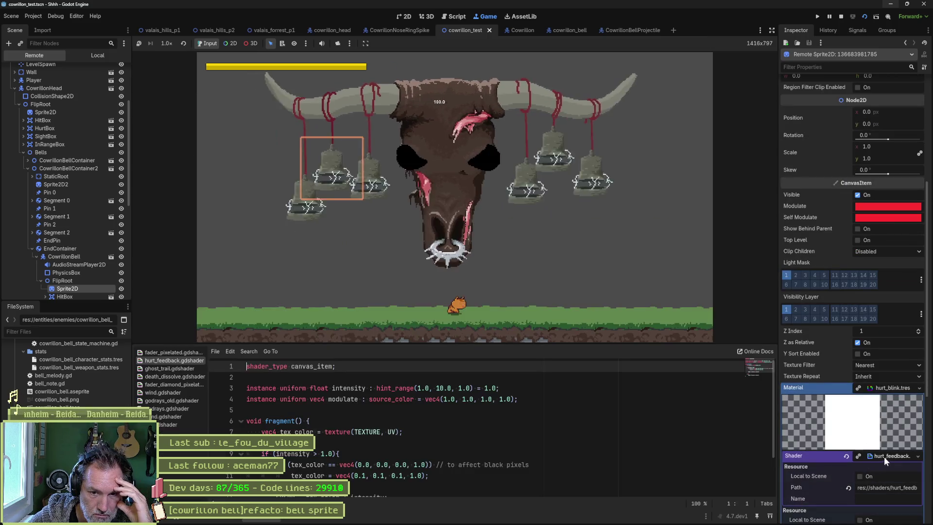
scroll(832, 438, "down", 3)
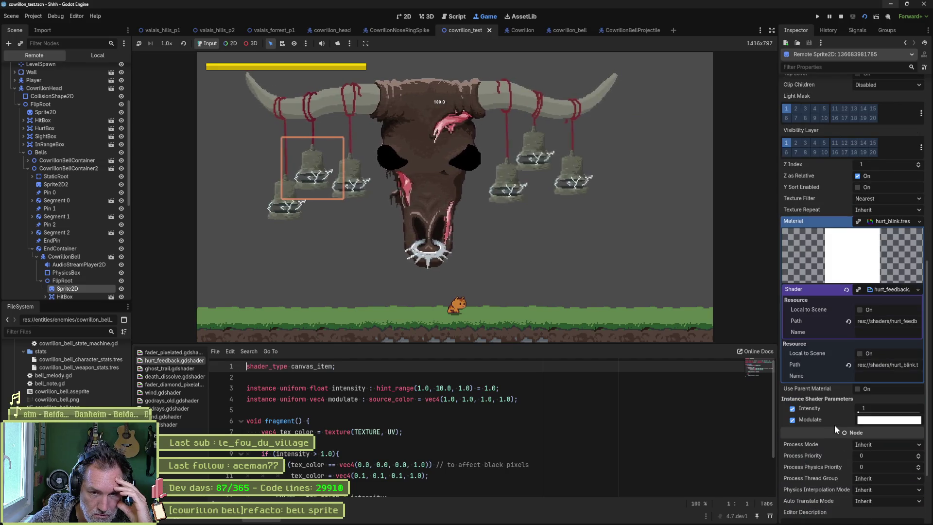
left_click(863, 420)
left_click(871, 333)
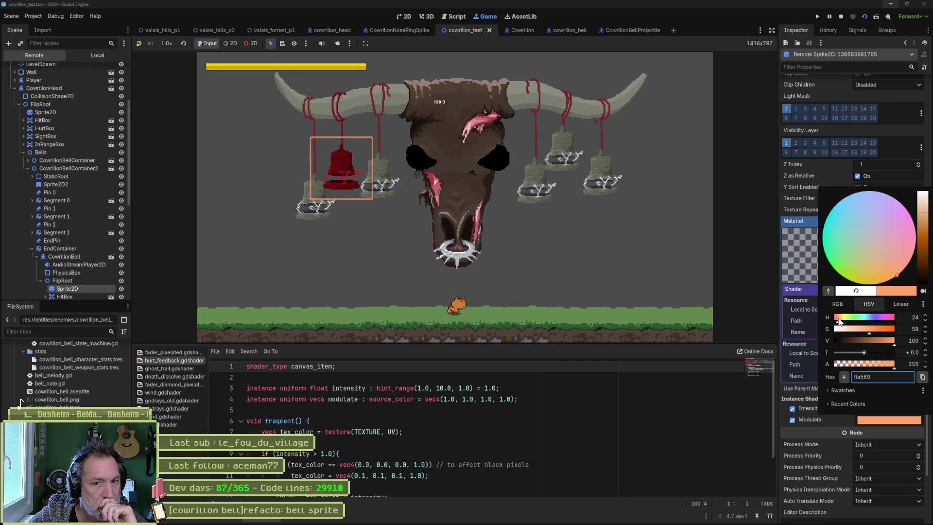
mouse_move(836, 321)
left_mouse_down()
mouse_move(878, 344)
mouse_move(876, 366)
mouse_move(835, 367)
mouse_move(897, 366)
left_mouse_up()
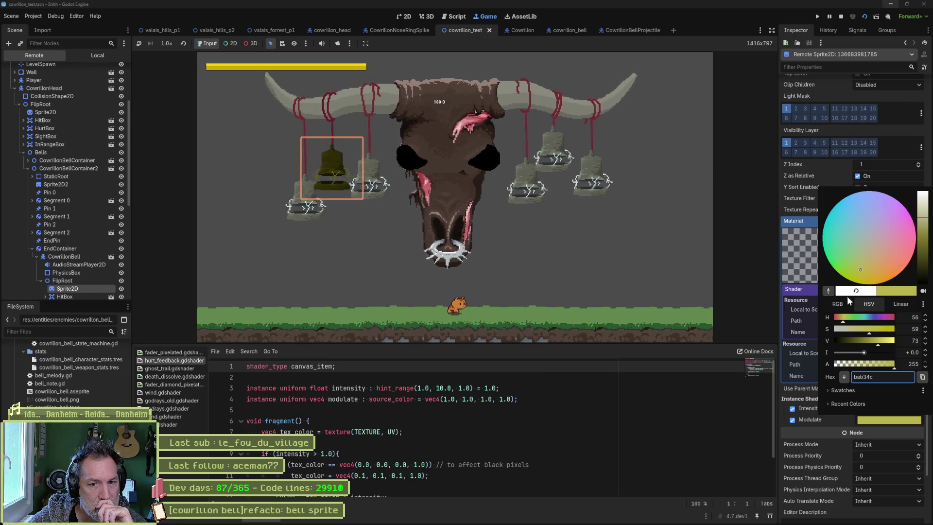
Sample a grey from the bell, then settle the shader Modulate on near-white fffdf1.
left_click(829, 290)
left_click(513, 174)
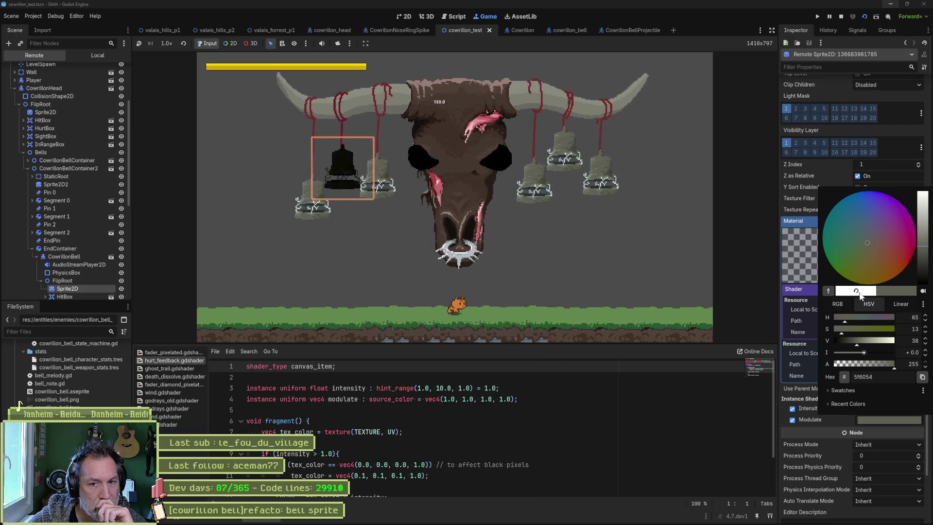
left_click(835, 291)
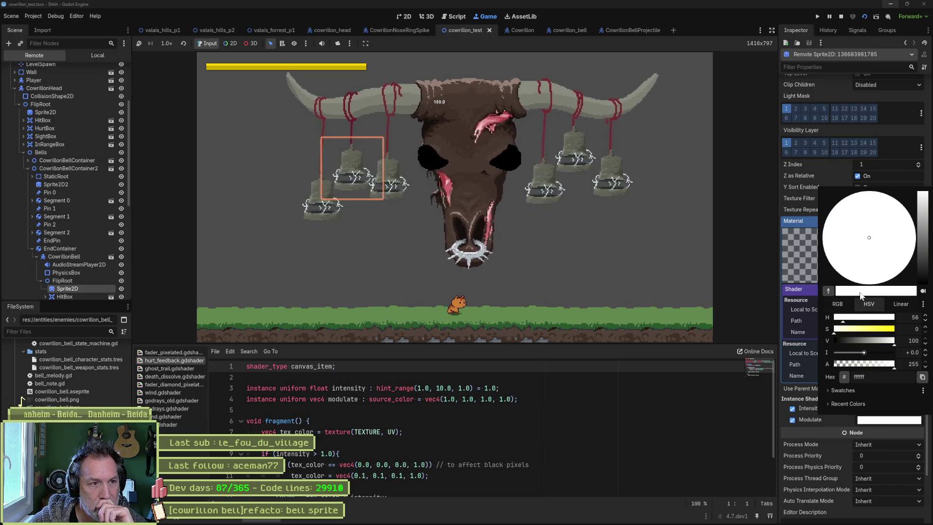
left_click(839, 331)
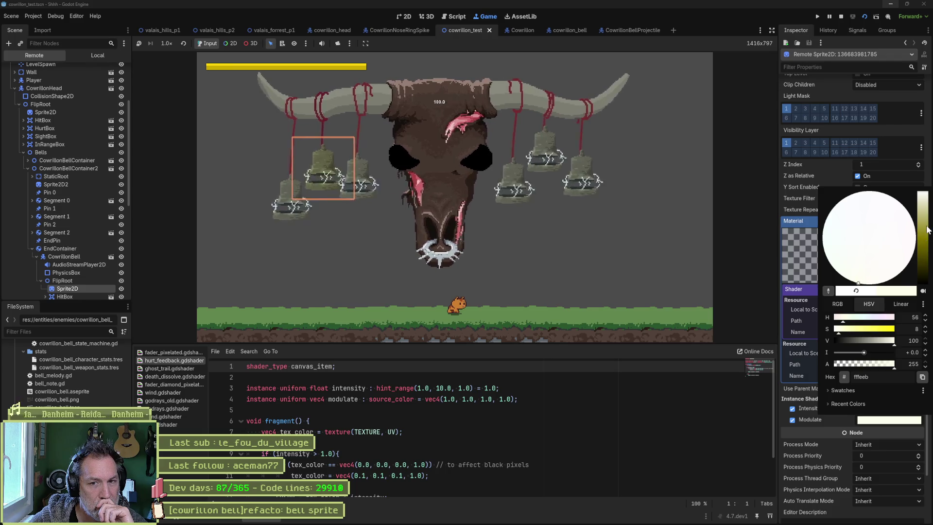
left_click(866, 285)
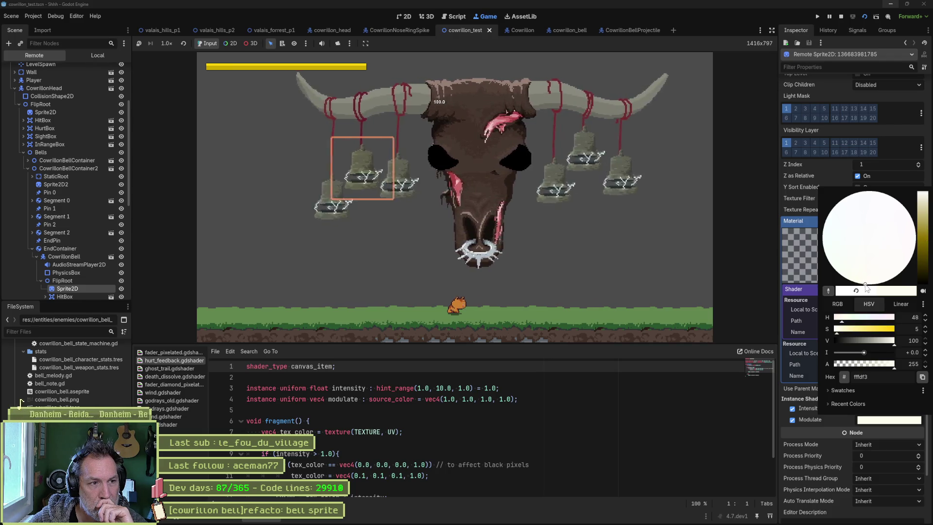
left_click(863, 285)
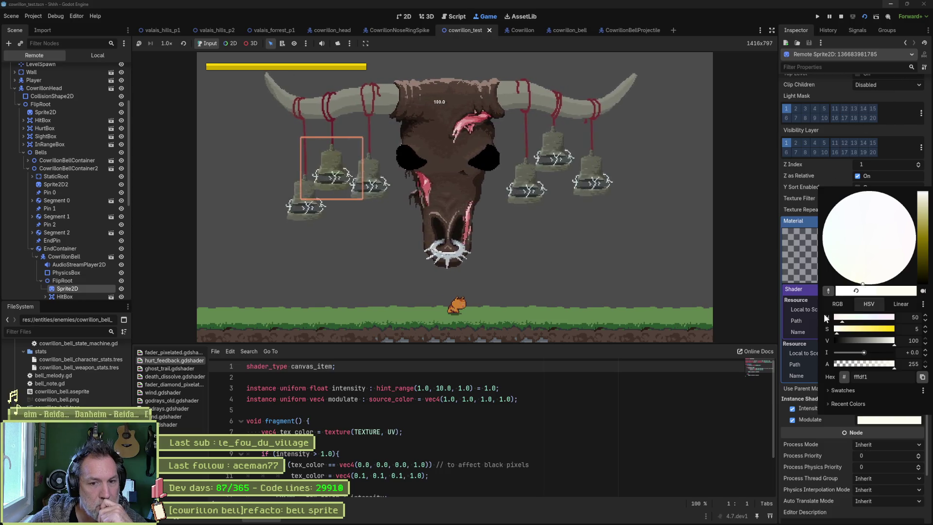
left_click(782, 383)
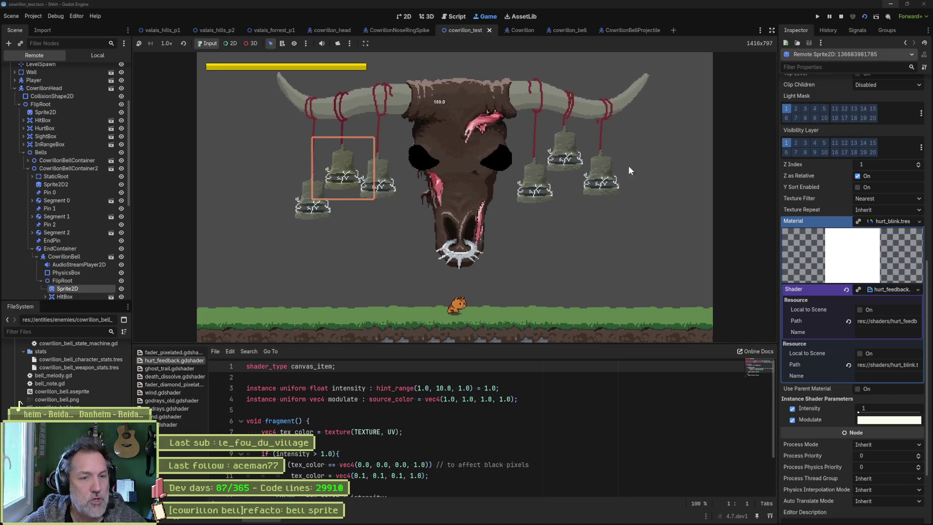
Stop the running game test in Godot and return to the bell sprite in Aseprite.
key("alt+Tab")
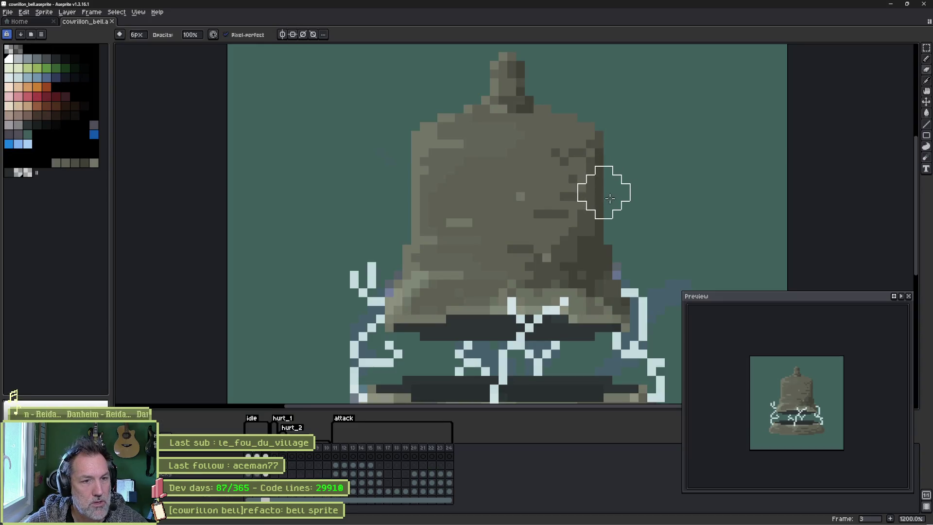
scroll(610, 198, "down", 3)
key("alt+Tab")
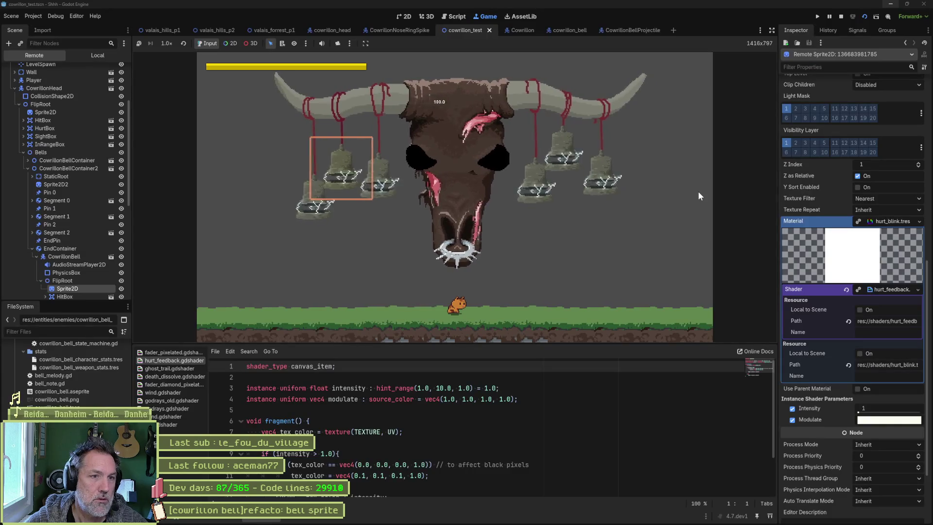
left_click(843, 16)
key("alt+Tab")
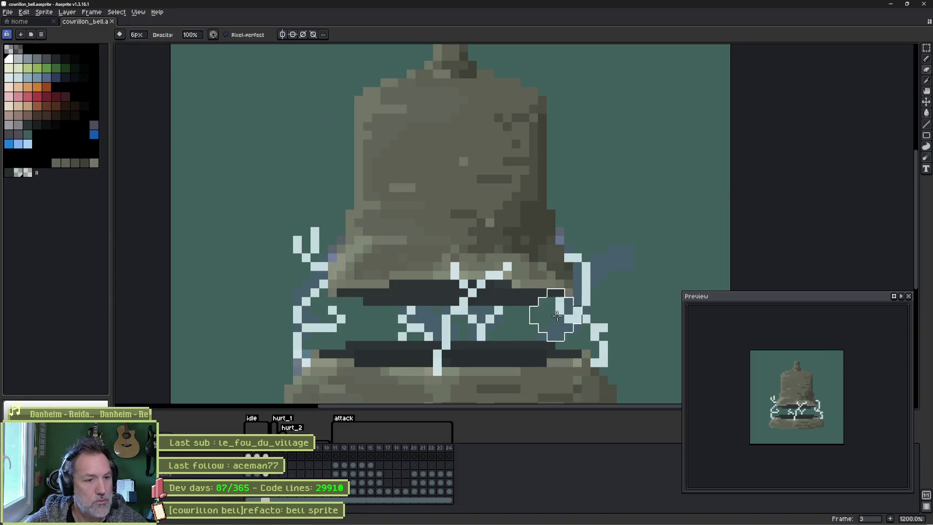
Pan to the bell's lower half, zoom out, and leave the Color Mode menu unchanged.
left_click_drag(557, 316, 539, 254)
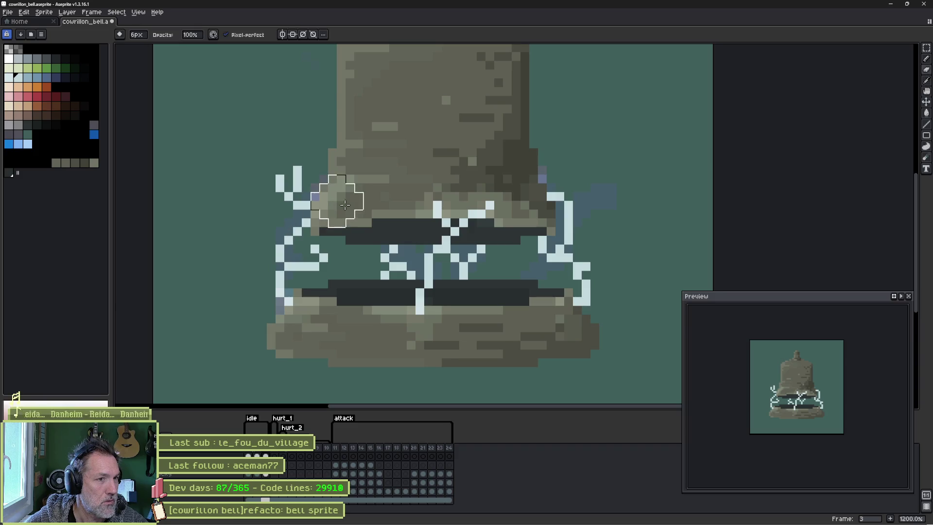
scroll(345, 205, "down", 2)
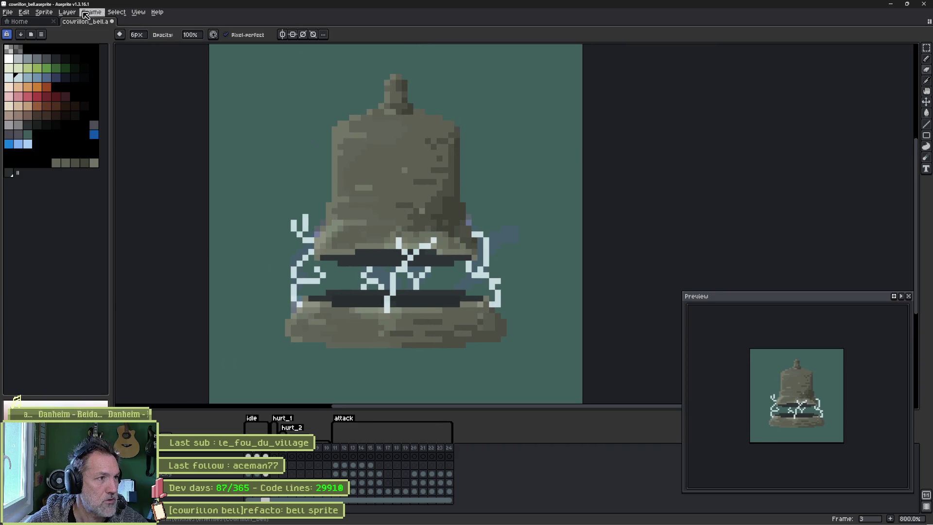
left_click(43, 12)
left_click(144, 46)
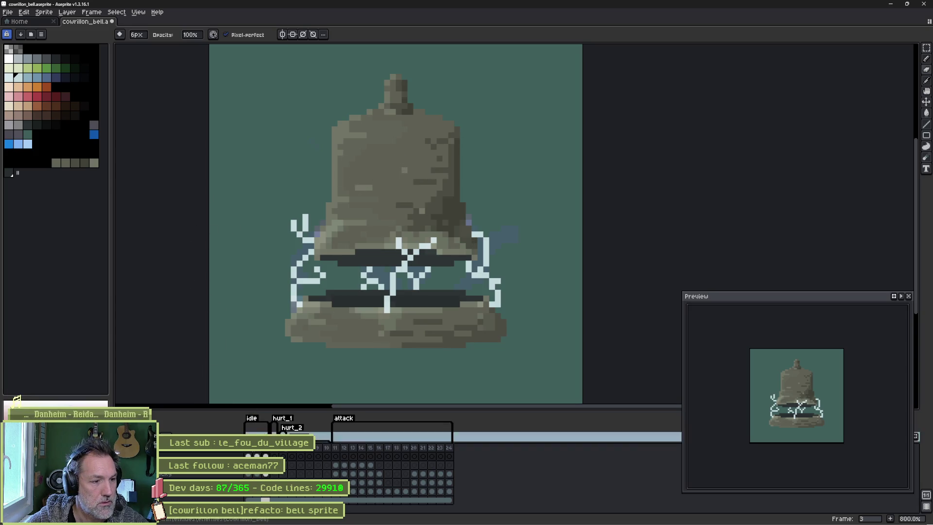
Step through the spark frames, return to frame 1, and zoom in to 1600%.
left_click(248, 456)
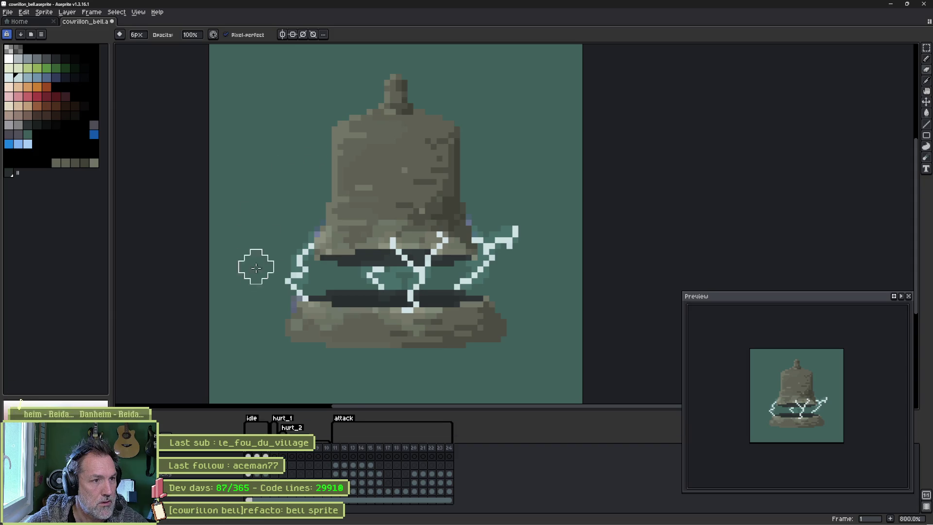
key("Right")
key("Right")
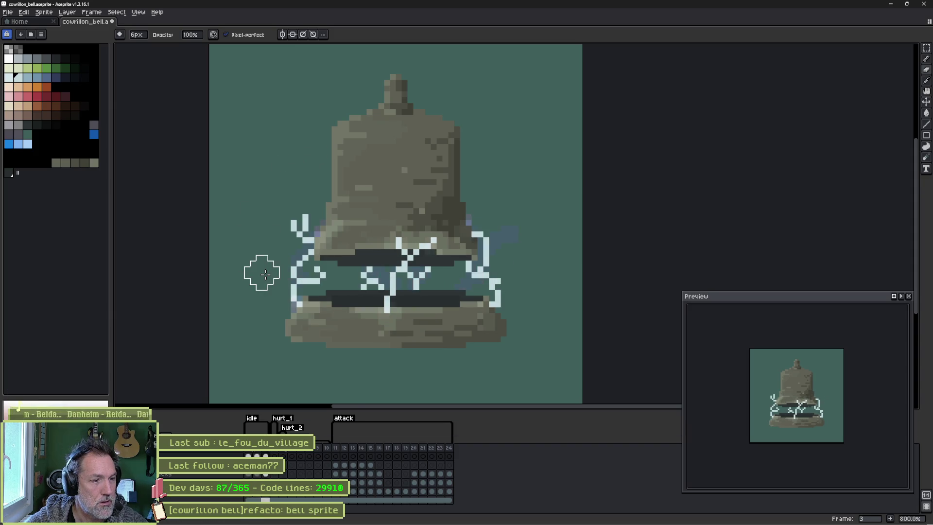
key("ctrl+z")
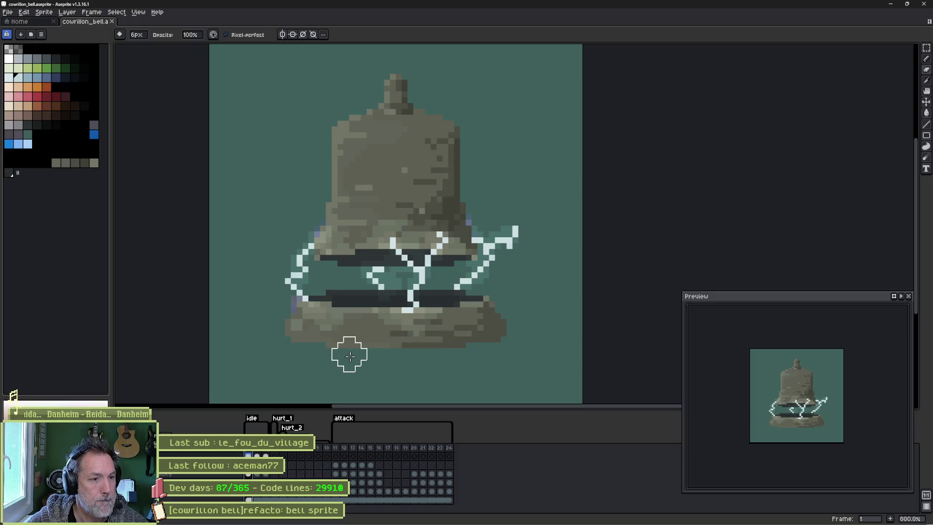
scroll(350, 357, "up", 1)
scroll(346, 354, "up", 1)
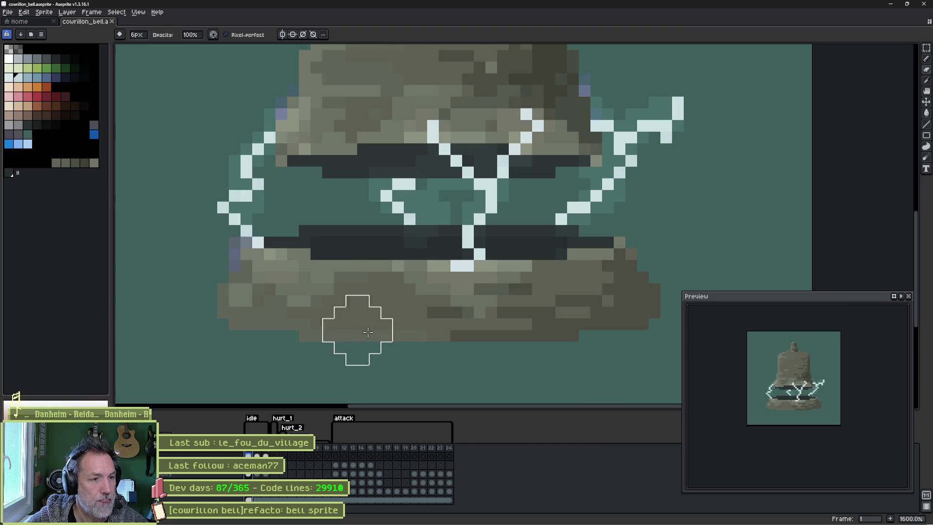
Pick the bell's dark grey and repaint a pixel on the bell's lower rim.
key("ctrl+z")
key("ctrl+z")
key("i")
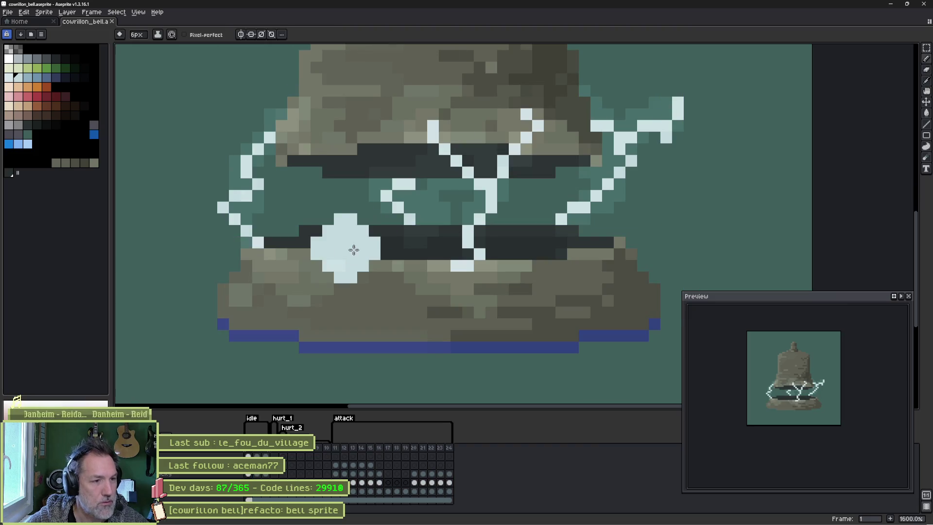
left_click(352, 228)
key("b")
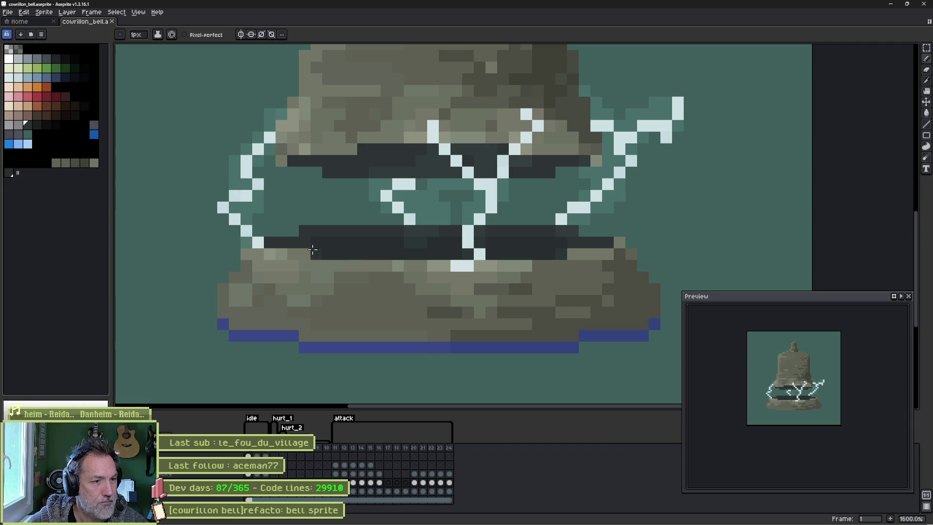
left_click(305, 250)
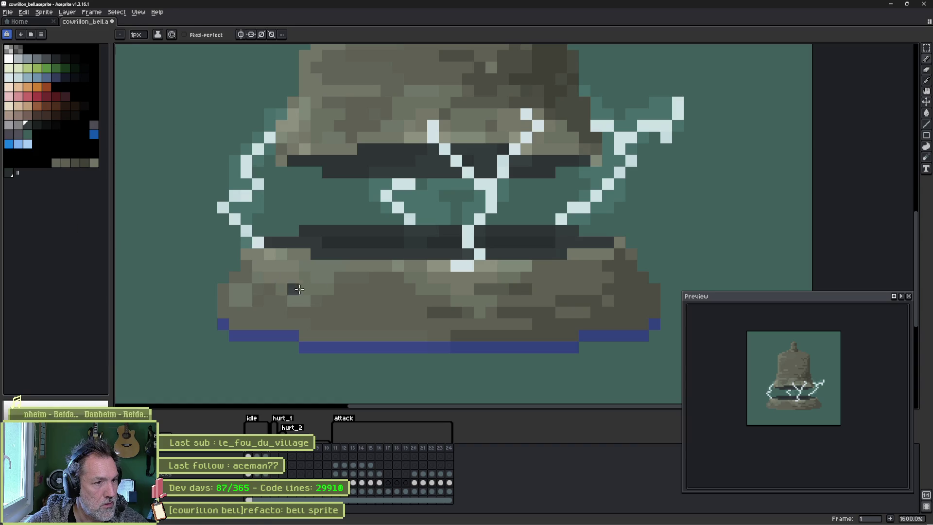
key("i")
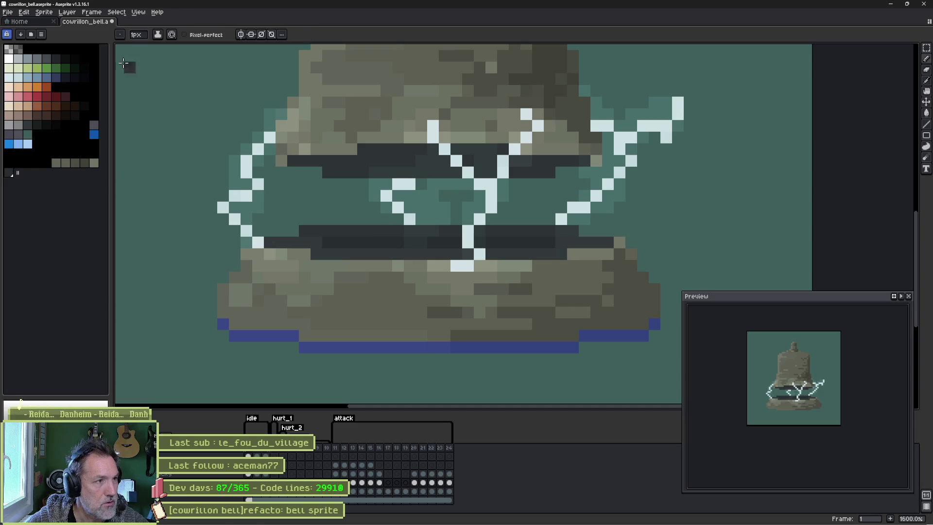
Switch to the cowrillon_bell sprite and convert it to indexed colour mode.
left_click(51, 19)
left_click(53, 21)
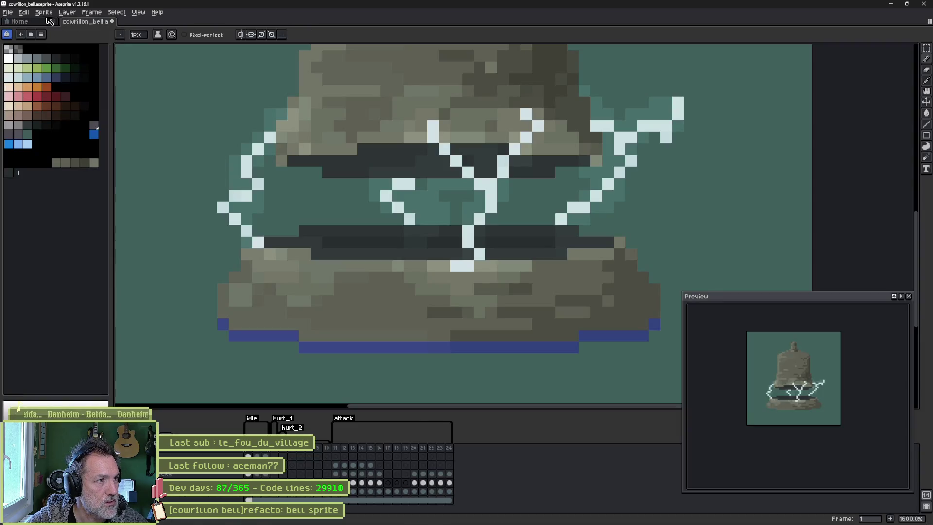
left_click(44, 12)
mouse_move(117, 31)
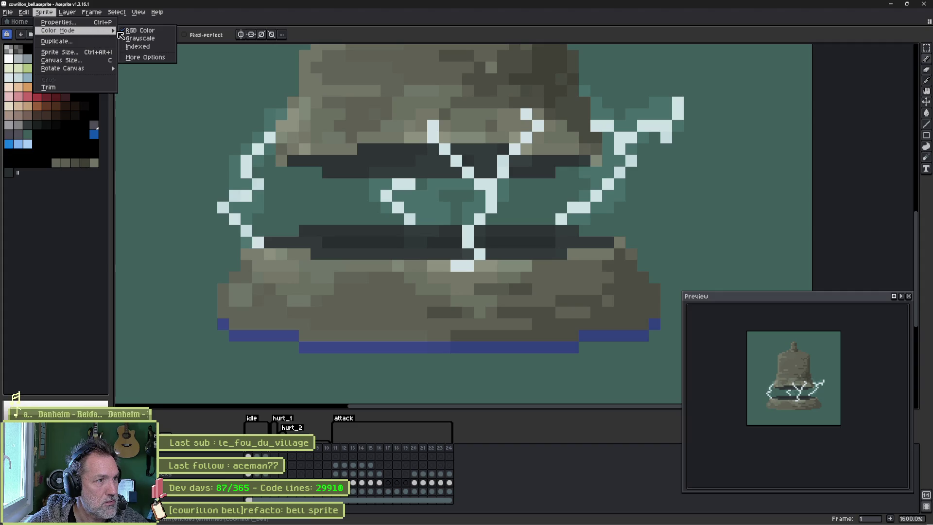
left_click(141, 47)
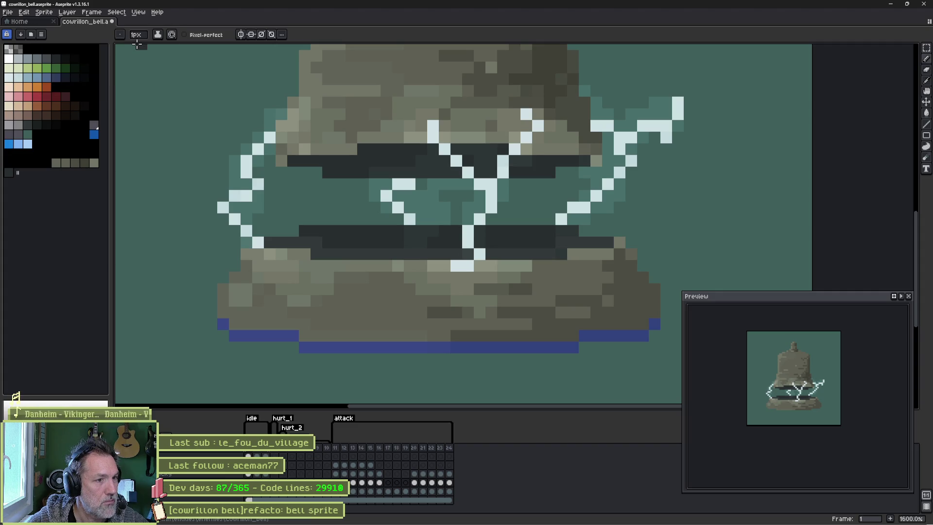
key("v")
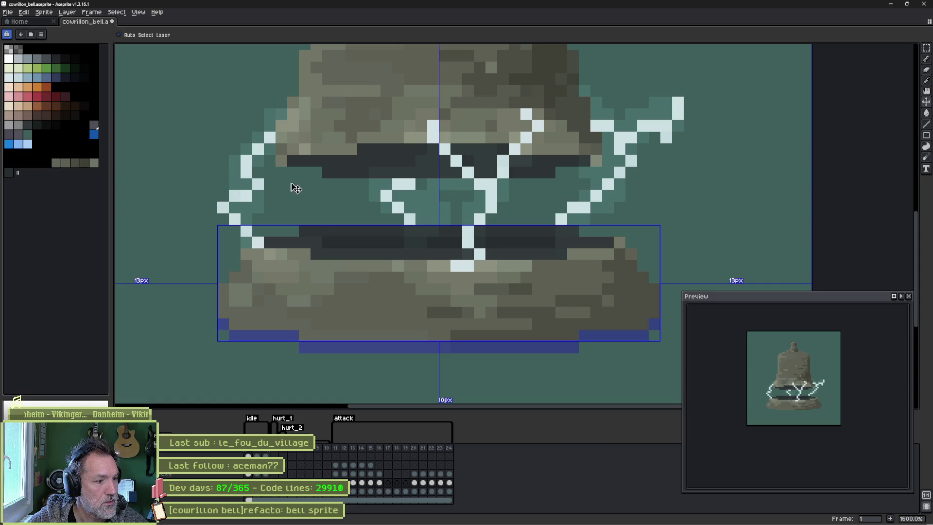
key("b")
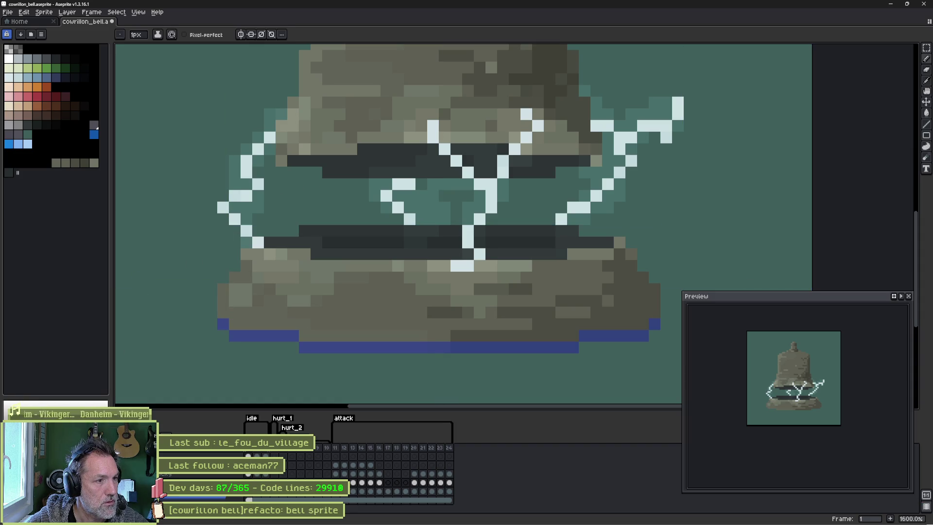
Check frames 12–13 of the attack animation, then rewind to frame 1.
left_click(42, 34)
mouse_move(59, 68)
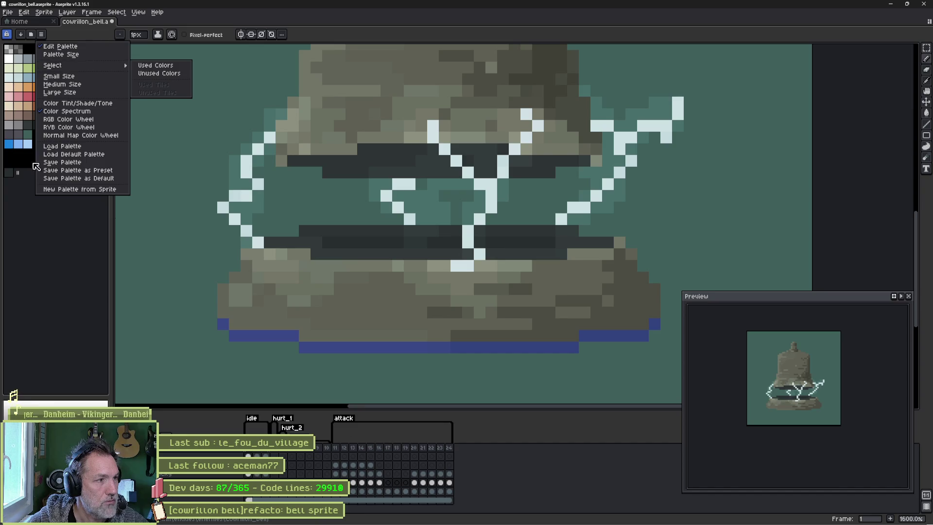
left_click(58, 255)
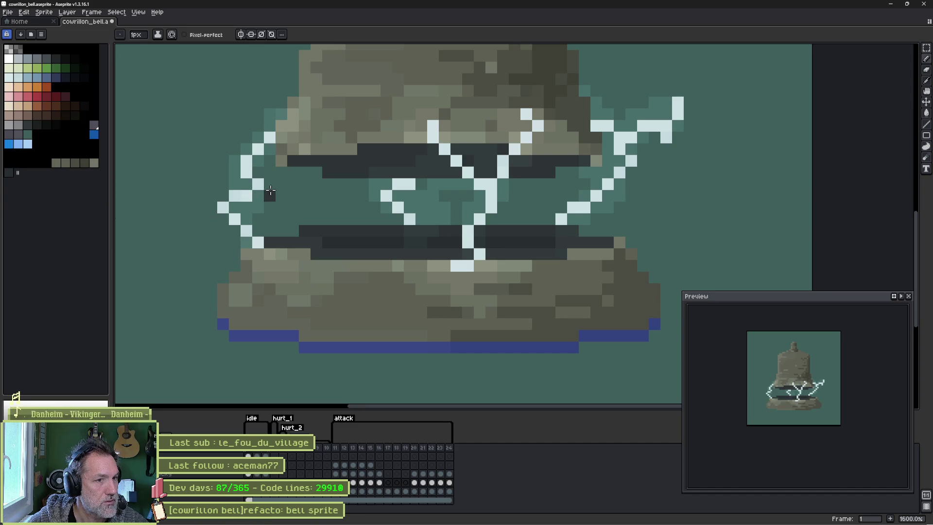
left_click(346, 449)
left_click(354, 454)
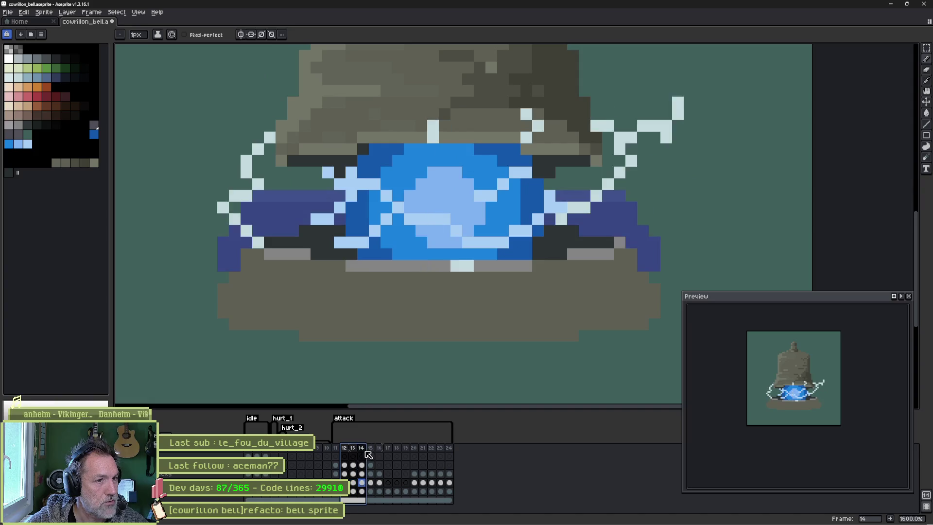
left_click(345, 456)
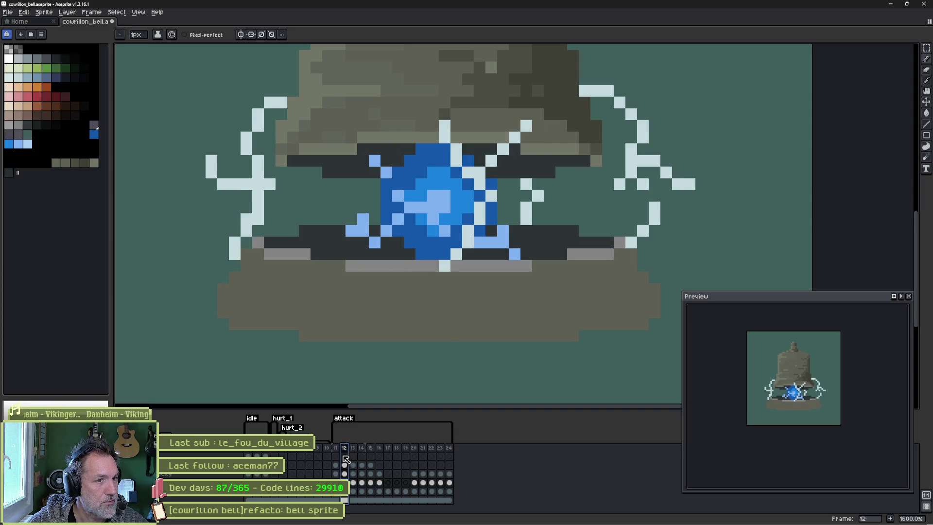
left_click_drag(346, 460, 250, 451)
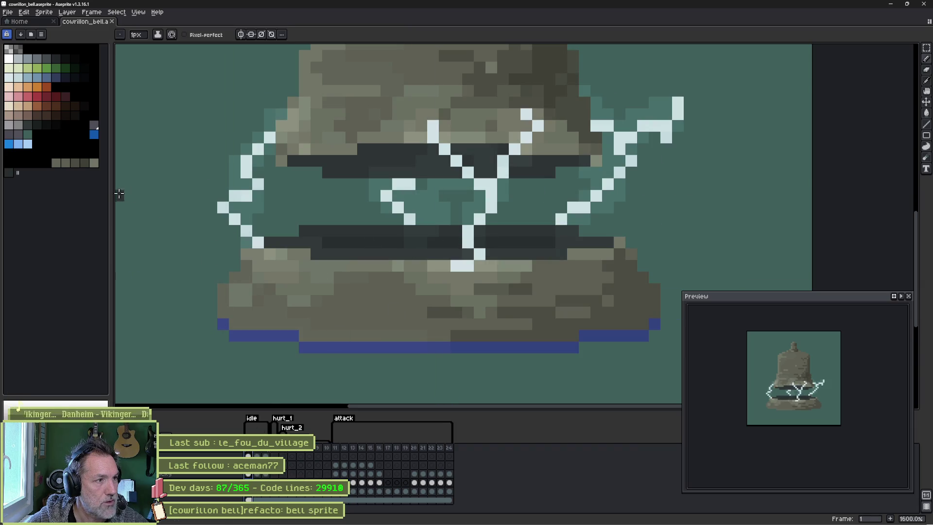
Save the bell sprite and compare old and new bell spritesheet images in Fork.
key("ctrl+s")
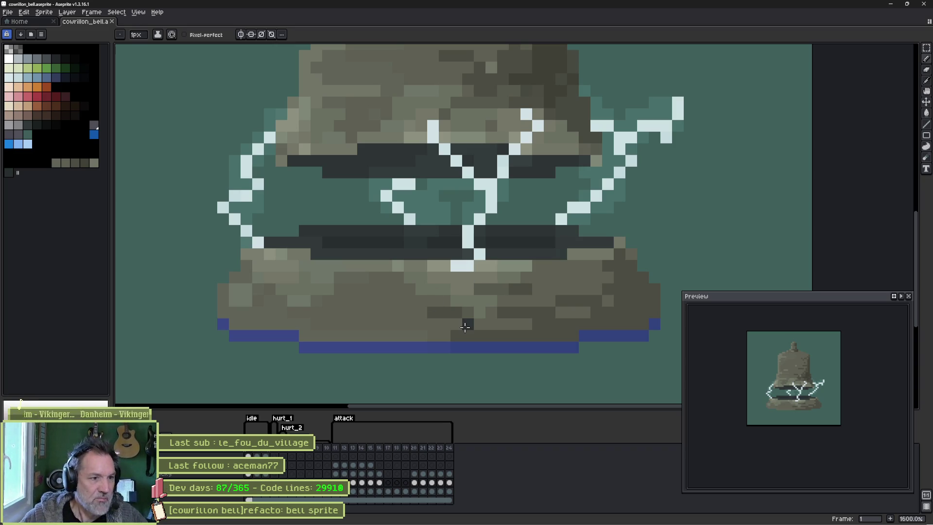
mouse_move(426, 522)
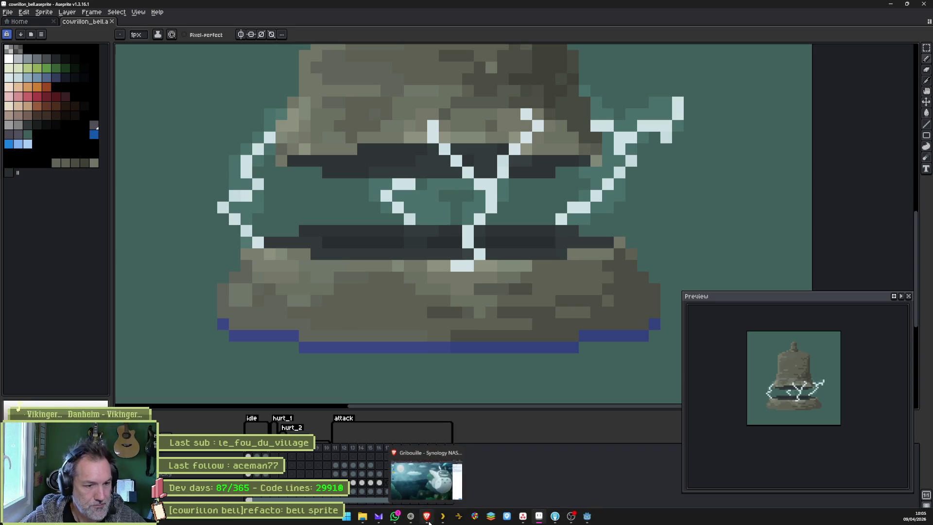
left_click(539, 516)
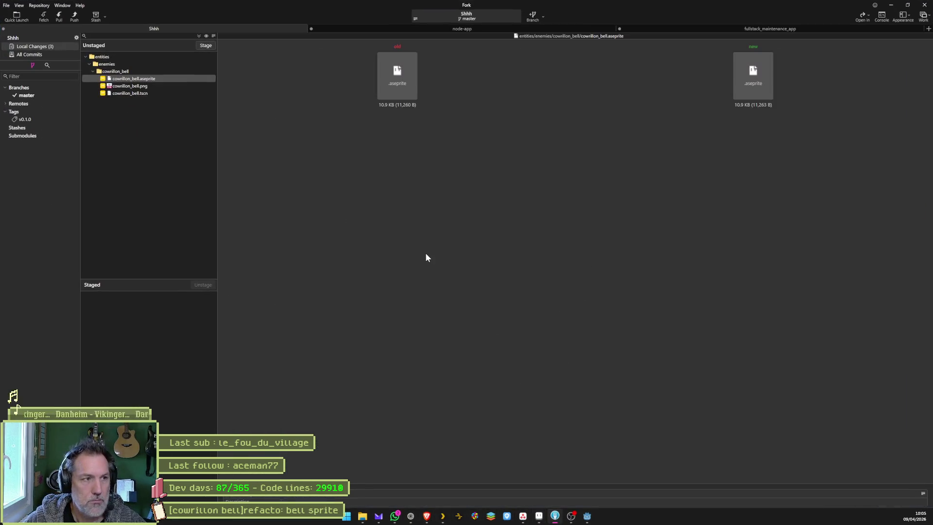
left_click(144, 86)
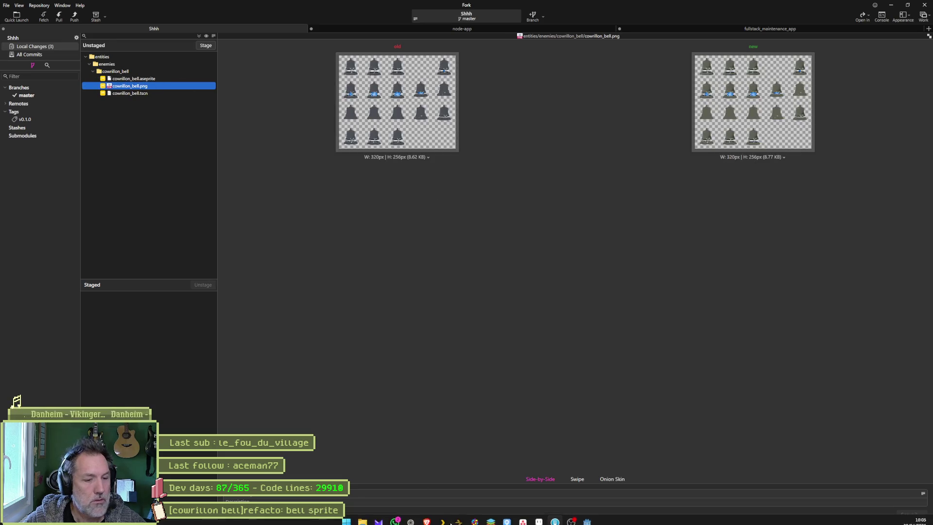
Open the '[cowrillon bell]refacto: bell sprite' task on the Asana board.
left_click(523, 517)
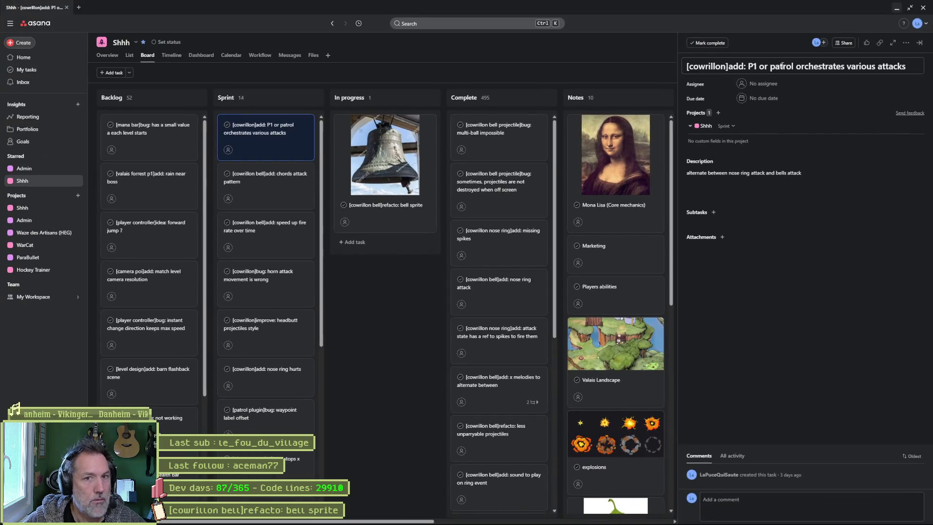
left_click(300, 159)
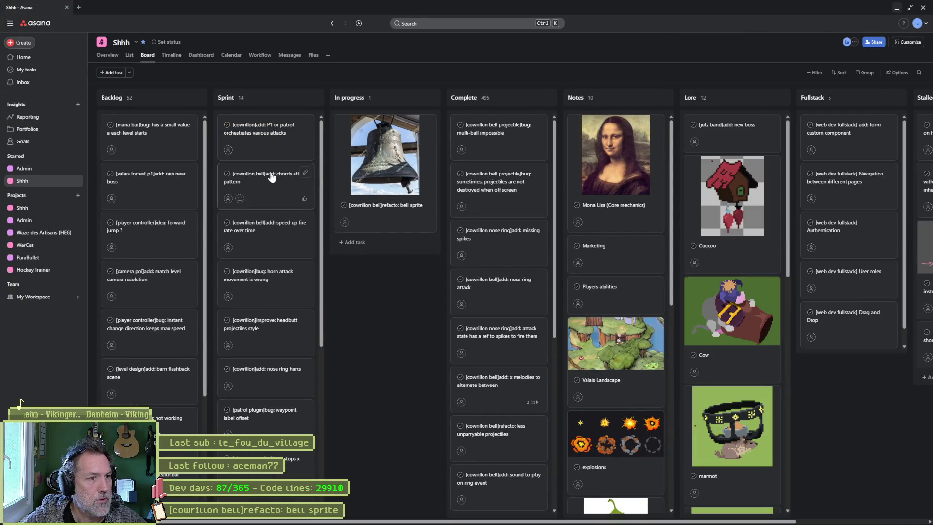
left_click(394, 208)
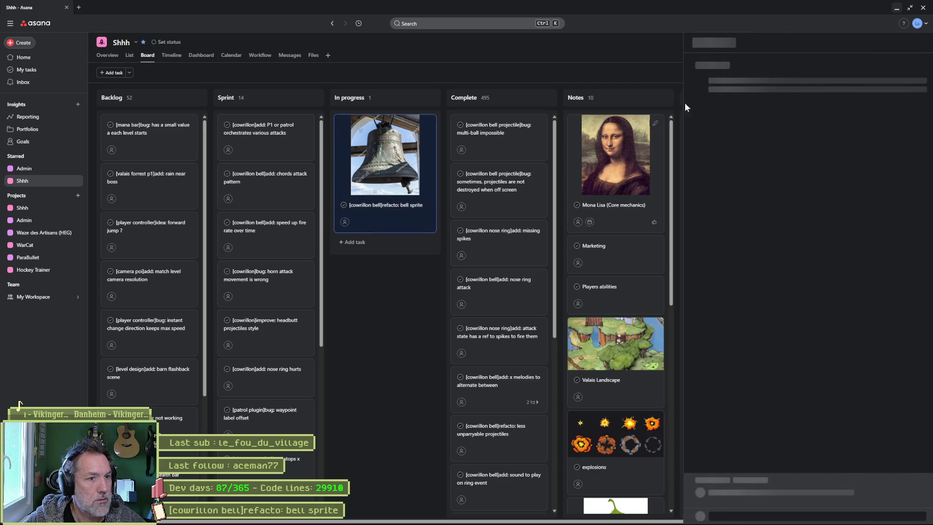
Commit the three cowrillon_bell files with message 'bell' and push master to origin.
left_click(896, 9)
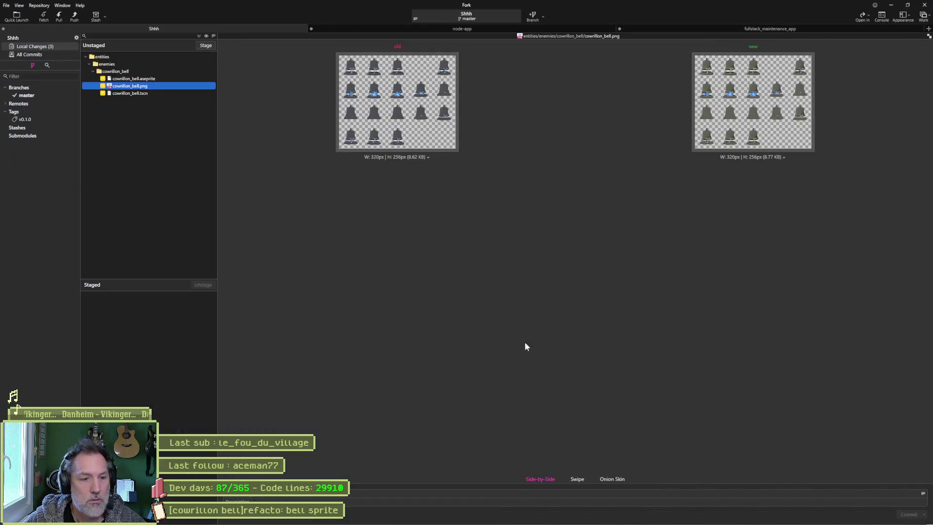
left_click(431, 491)
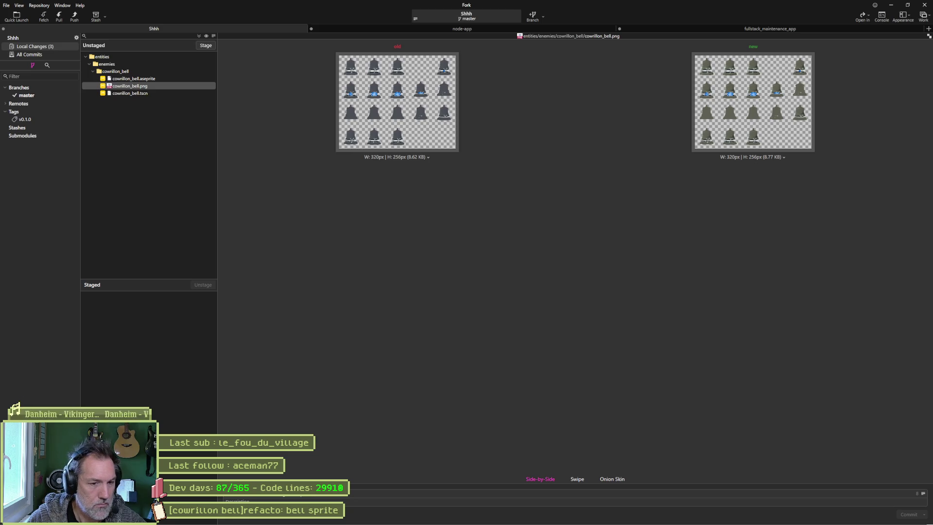
type("bell")
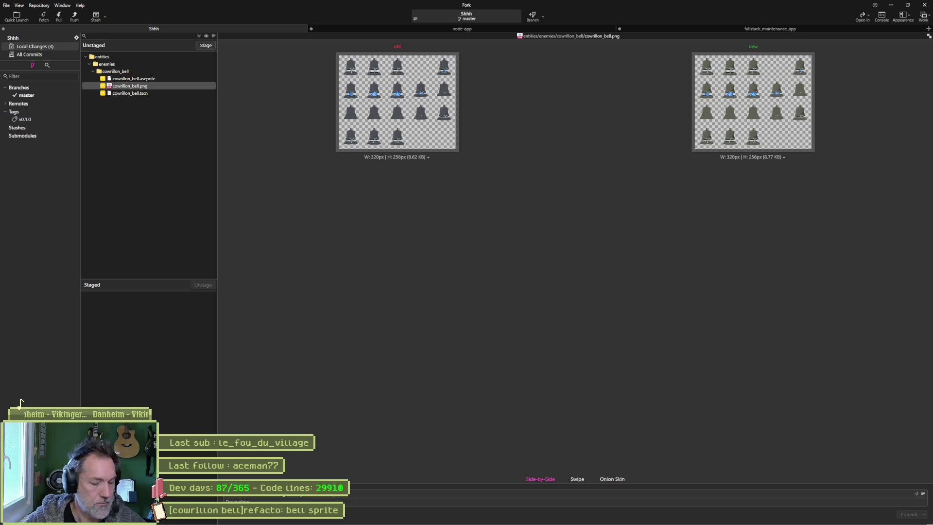
left_click(201, 44)
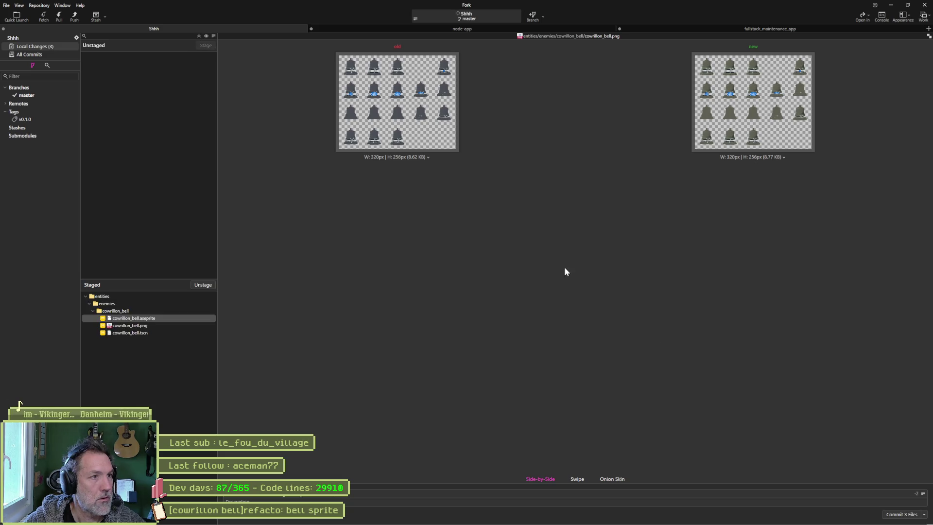
key("ctrl+Return")
left_click(74, 16)
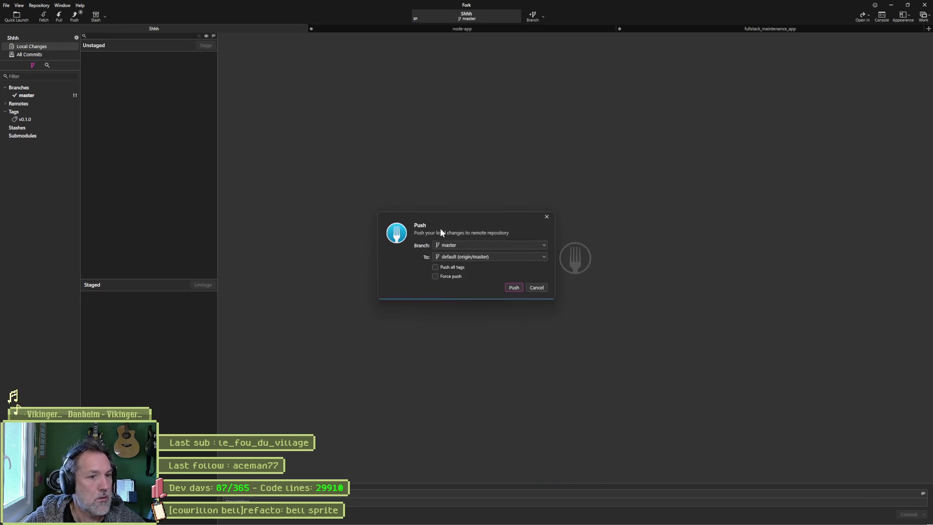
left_click(515, 284)
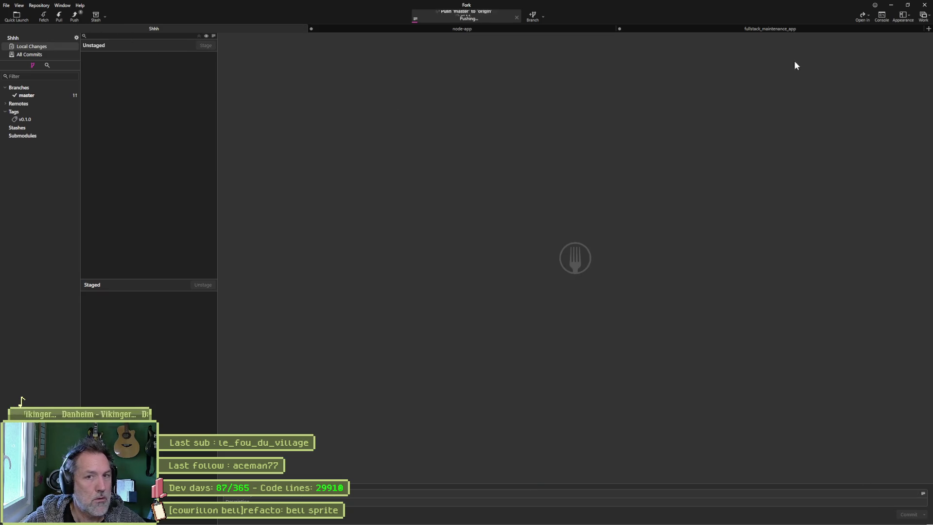
left_click(896, 7)
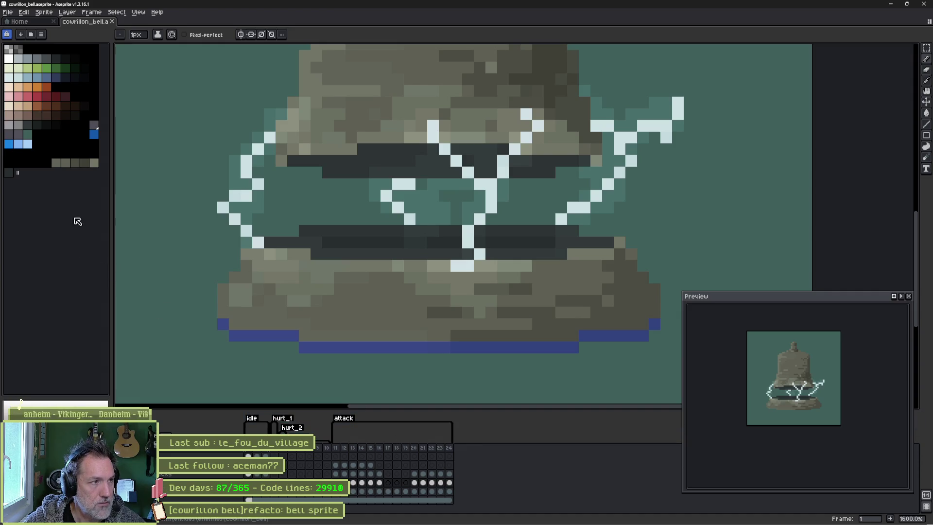
Replace the palette with New Palette from Sprite, then check frame 14 and rewind to frame 1.
left_click(42, 34)
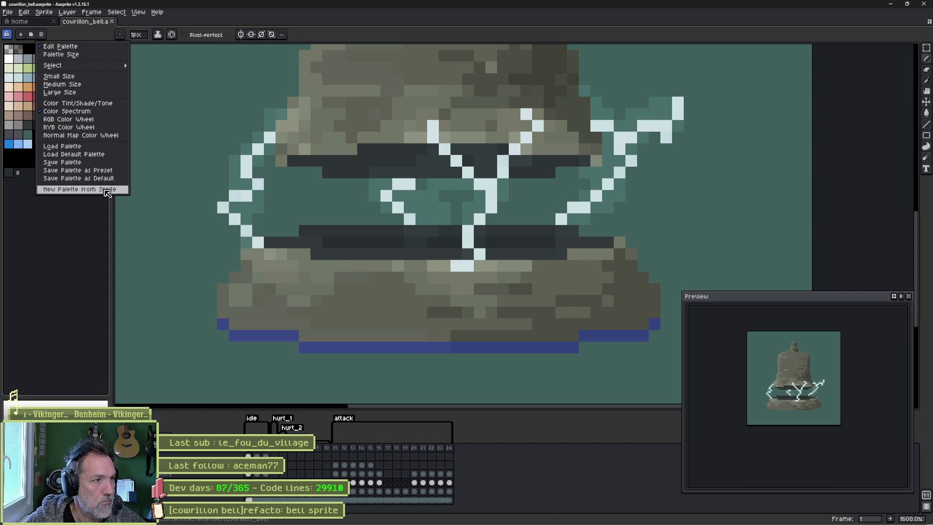
left_click(97, 190)
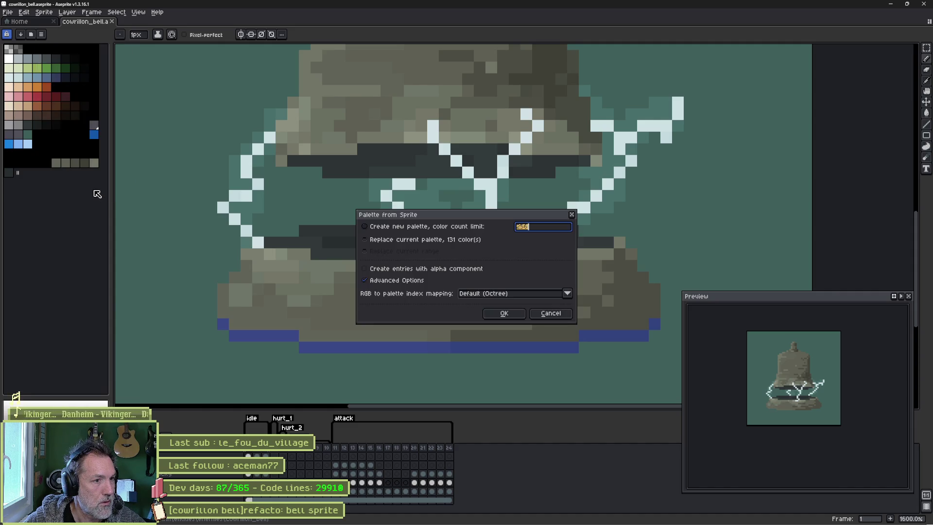
left_click(510, 315)
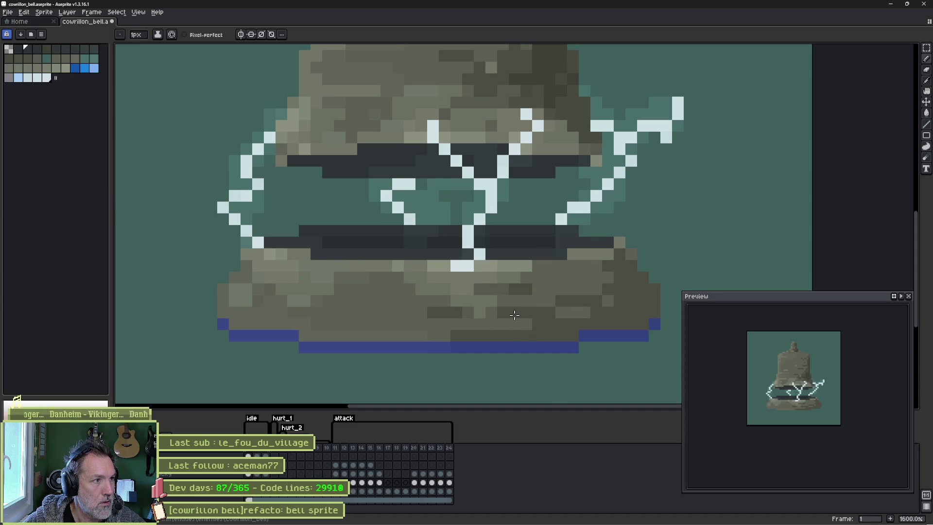
left_click(364, 448)
left_click_drag(370, 450, 243, 451)
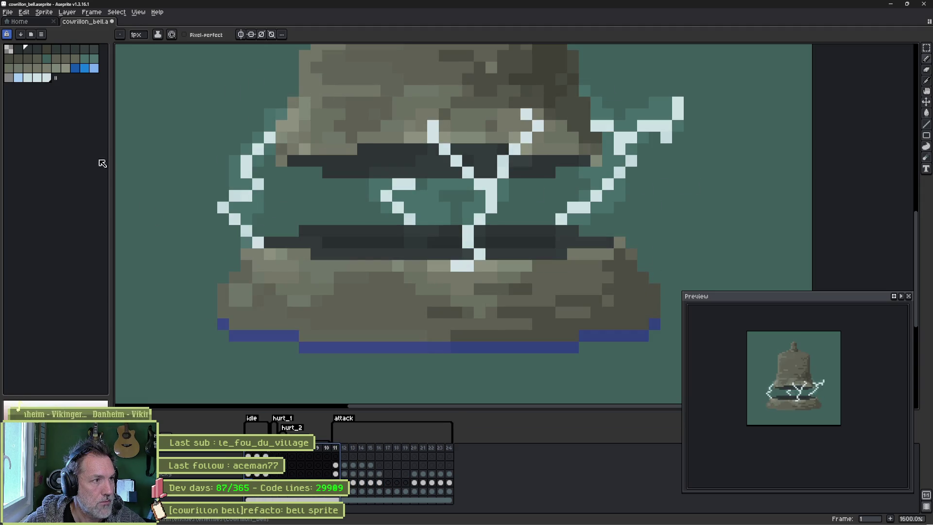
Change the sprite's colour mode, solo the effects layer, and open the Overlay layer's properties.
left_click(43, 11)
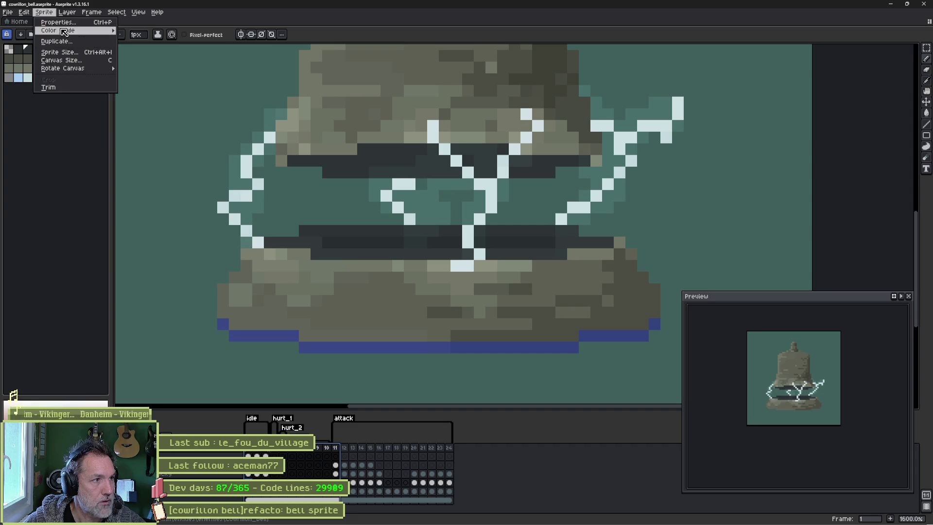
mouse_move(104, 30)
left_click(146, 46)
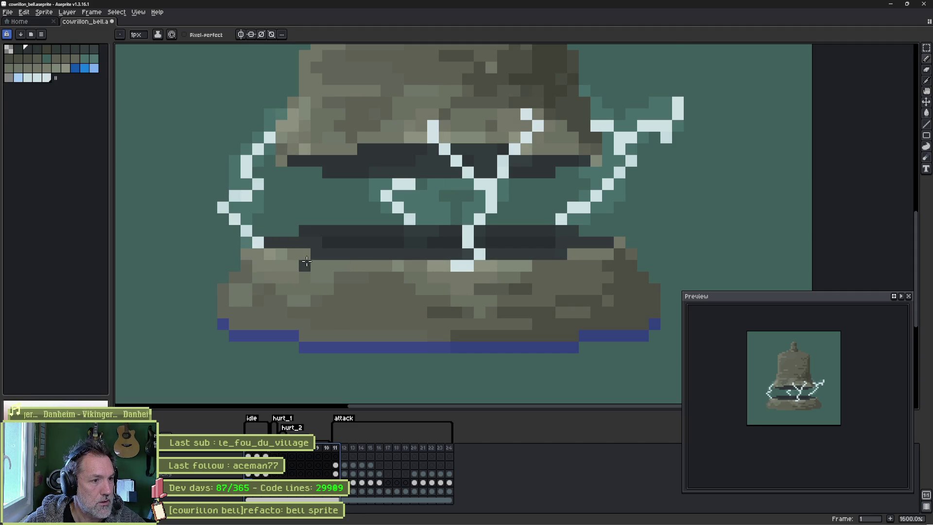
left_click(21, 401)
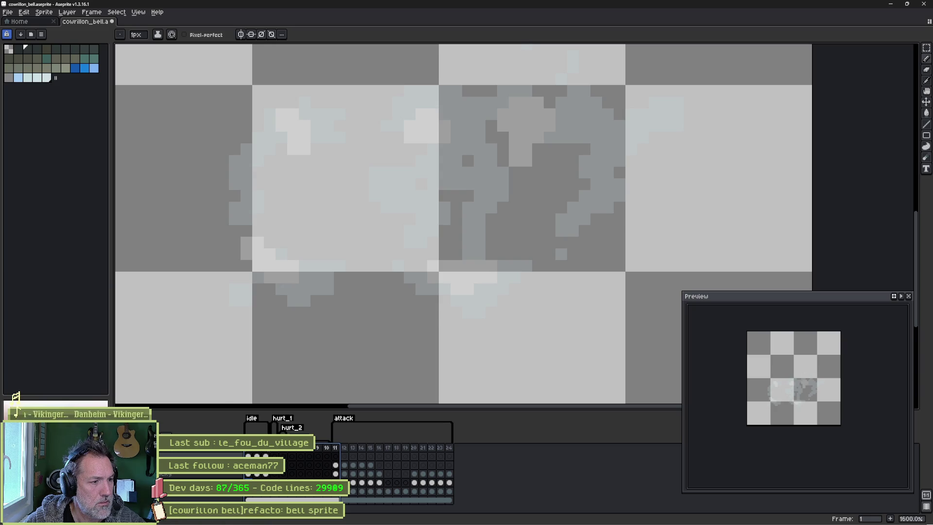
left_click(18, 403)
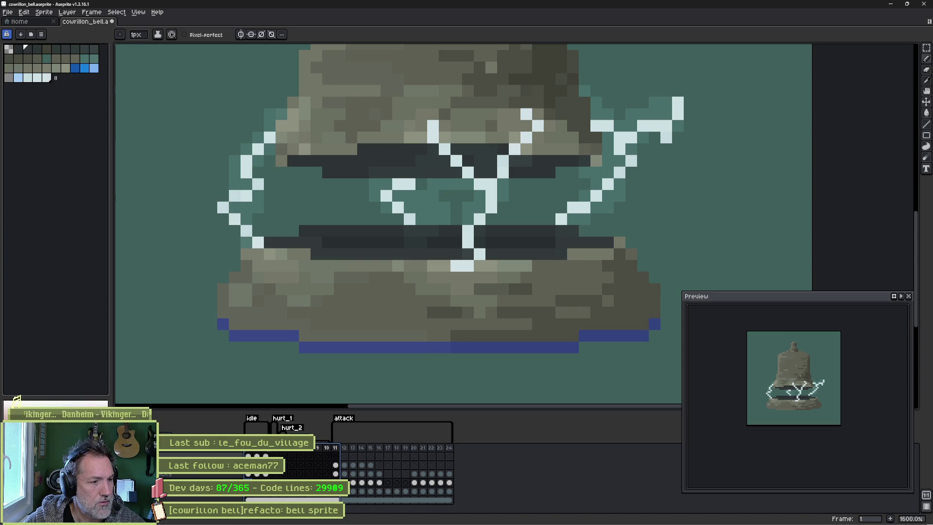
double_click(204, 456)
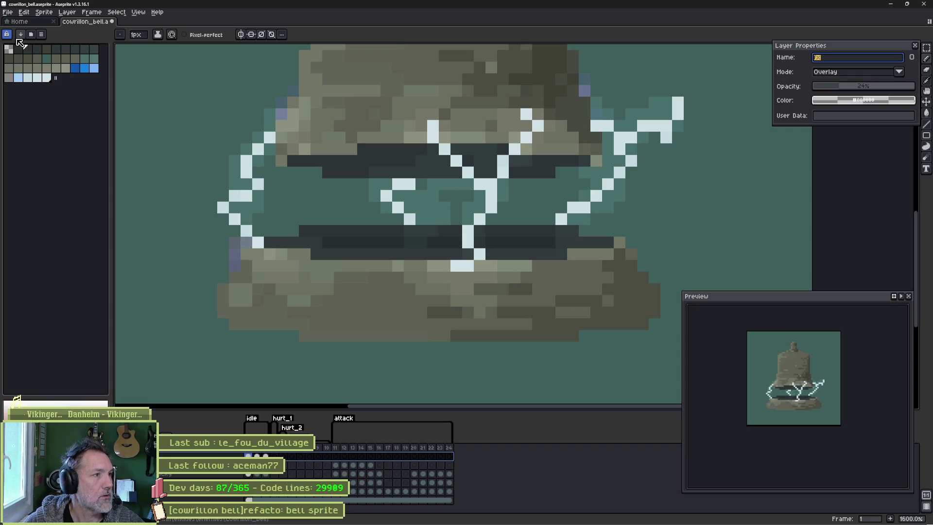
Rebuild the palette from the sprite with 'Create entries with alpha component' ticked.
left_click(42, 35)
left_click(73, 189)
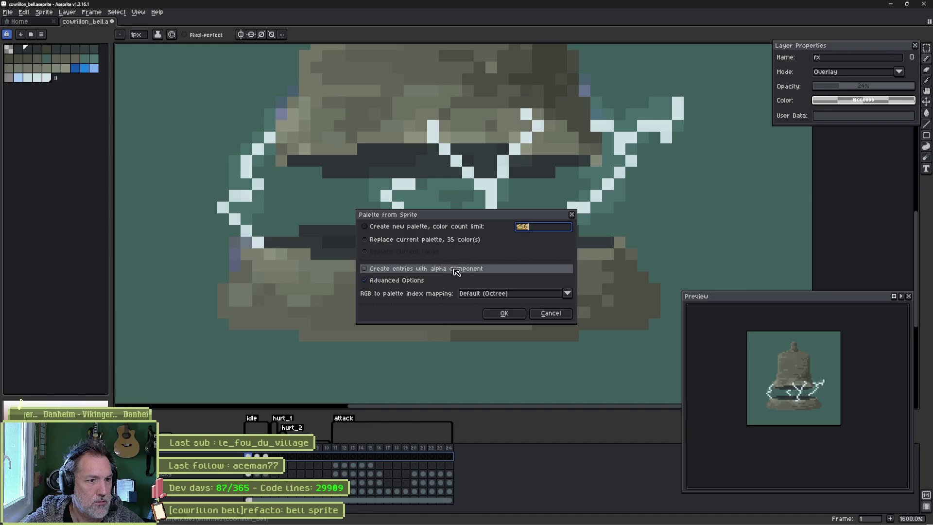
left_click(474, 272)
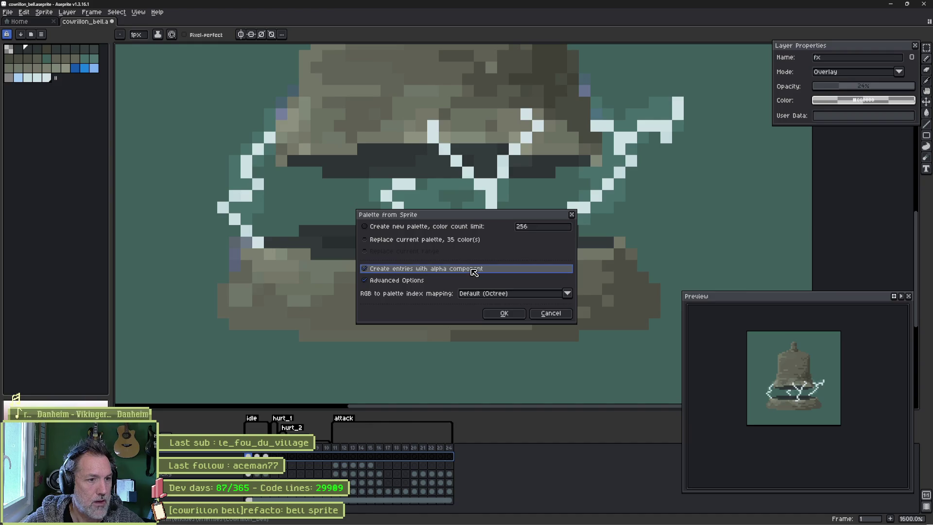
left_click(505, 313)
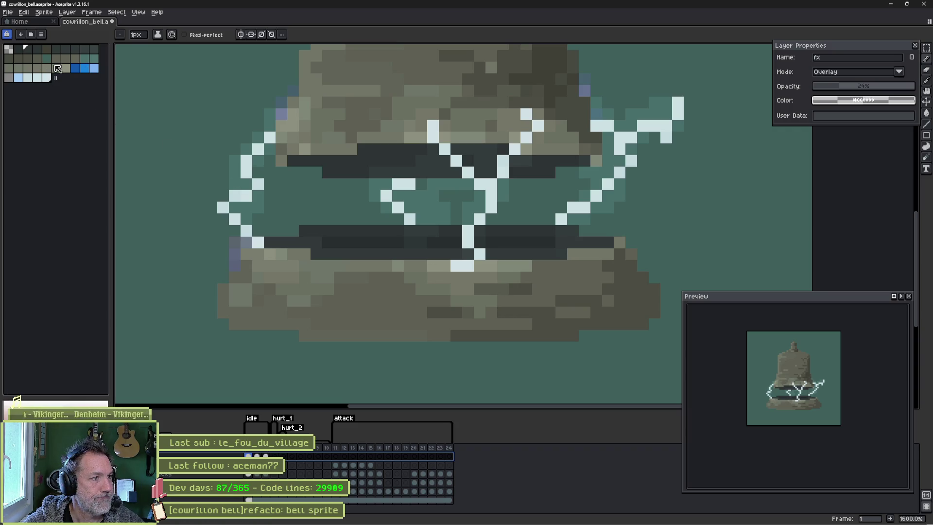
Convert the sprite to Indexed, toggling undo/redo to compare against the original colours.
left_click(43, 13)
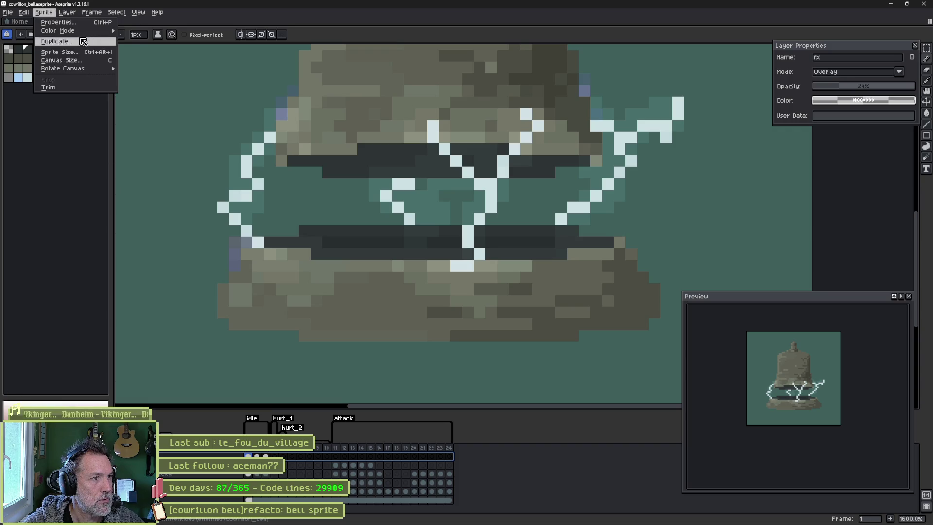
mouse_move(97, 30)
left_click(146, 47)
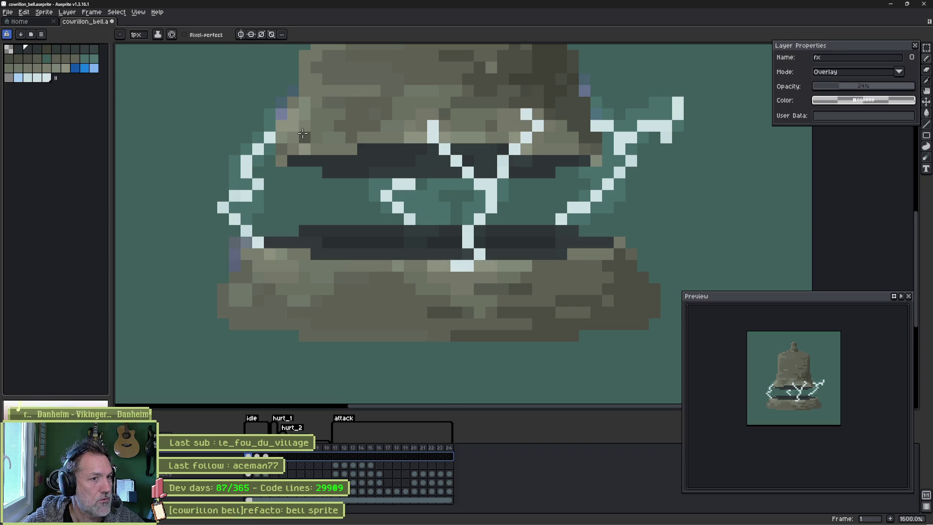
key("ctrl+z")
key("v")
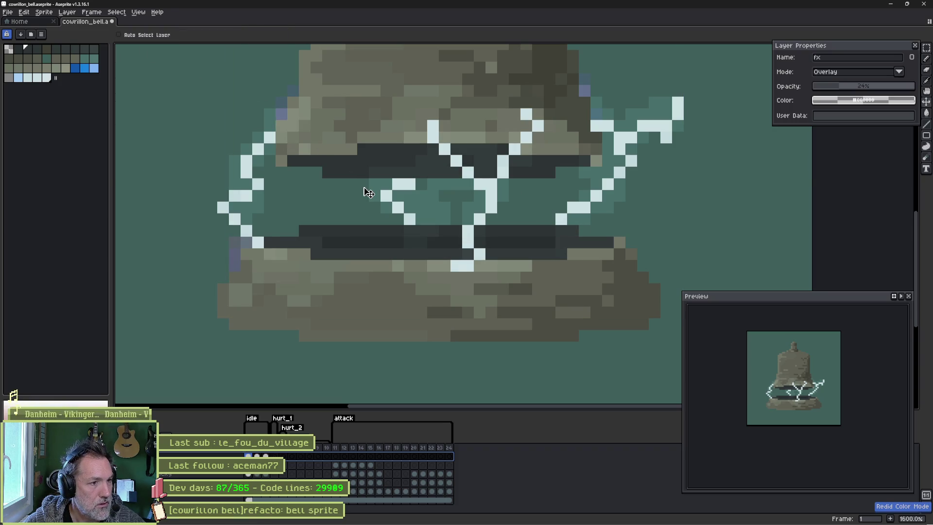
key("ctrl+y")
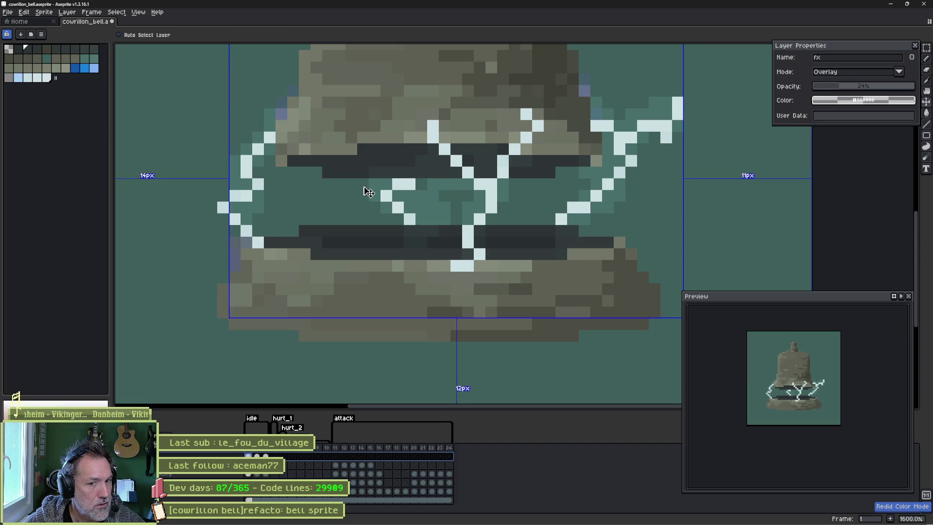
key("b")
key("ctrl+z")
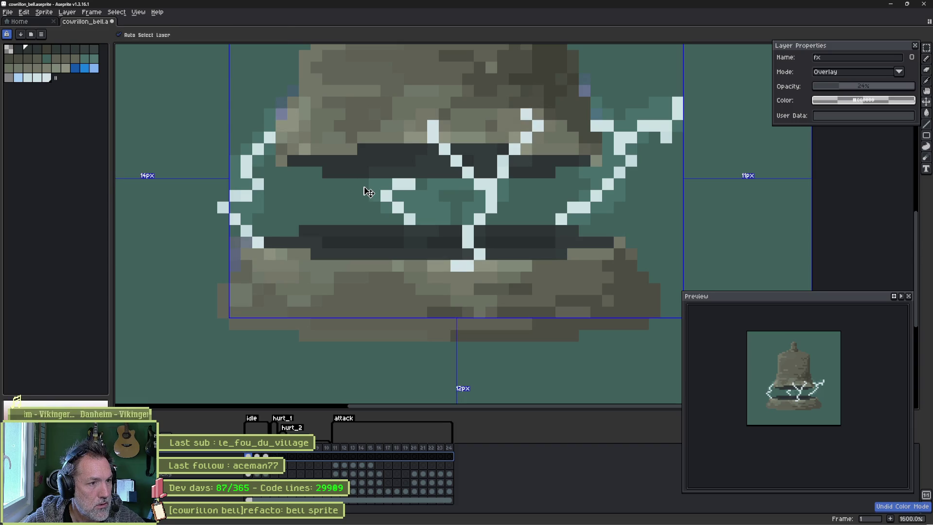
key("ctrl+y")
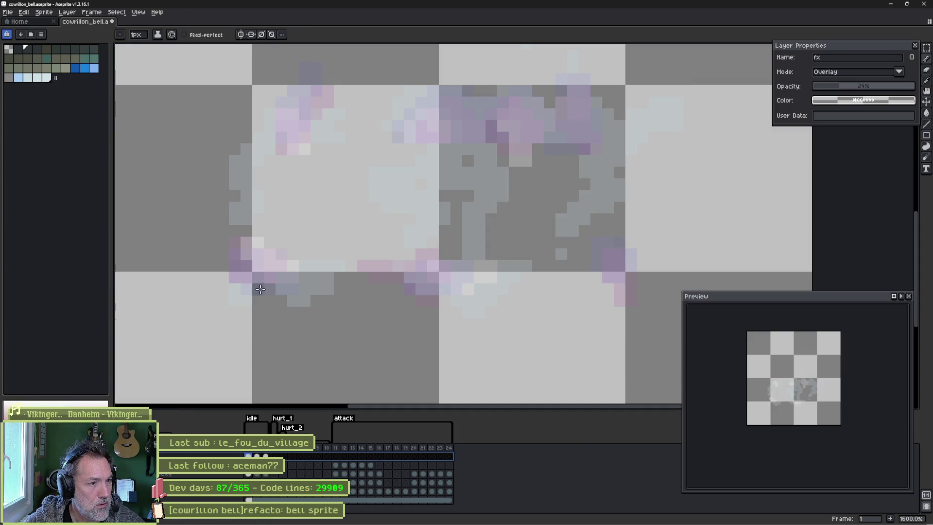
key("v")
key("ctrl+y")
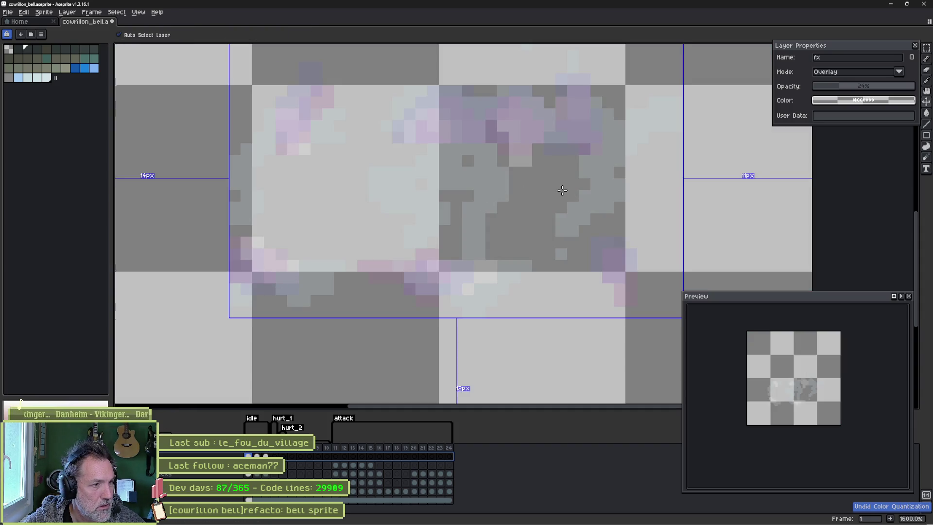
key("b")
key("ctrl+z")
key("v")
key("ctrl+z")
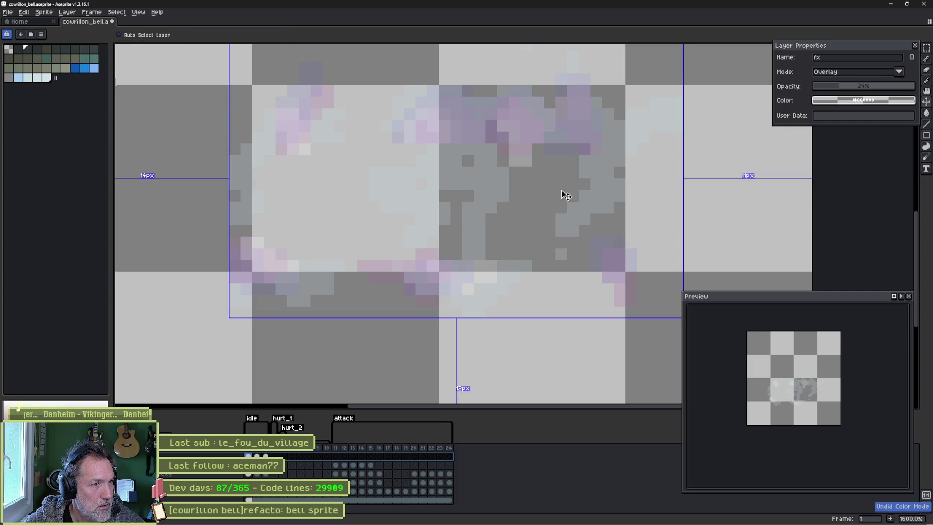
key("ctrl+y")
key("b")
key("v")
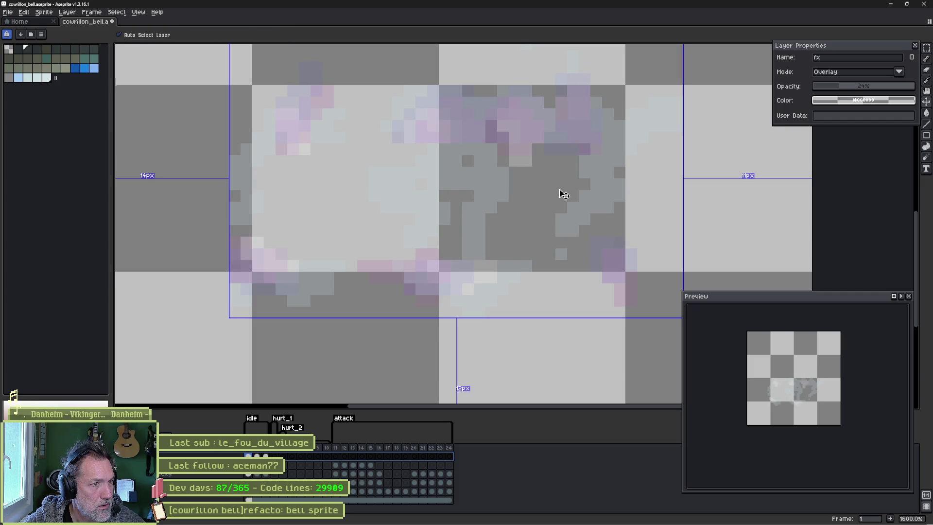
key("ctrl+z")
key("b")
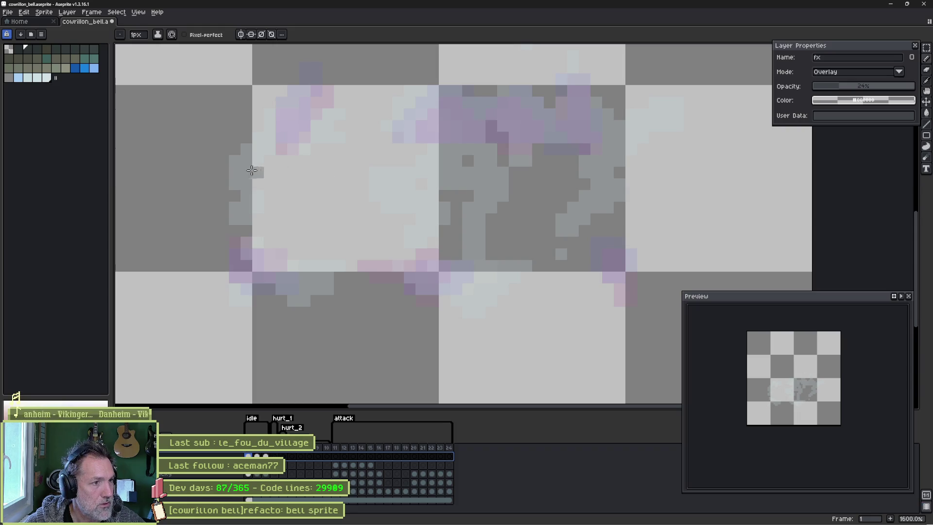
key("v")
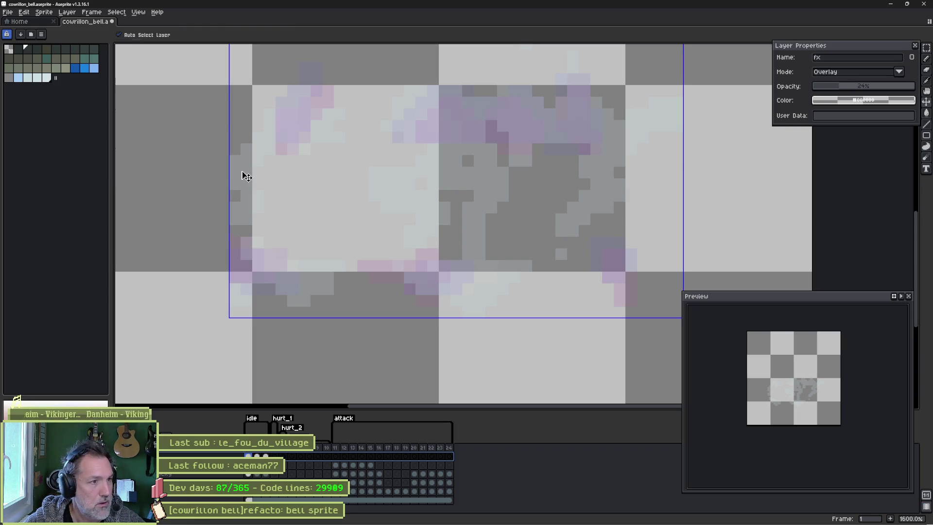
key("ctrl")
Sample canvas colours, change the sprite's colour mode again, and check frames 2 and 1.
key("i")
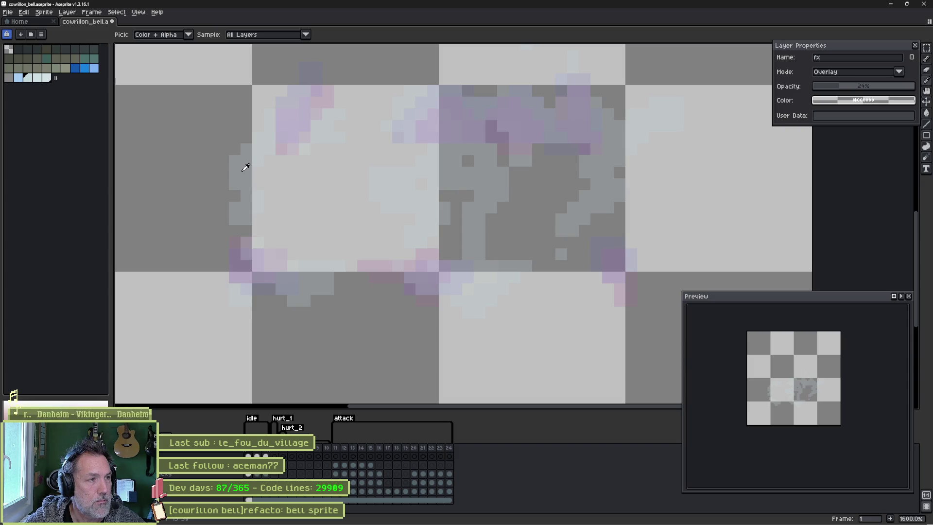
key("v")
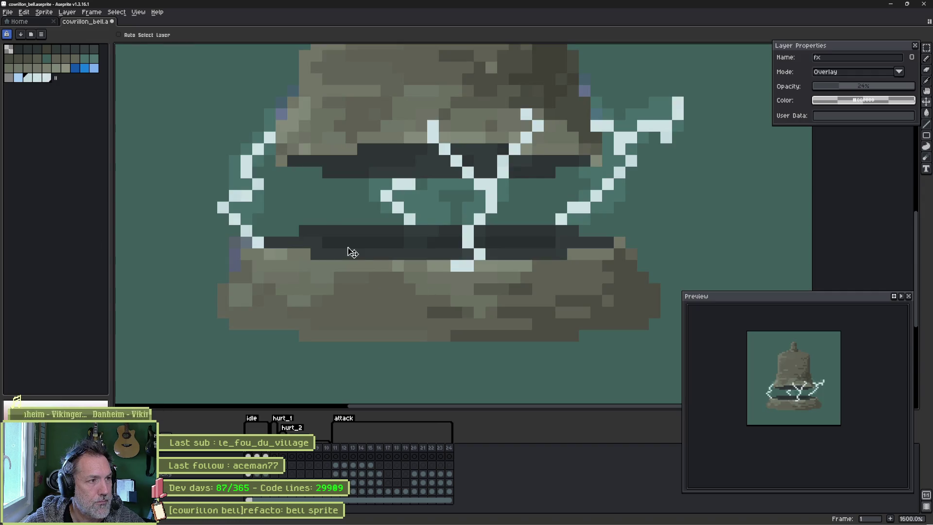
left_click(40, 13)
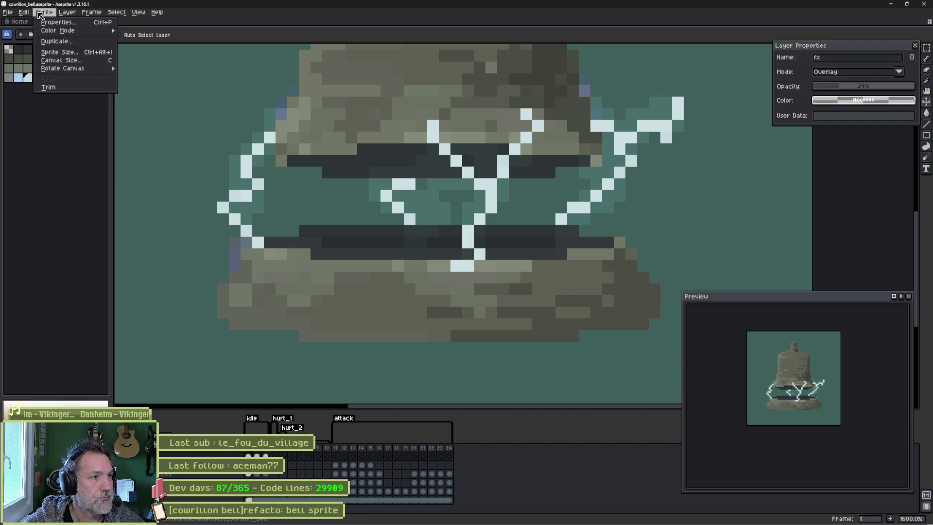
left_click(55, 41)
key("Escape")
left_click(49, 15)
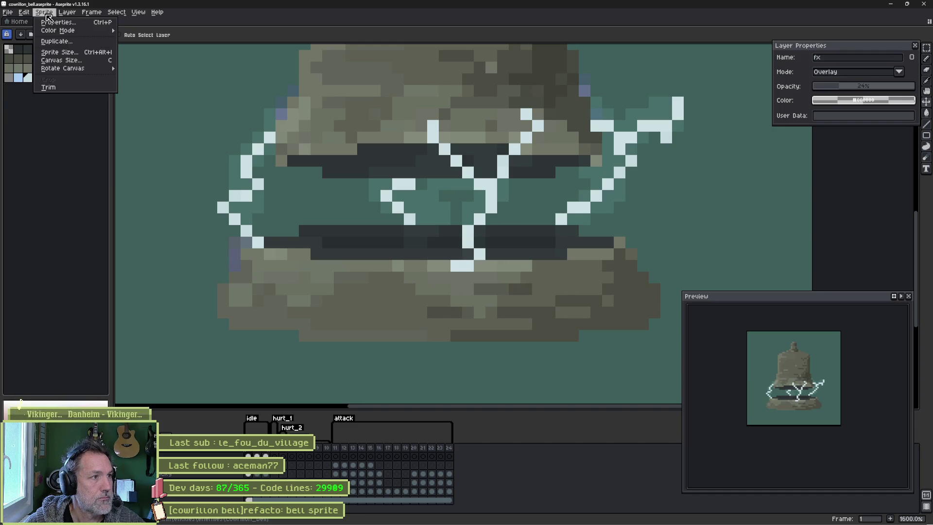
mouse_move(55, 30)
left_click(149, 49)
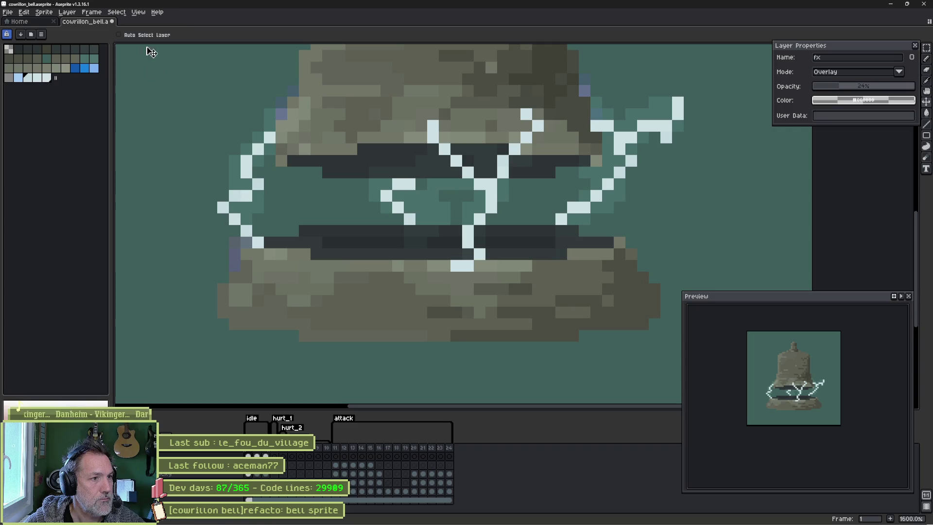
left_click(260, 455)
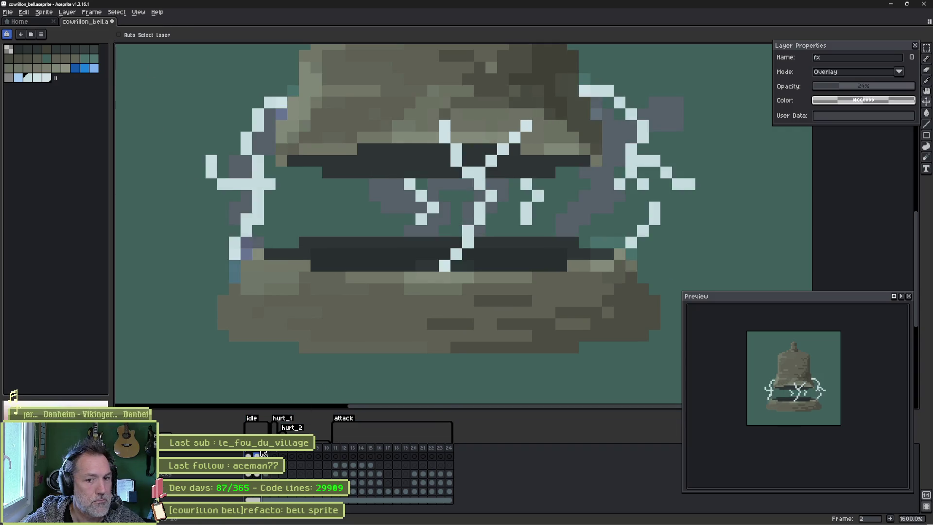
left_click(248, 455)
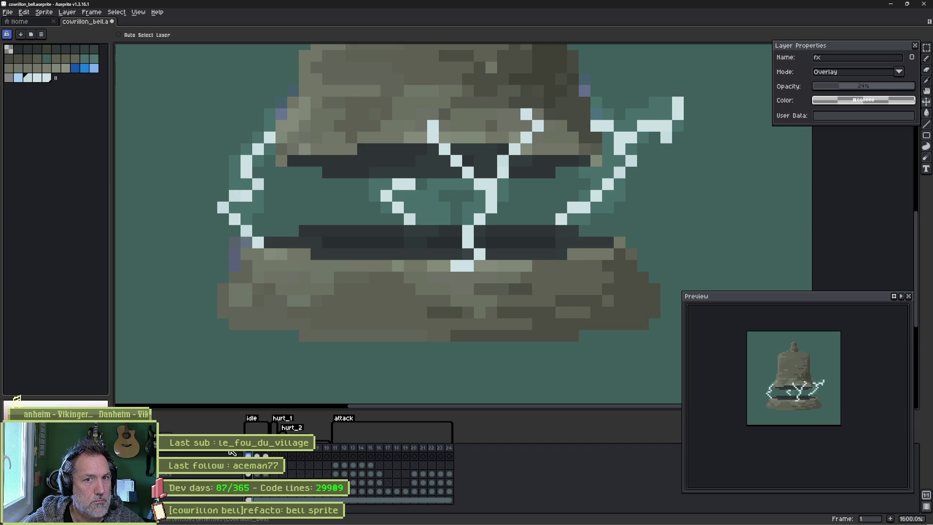
Ask Gemini how to convert Aseprite images with transparency and overlay layers to indexed mode.
left_click(411, 516)
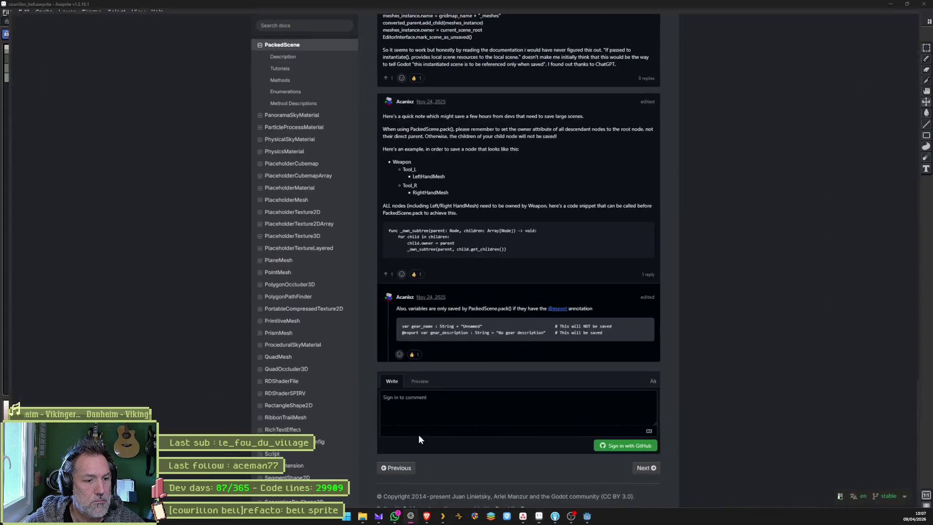
mouse_move(8, 122)
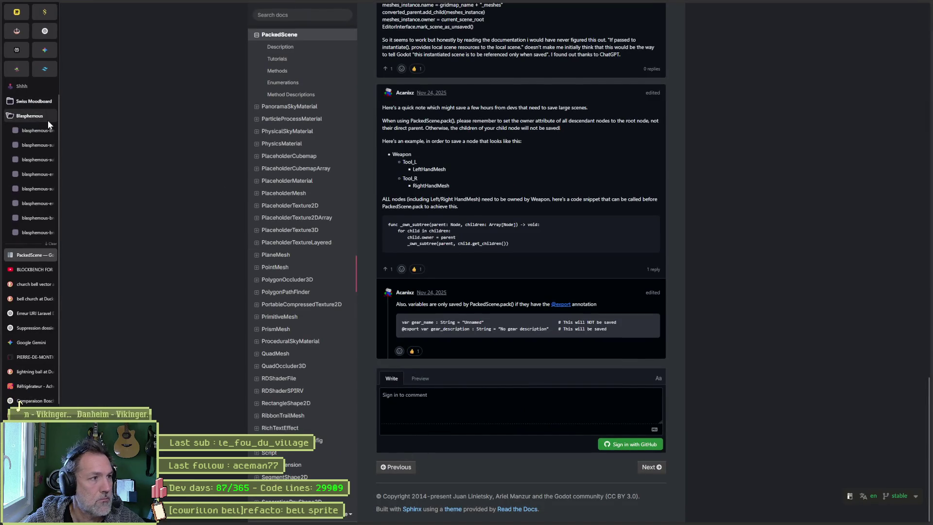
left_click(45, 50)
type("dan")
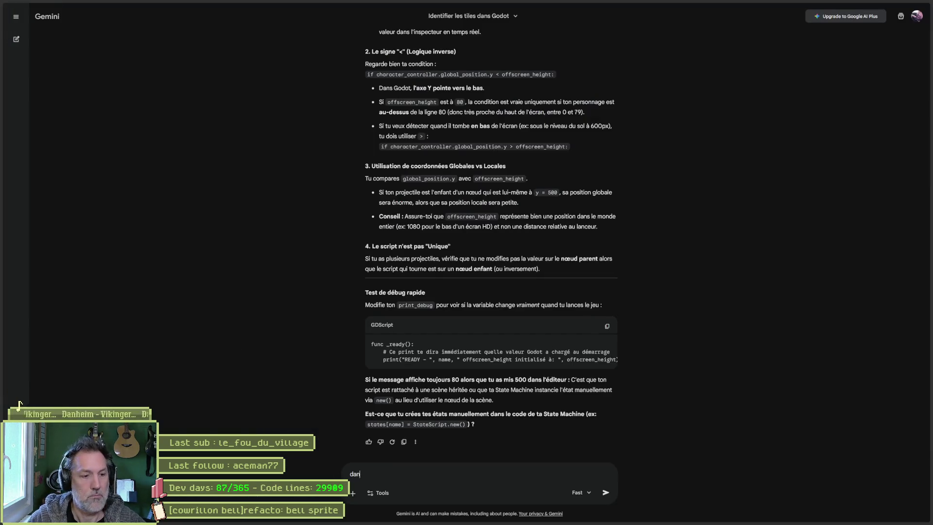
type("s aseprite, j'ai")
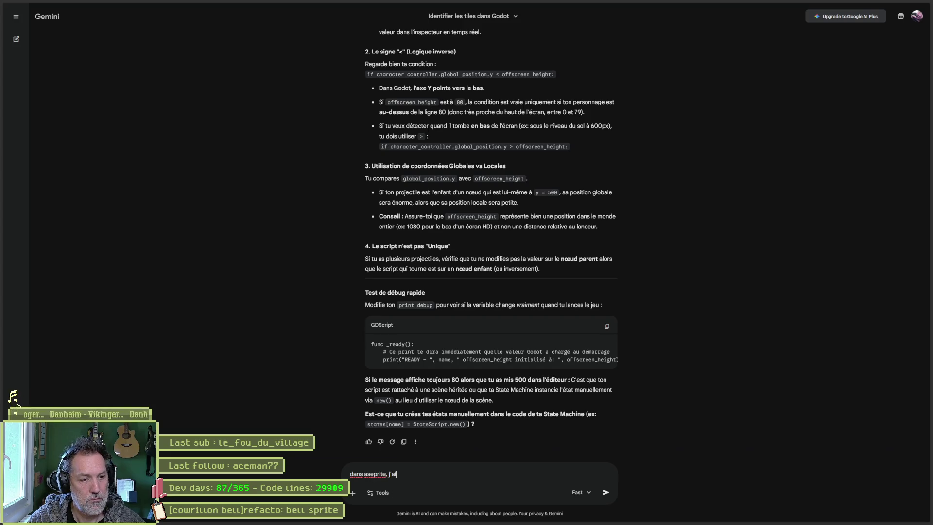
type(" fais des images avec de la tran")
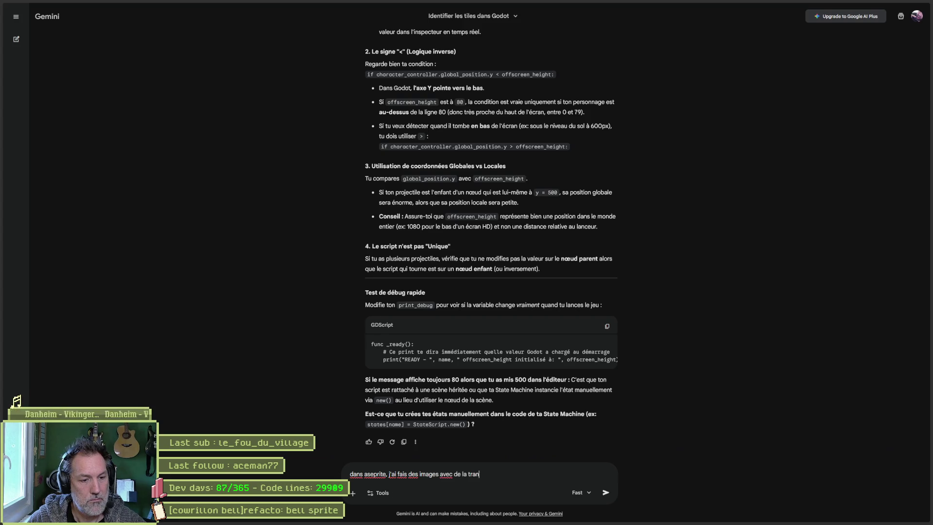
type("sparence et des ")
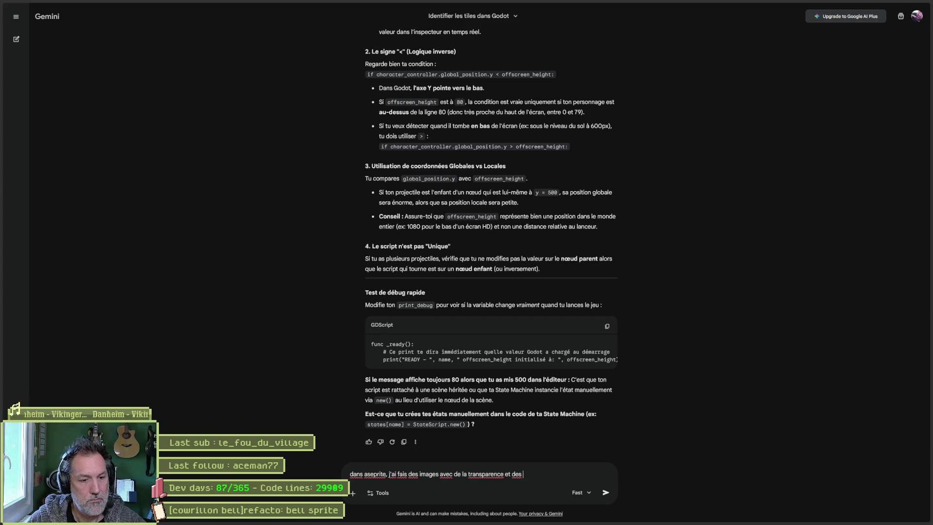
type("mode overlay sur certains c")
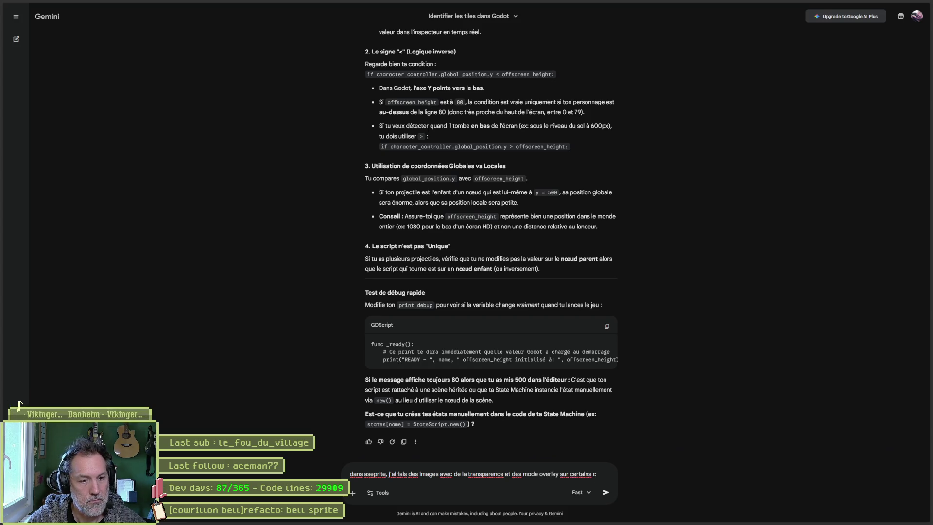
type("alques. com")
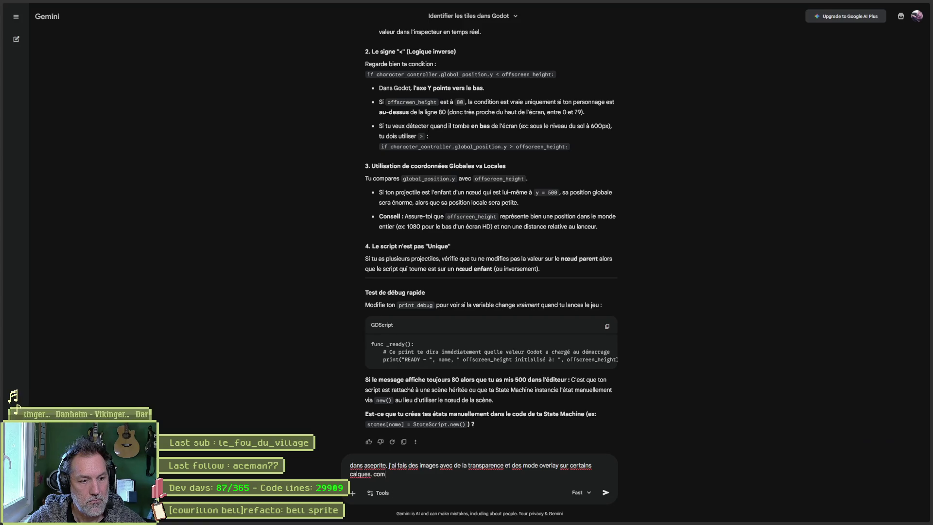
type("emenet convertir en mode in")
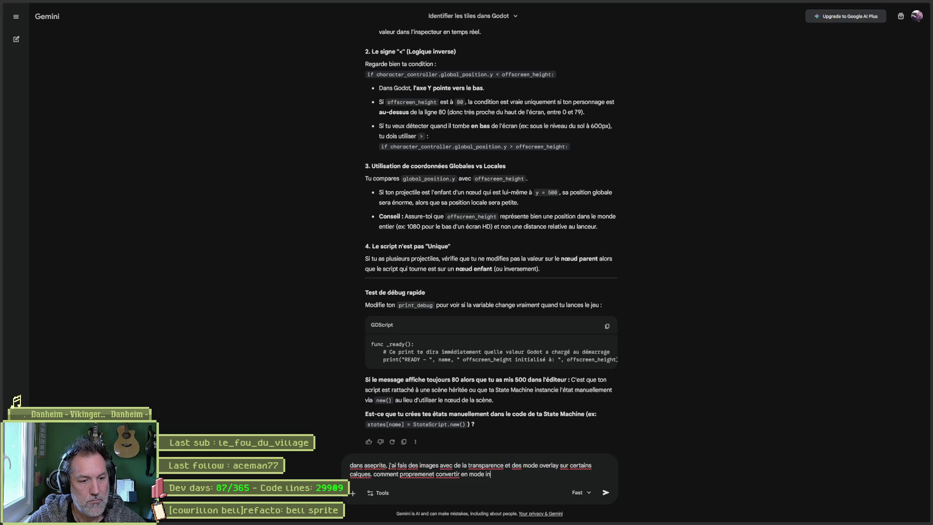
type("dexed _")
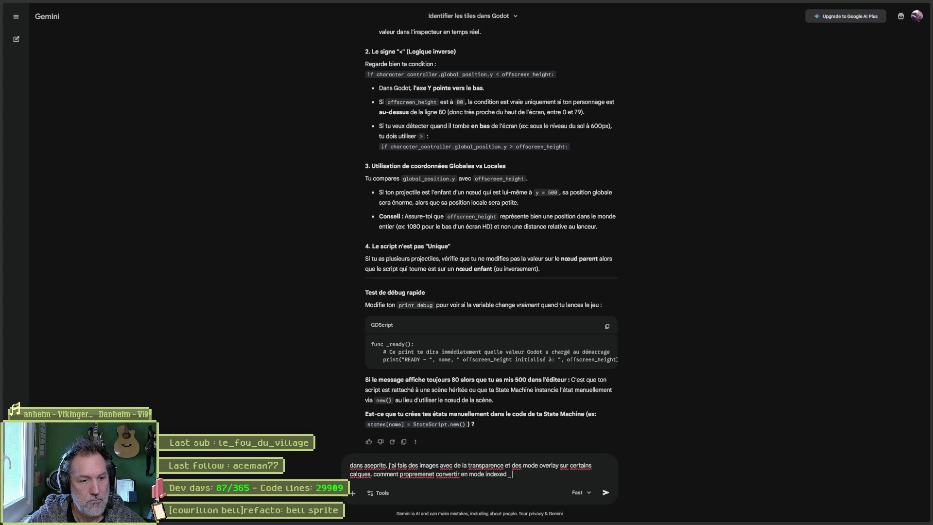
type(" suis en mode rgb")
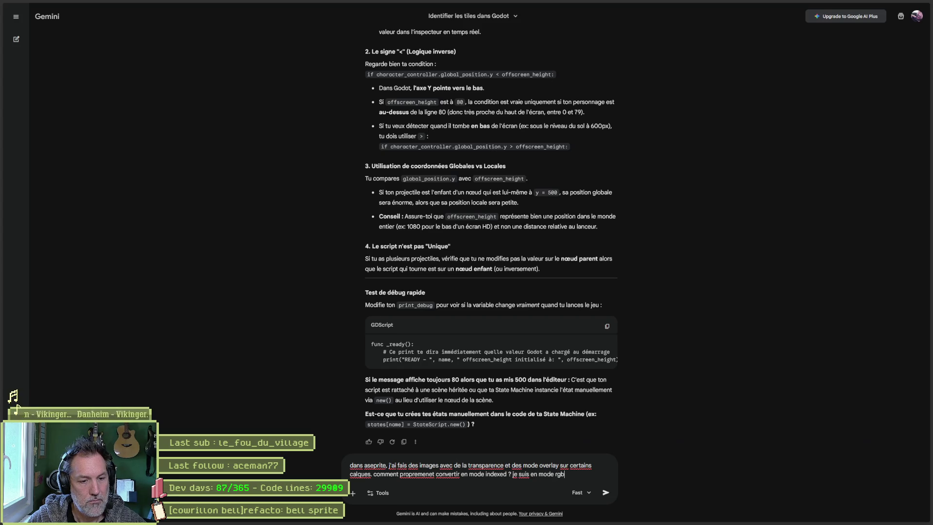
Send the question, read Gemini's flatten-and-palette answer, and return to Aseprite.
key("Return")
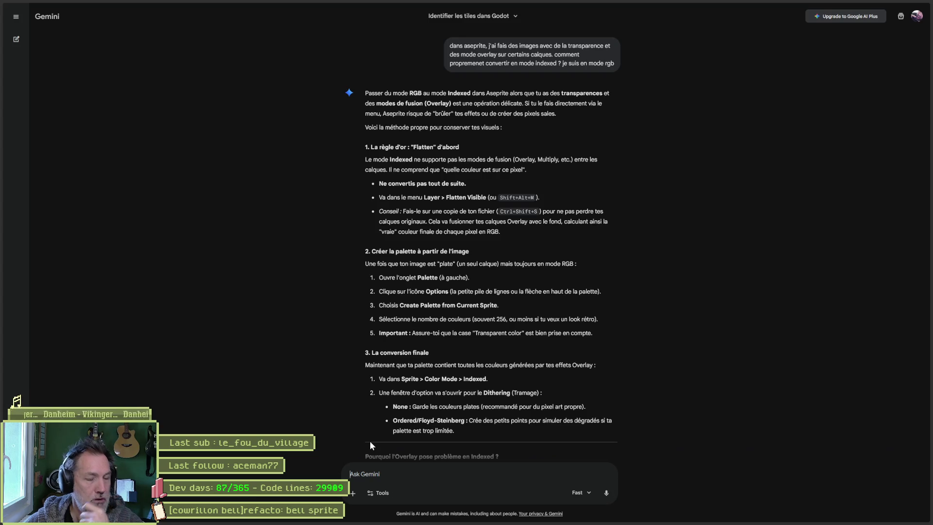
mouse_move(871, 5)
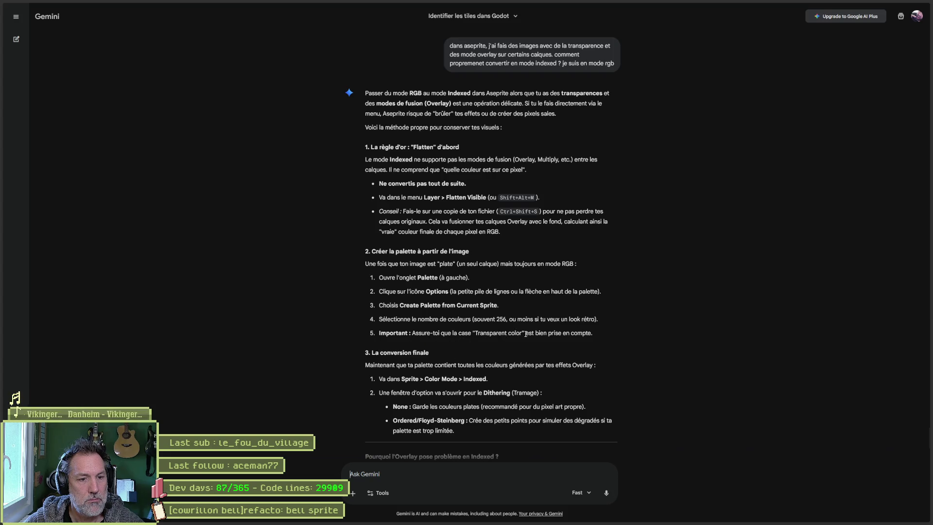
scroll(526, 350, "down", 1)
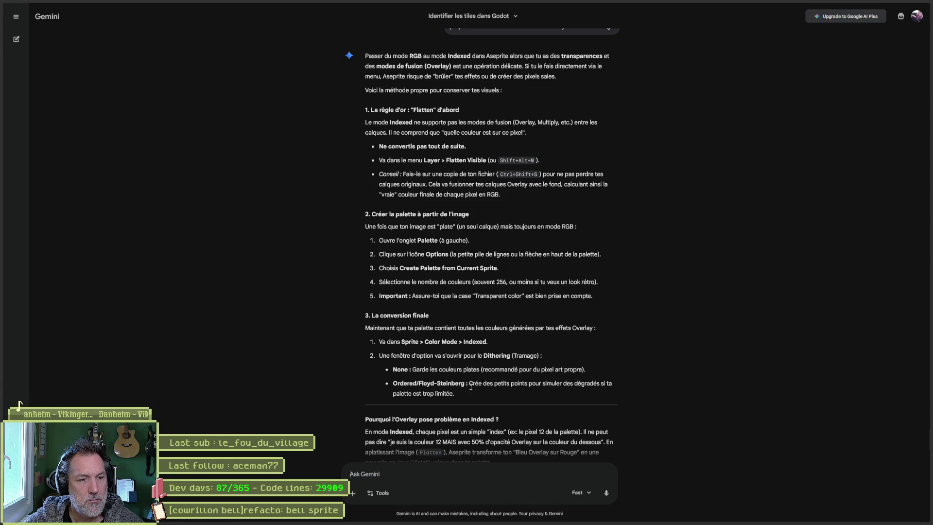
scroll(470, 387, "down", 2)
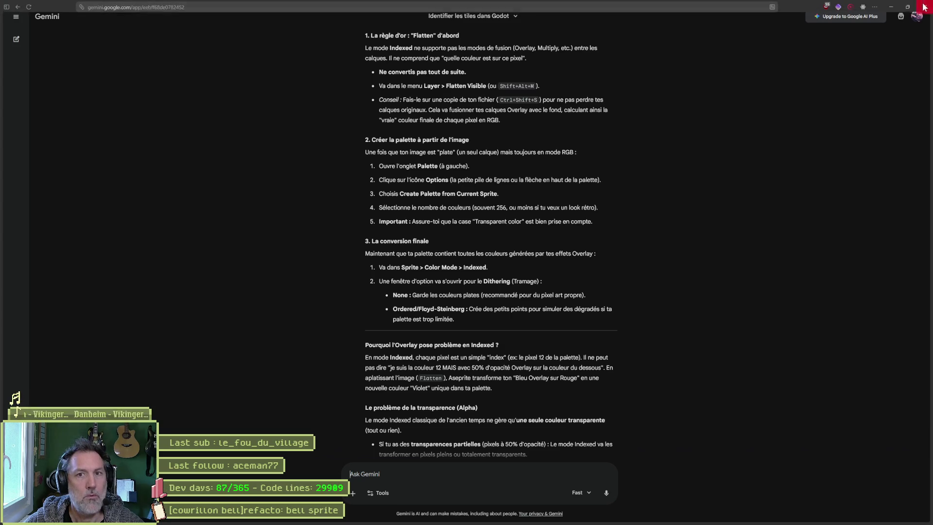
key("alt+Tab")
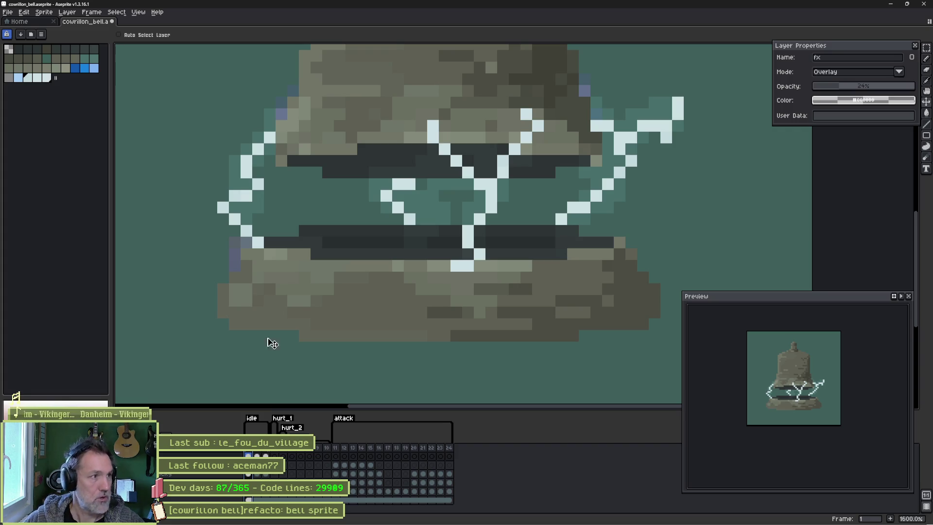
Open the Color Mode menu and close it without changes.
left_click(44, 11)
mouse_move(57, 34)
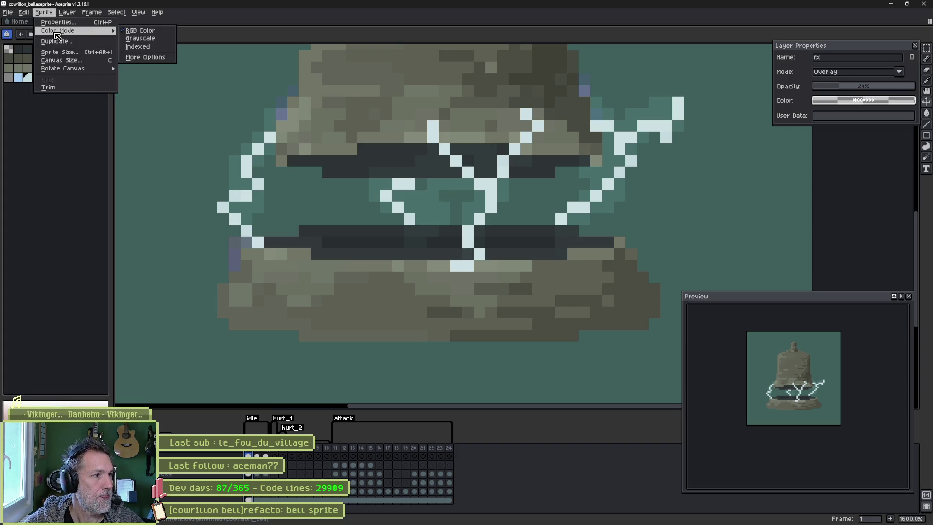
left_click(89, 217)
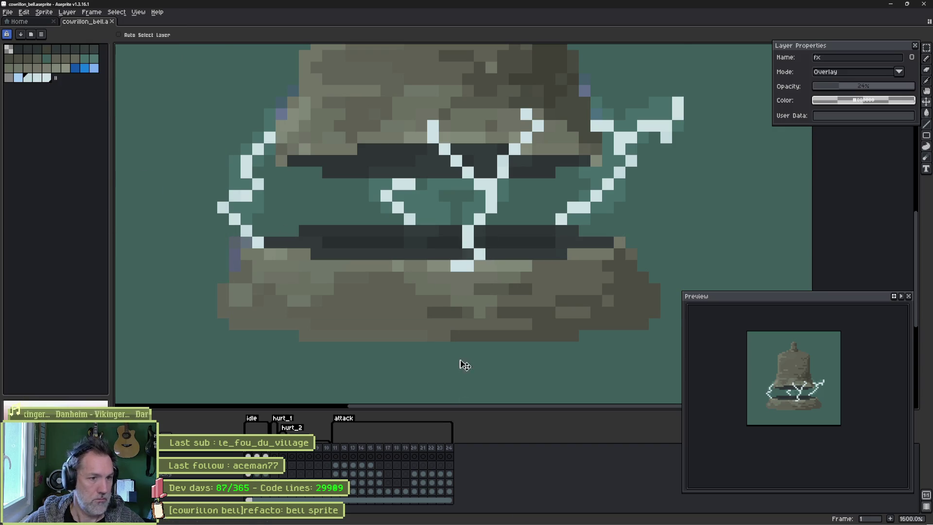
mouse_move(543, 523)
mouse_move(588, 518)
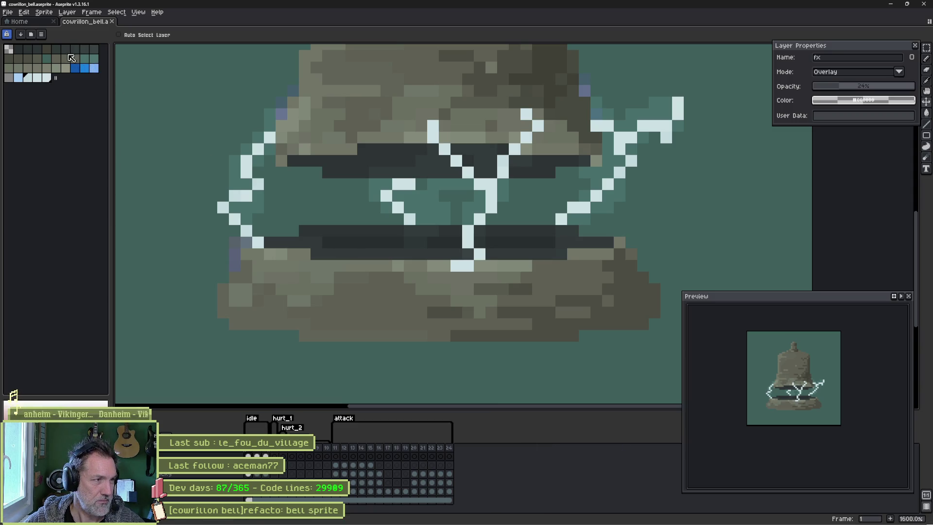
Convert the sprite to Indexed colour mode and pick a bell grey with the Pencil.
left_click(44, 12)
mouse_move(58, 33)
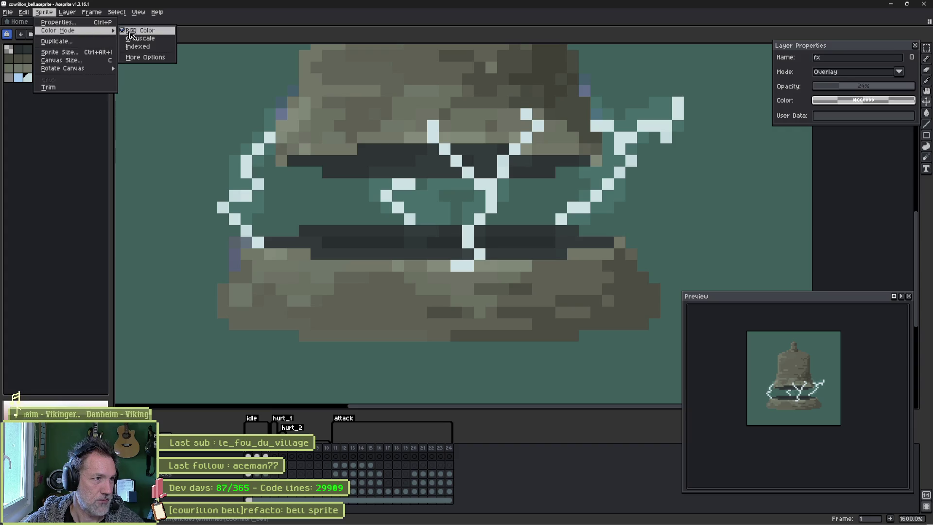
left_click(149, 47)
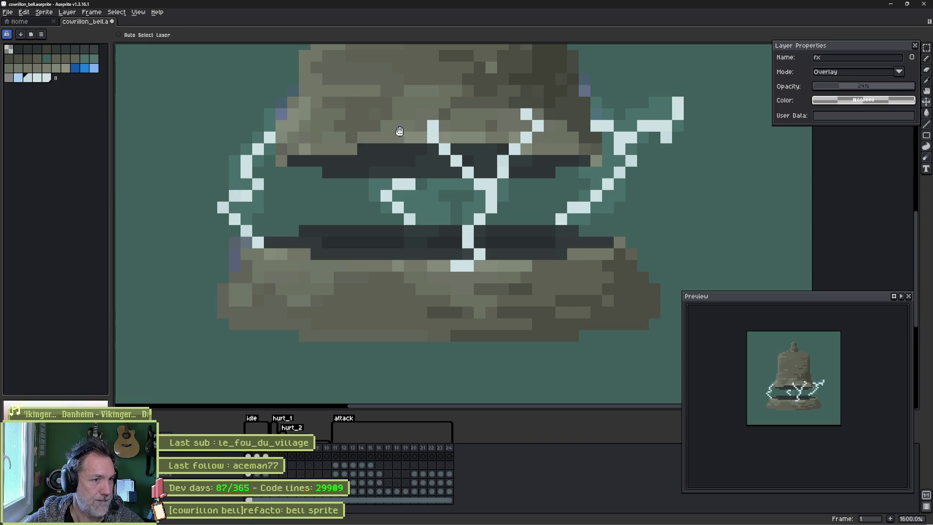
scroll(400, 131, "up", 4)
key("b")
left_click(385, 142, "alt")
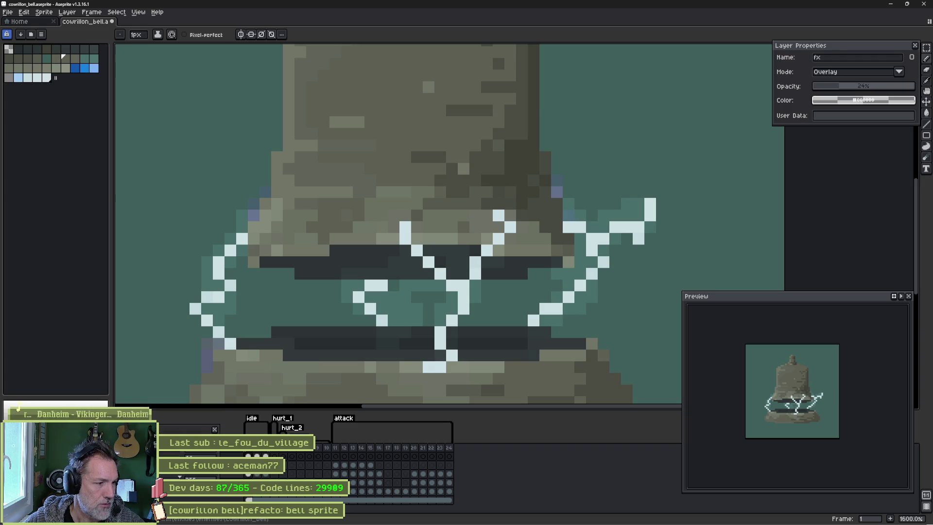
In the HSV colour editor, set the bell grey's hue to 53 and saturation to 14–15.
left_click(29, 403)
left_click_drag(189, 377, 191, 305)
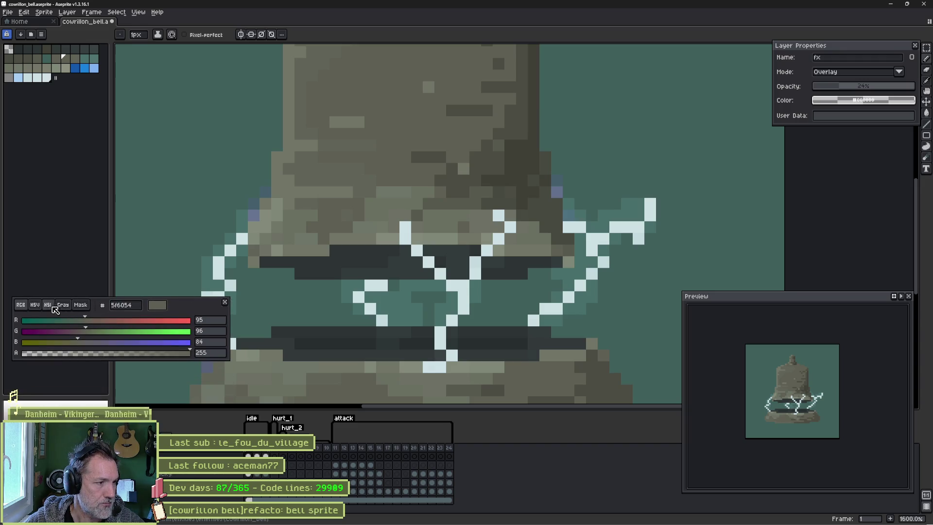
left_click(35, 305)
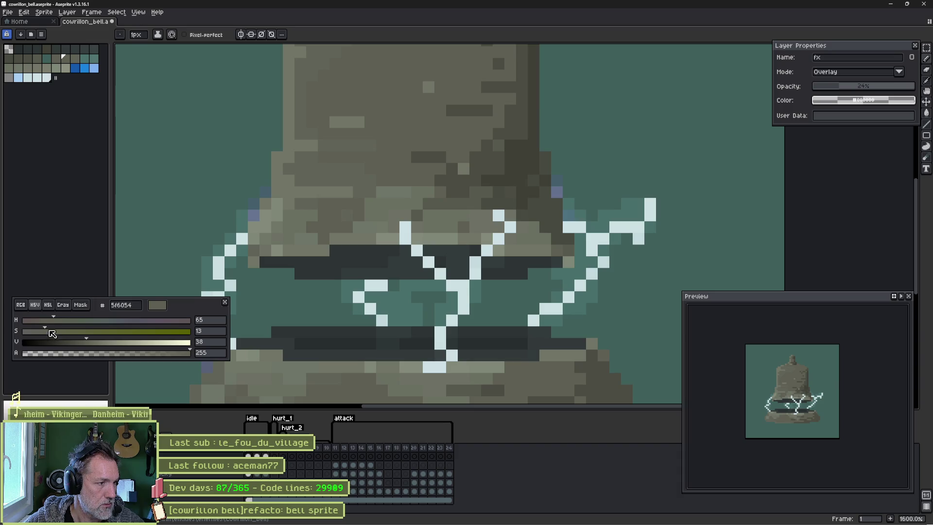
left_click(53, 320)
left_click_drag(54, 320, 48, 320)
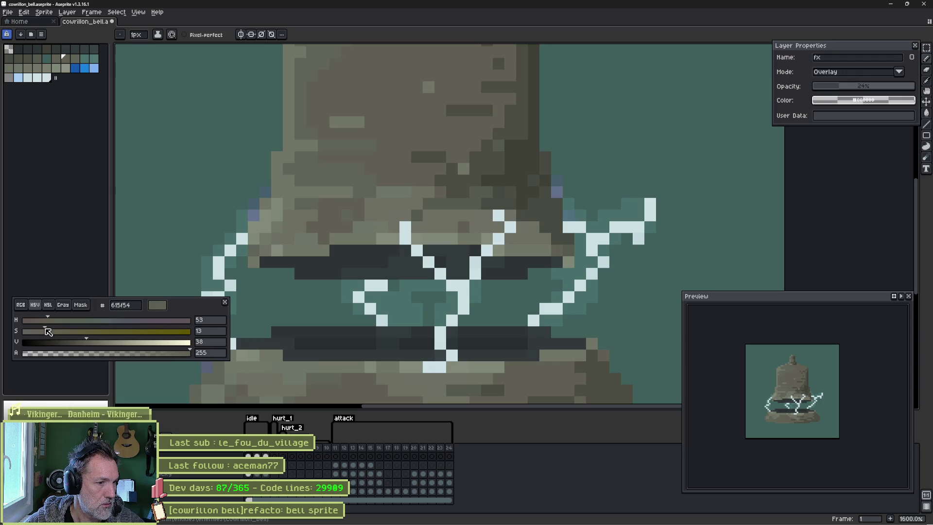
left_click(51, 332)
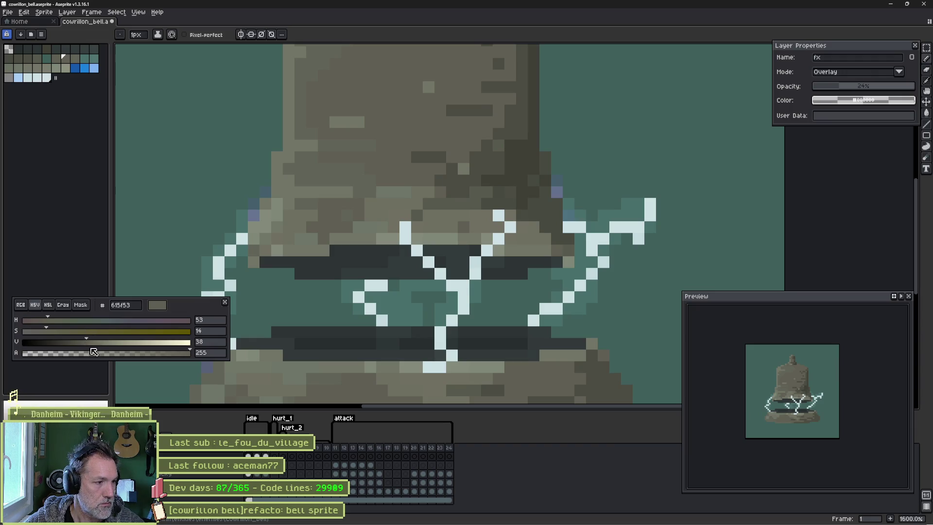
left_click(313, 133, "alt")
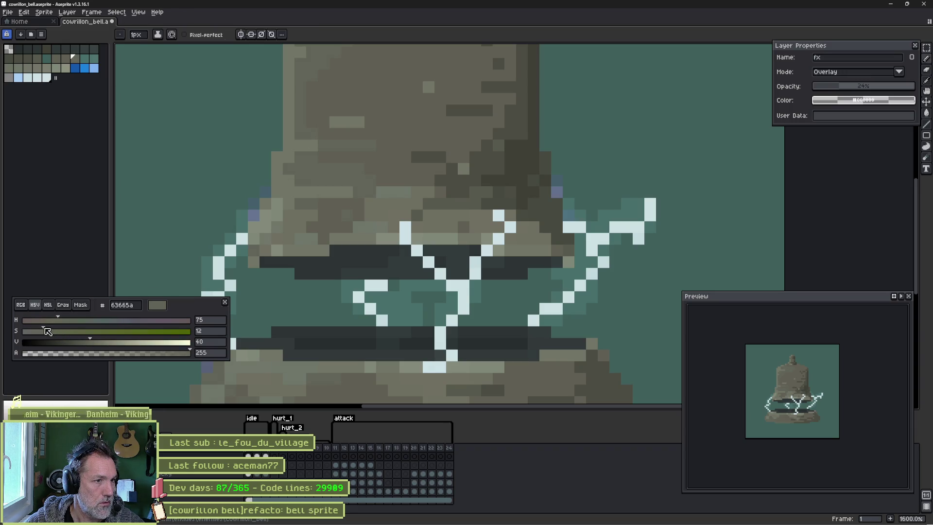
left_click_drag(46, 328, 49, 328)
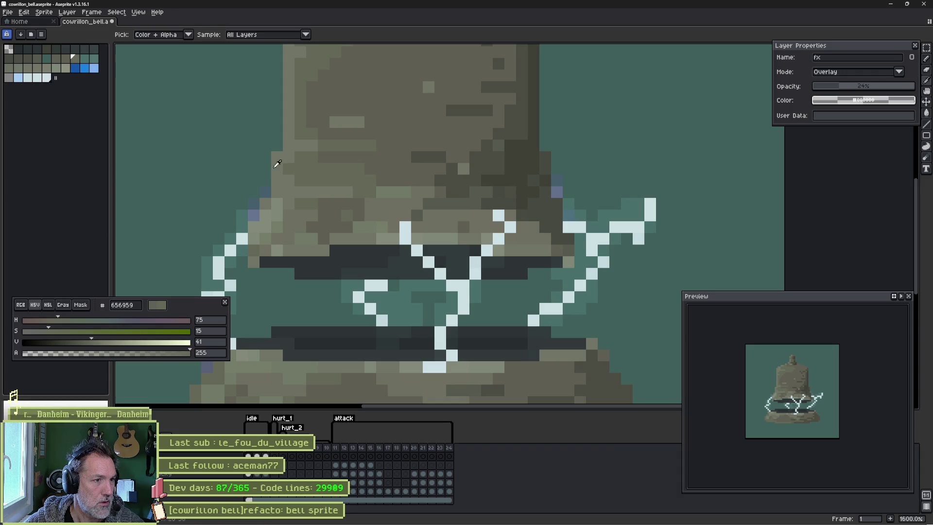
Brighten a lighter bell grey to value 69 and set another grey to value 44.
left_click(292, 140, "alt")
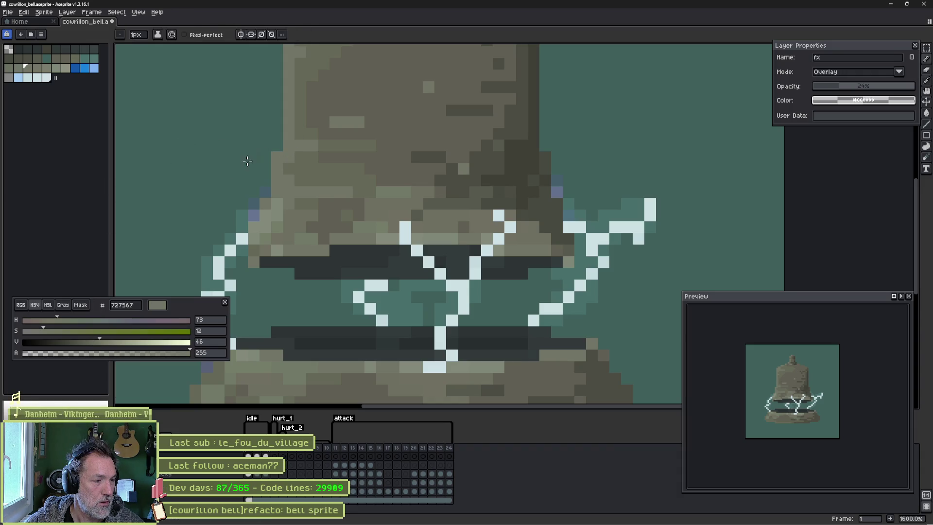
mouse_move(104, 343)
left_mouse_down()
mouse_move(158, 344)
mouse_move(109, 344)
left_mouse_up()
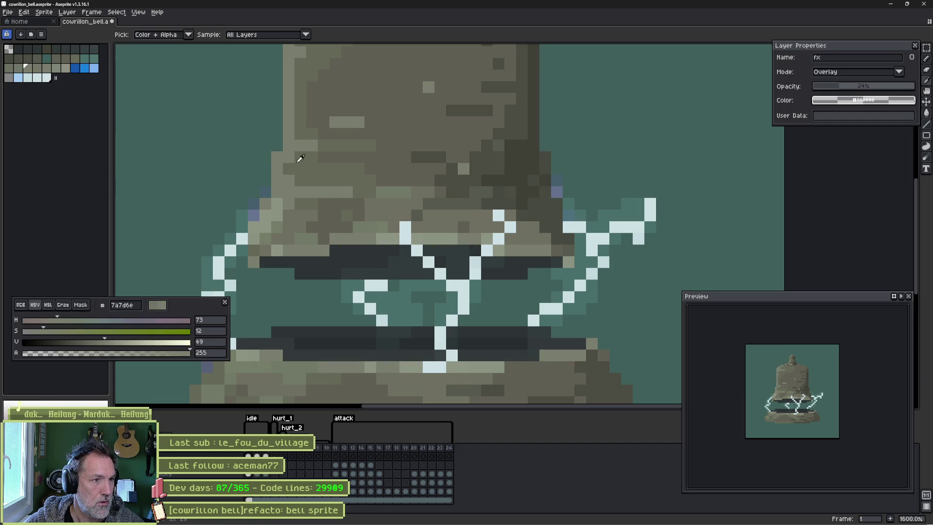
left_click(303, 158, "alt")
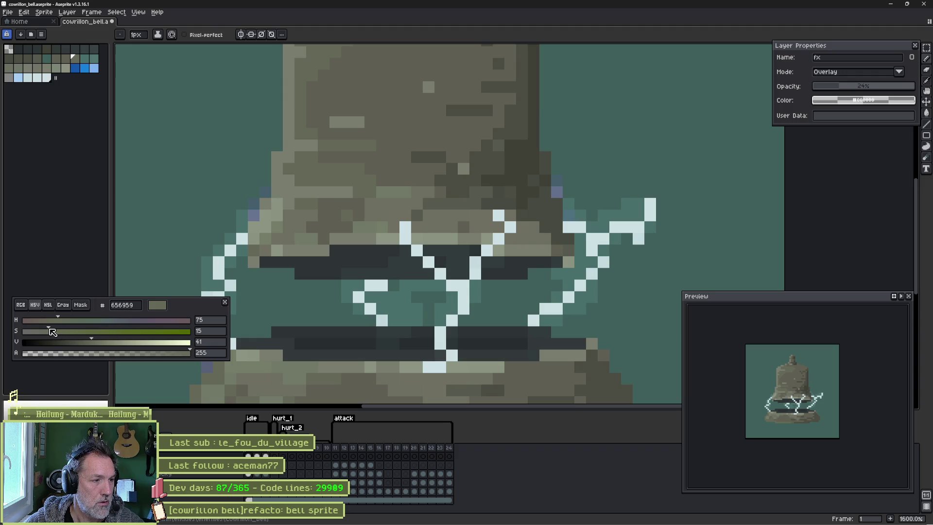
left_click(105, 341)
left_click(103, 341)
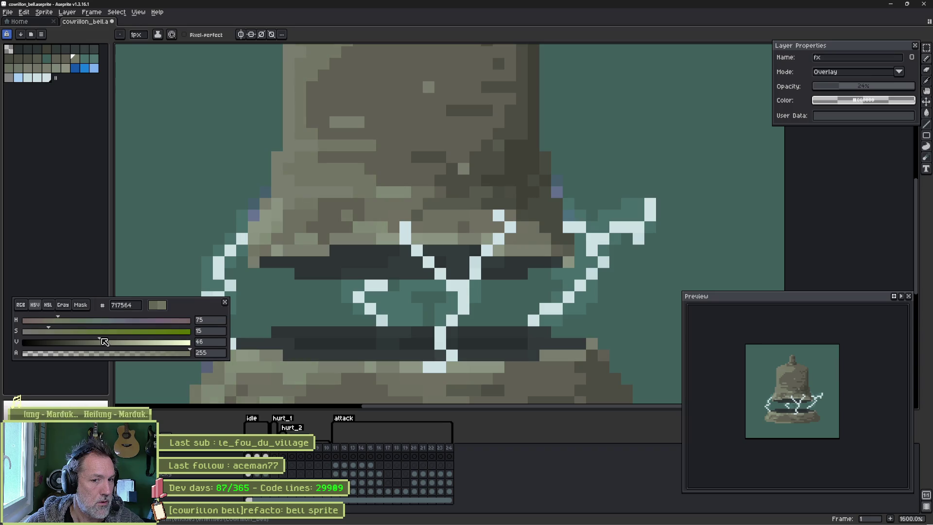
left_click_drag(103, 341, 100, 341)
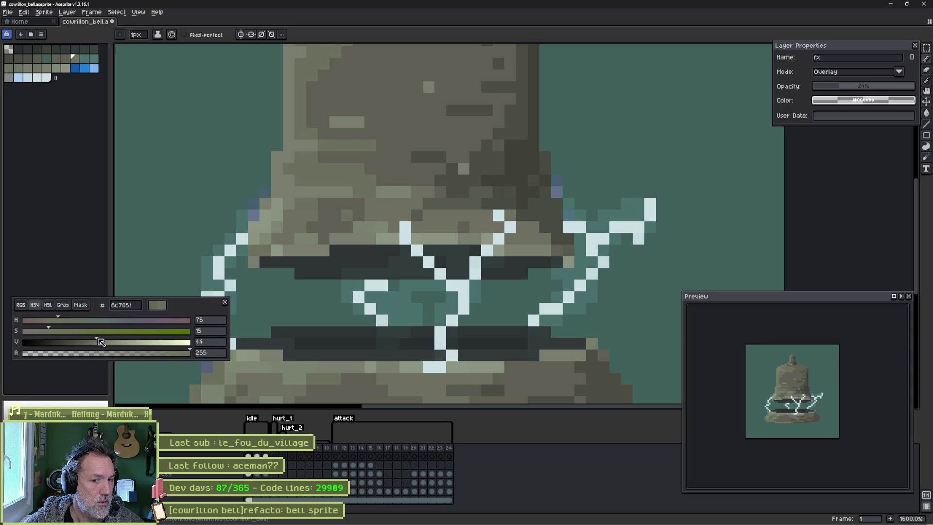
Shift the top dark grey to hue 57, value 39, and set a lighter grey to value 50.
left_click(383, 94, "alt")
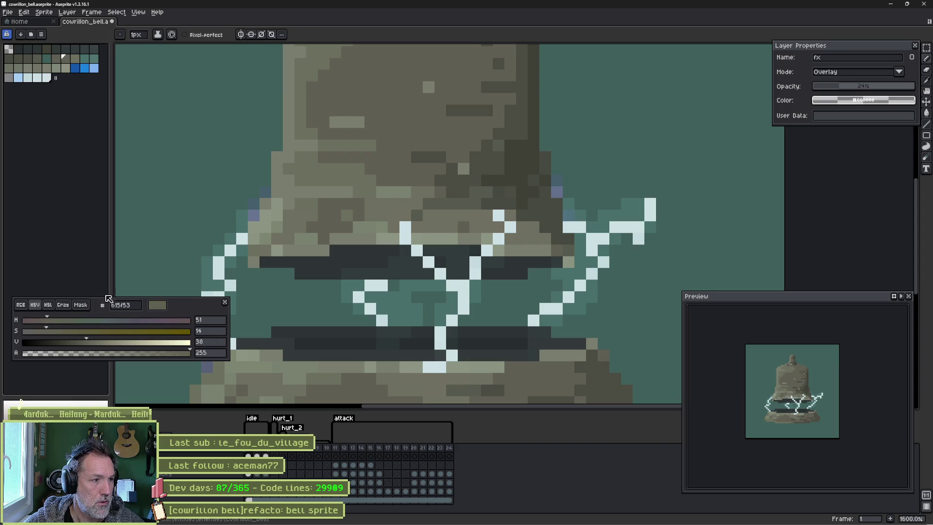
left_click_drag(52, 319, 65, 320)
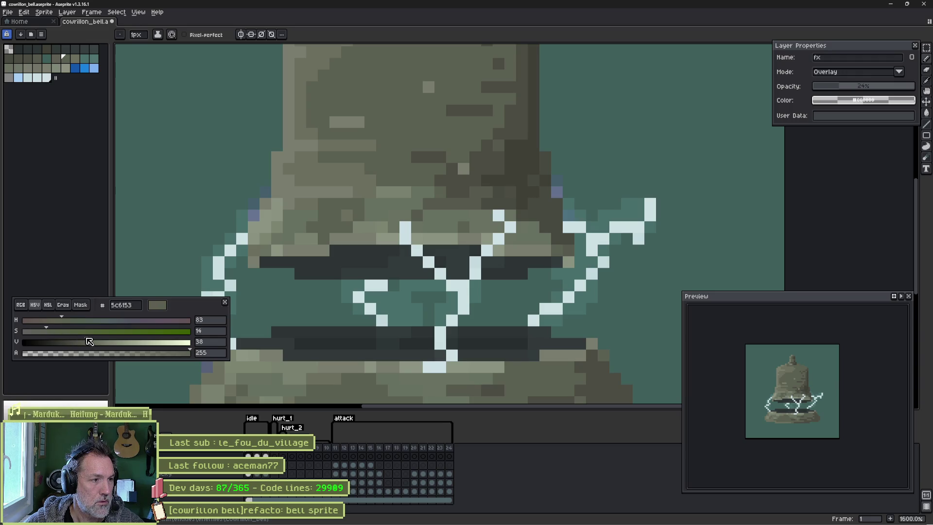
left_click(90, 341)
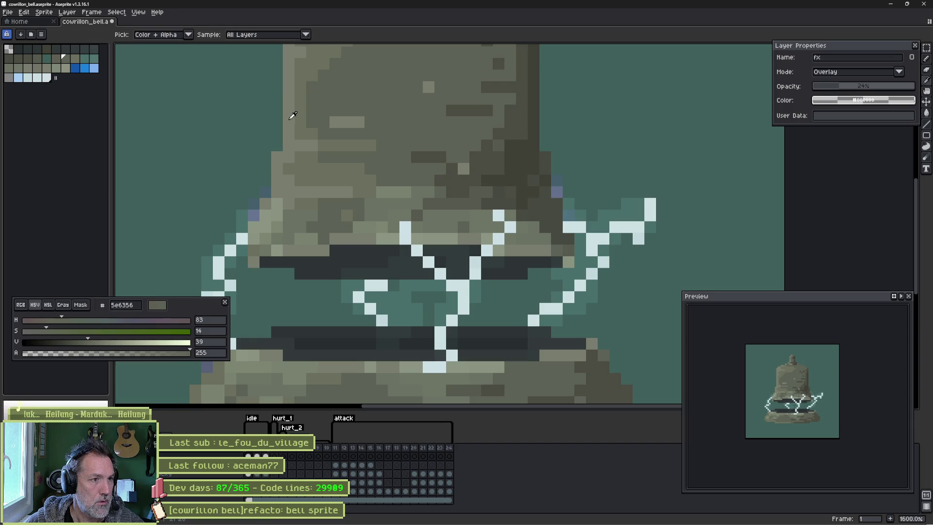
left_click(291, 115, "alt")
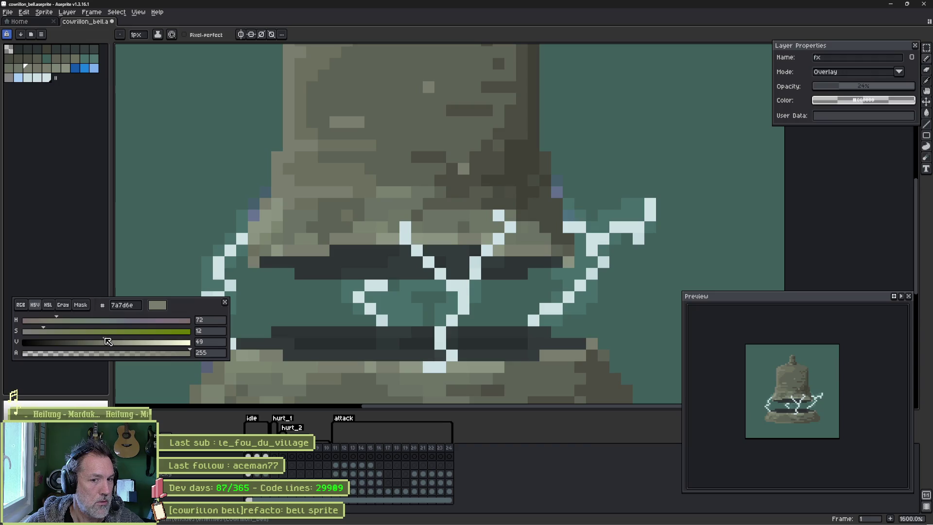
left_click_drag(108, 341, 109, 342)
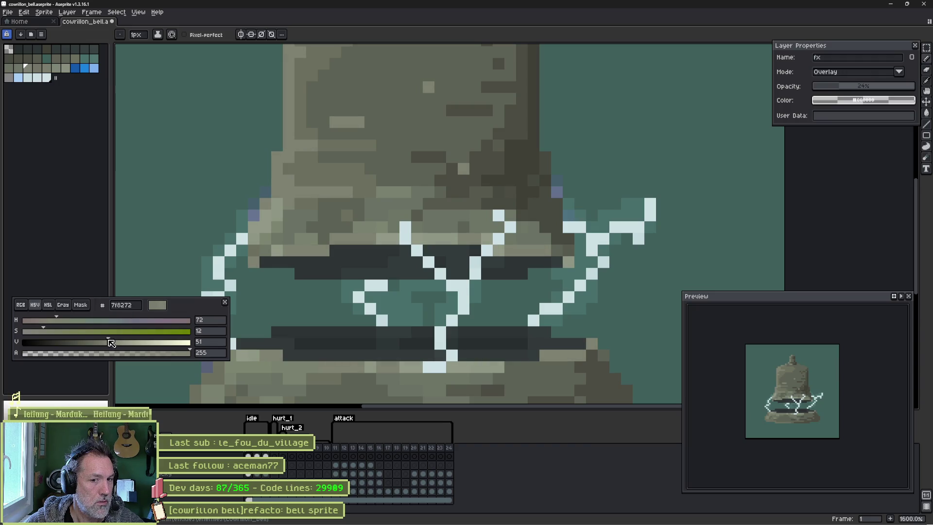
left_click_drag(109, 340, 107, 340)
left_click(489, 155, "alt")
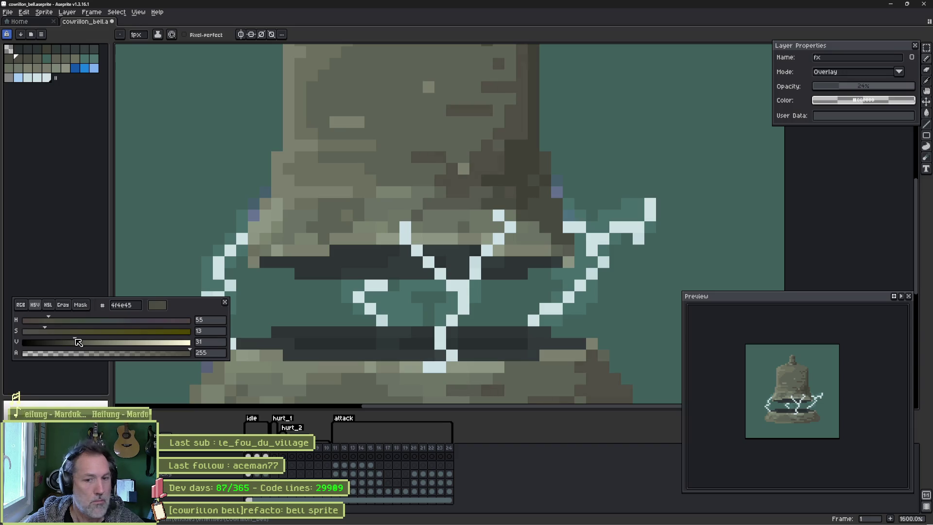
In Godot, reimport the cowrillon_bell scene's bell sprite from its Aseprite file.
key("alt+Tab")
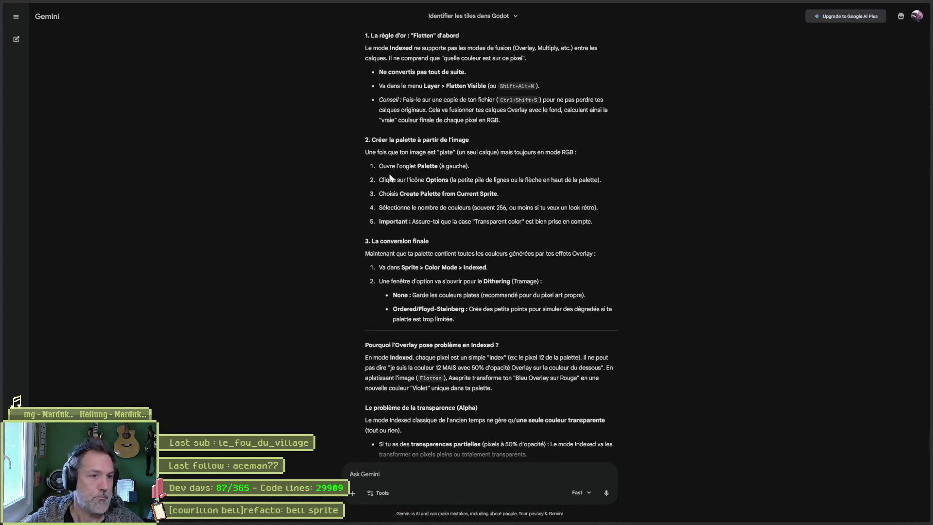
key("alt+Tab")
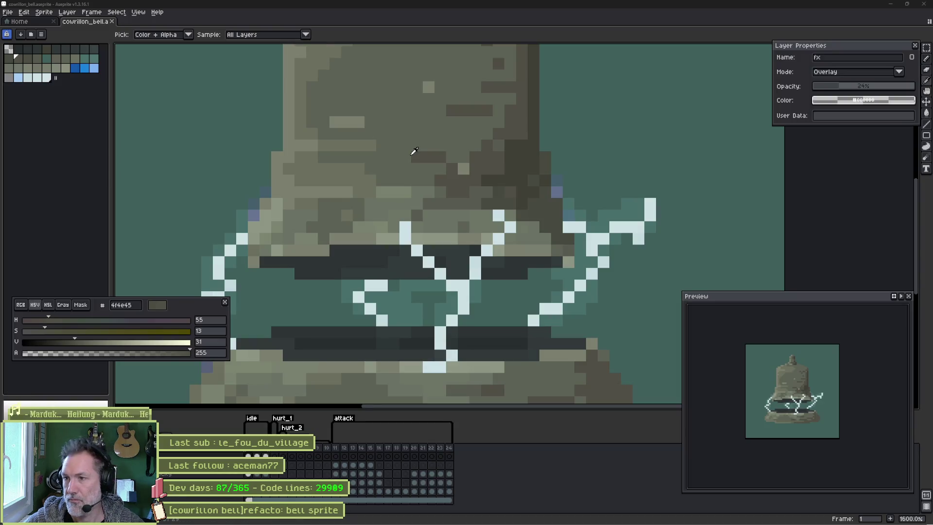
key("alt+Tab")
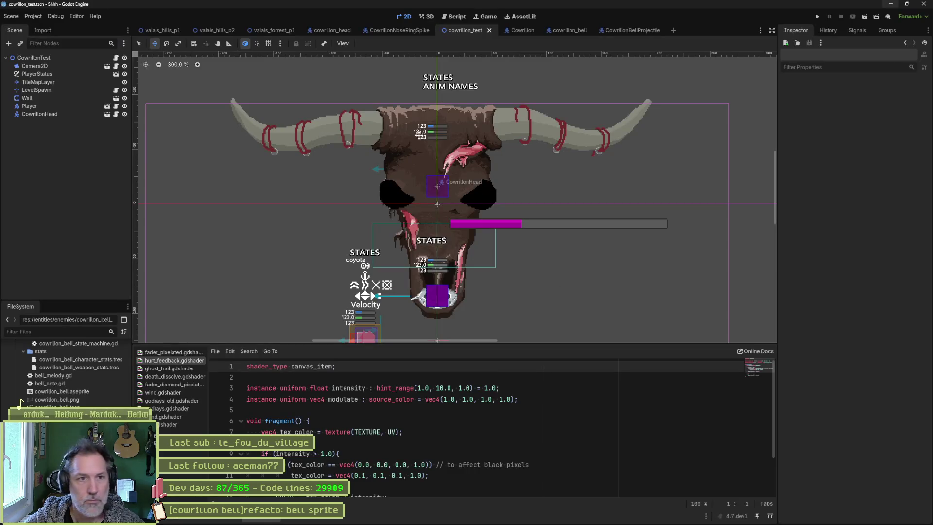
left_click(570, 30)
scroll(577, 158, "down", 2)
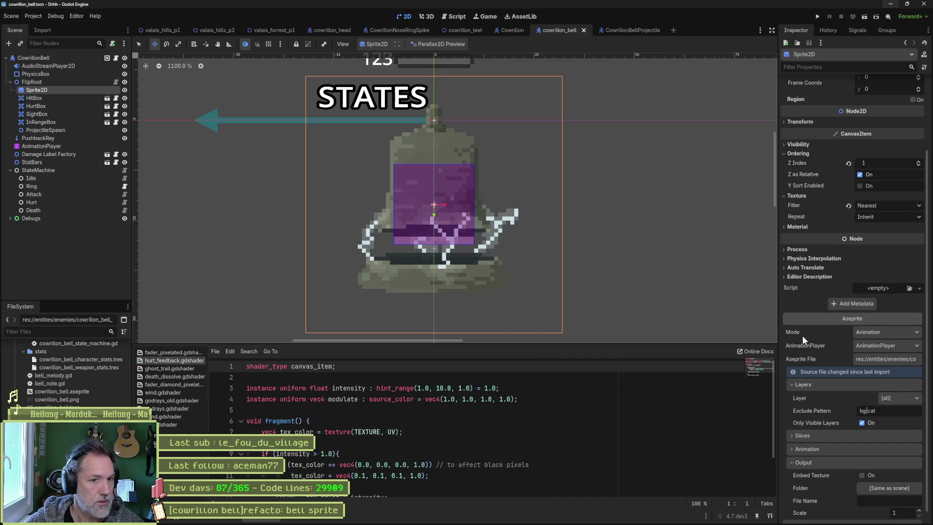
scroll(803, 336, "down", 1)
left_click(859, 514)
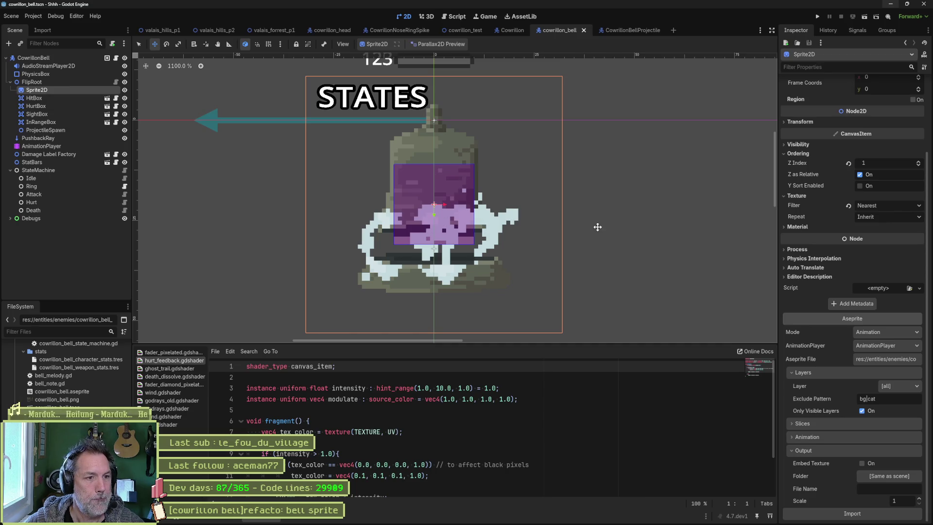
Save the bell sprite in Aseprite with Ctrl+S, leaving its colour mode unchanged.
key("alt+Tab")
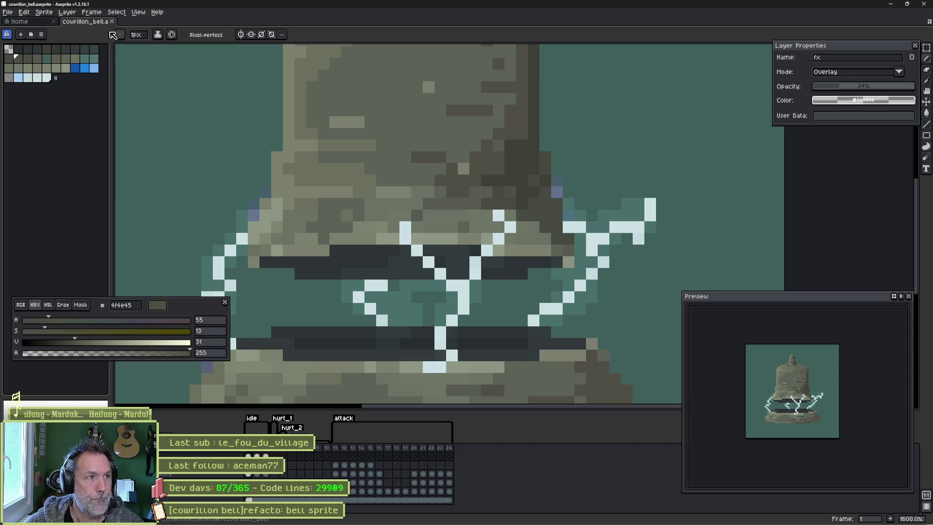
left_click(47, 22)
left_click(85, 21)
left_click(44, 12)
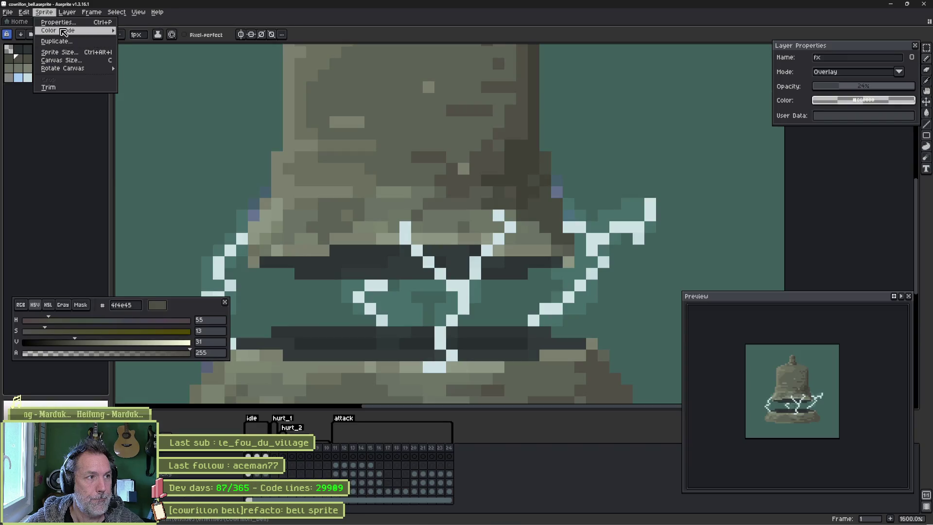
left_click(141, 37)
key("ctrl+s")
key("alt+Tab")
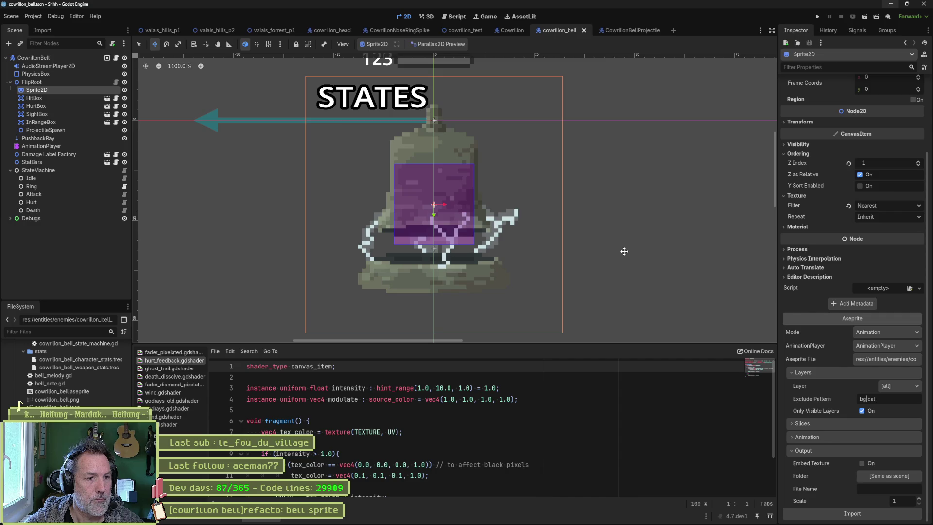
Run the valais_forrest_p1 level twice, inspecting the Cowrillon boss's live properties in the Remote tree.
left_click(272, 31)
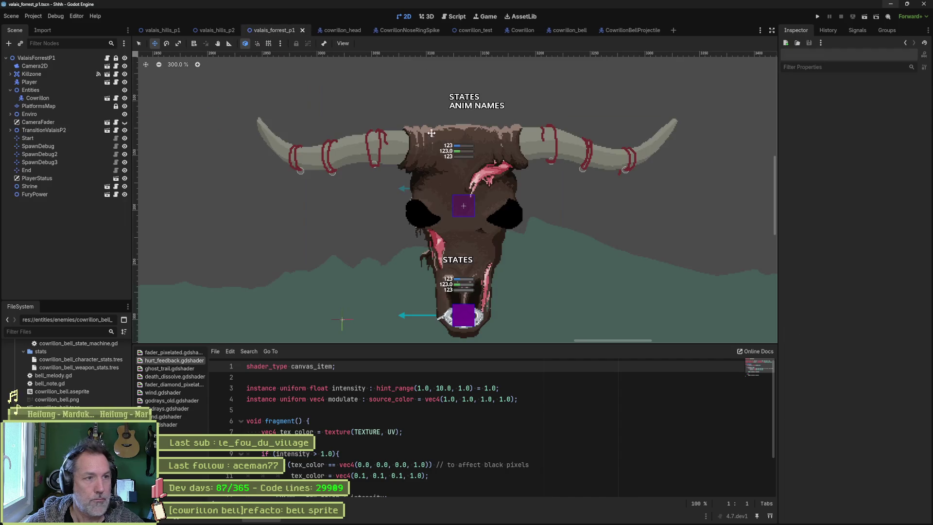
key("F6")
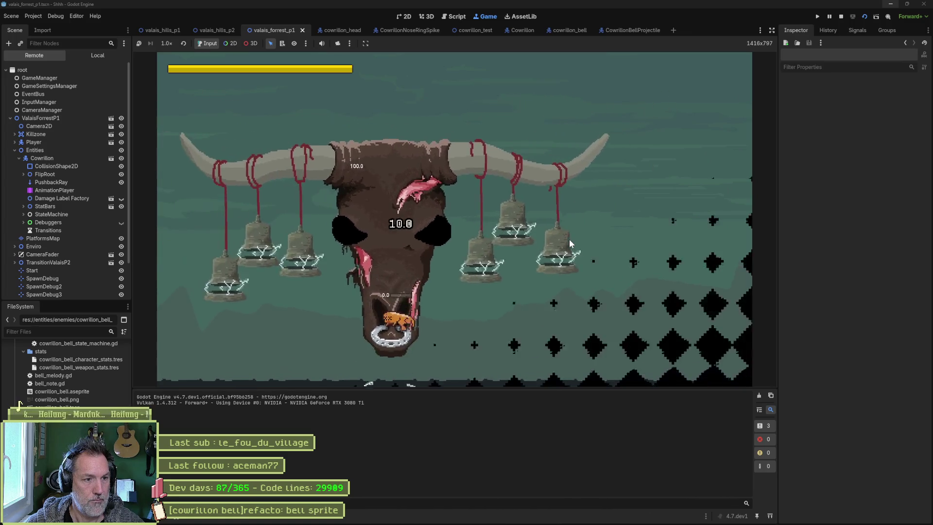
key("F8")
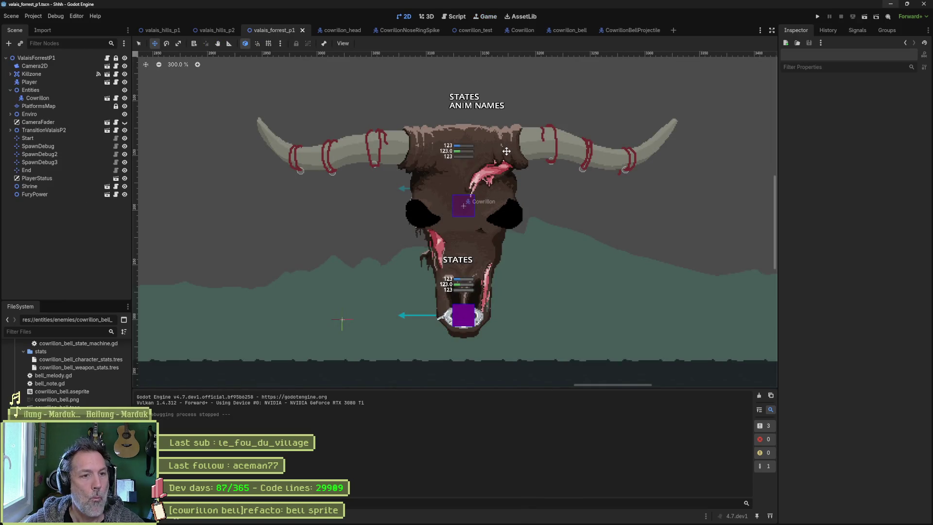
key("F6")
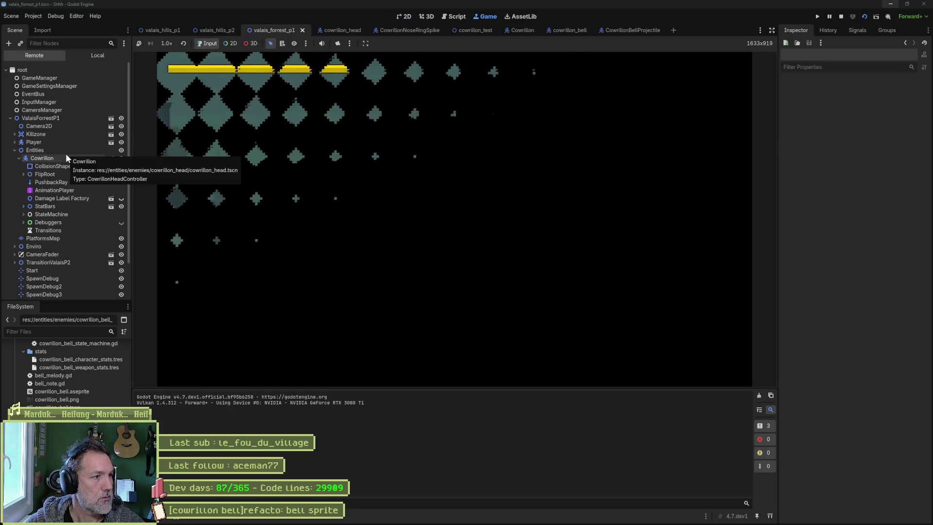
left_click(65, 155)
scroll(826, 292, "down", 6)
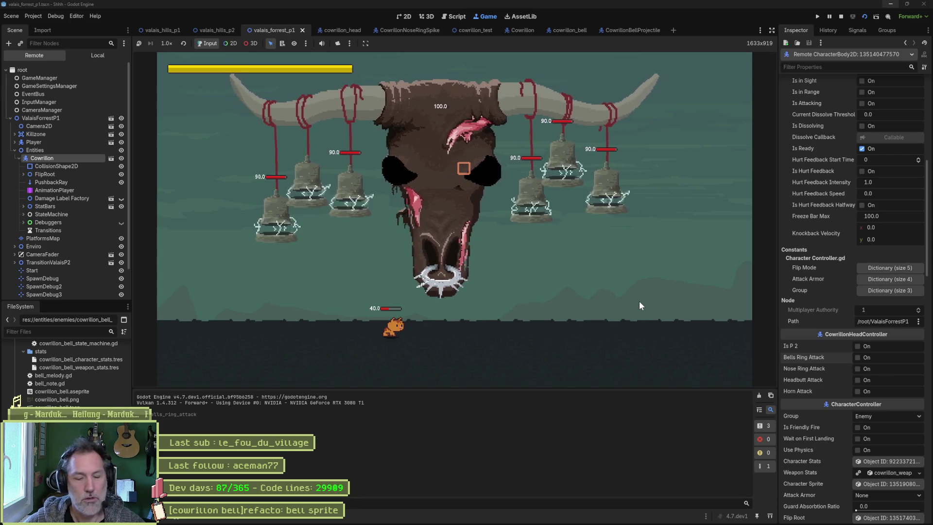
key("F8")
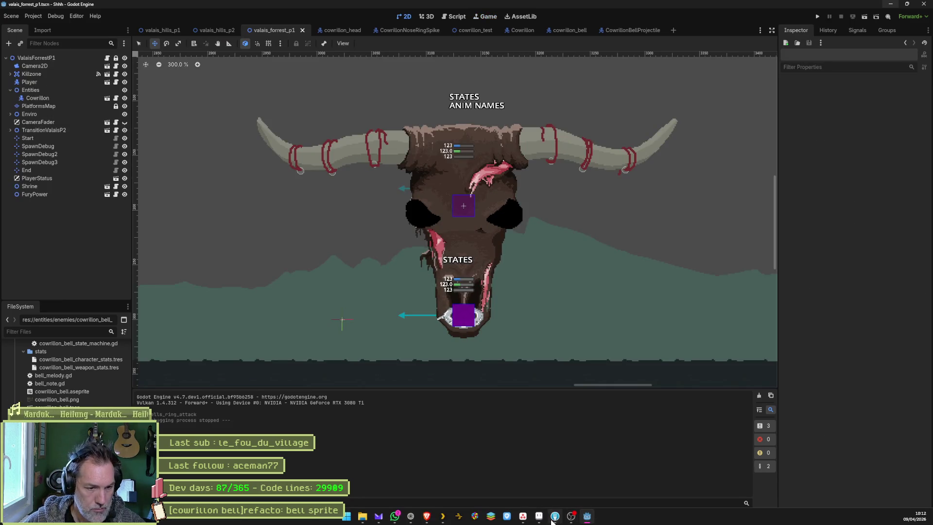
left_click(539, 516)
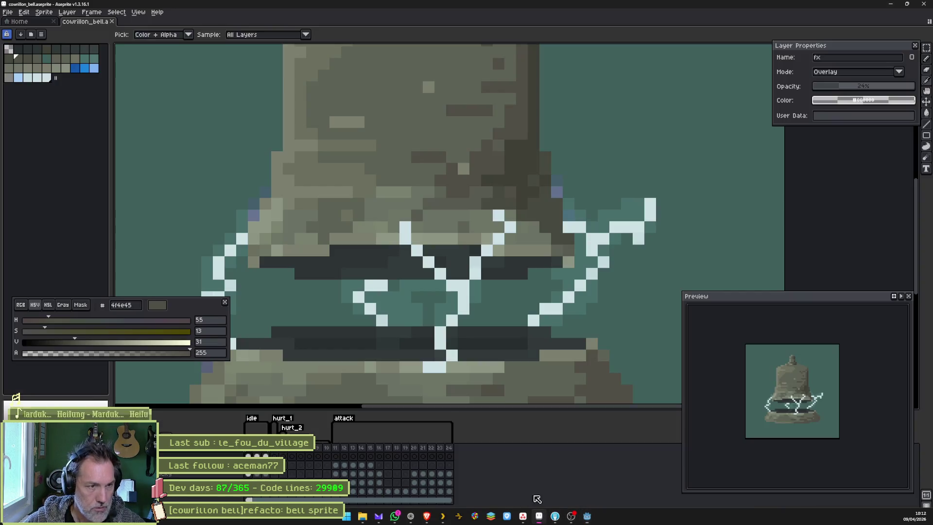
Open cowrillon_bell_projectile.aseprite, try Indexed colour mode, then undo the conversion.
left_click(32, 23)
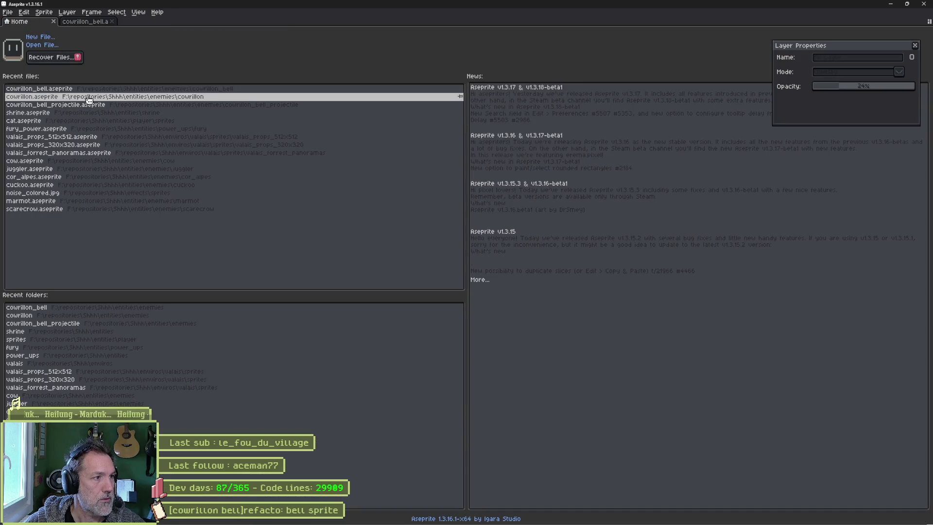
left_click(123, 105)
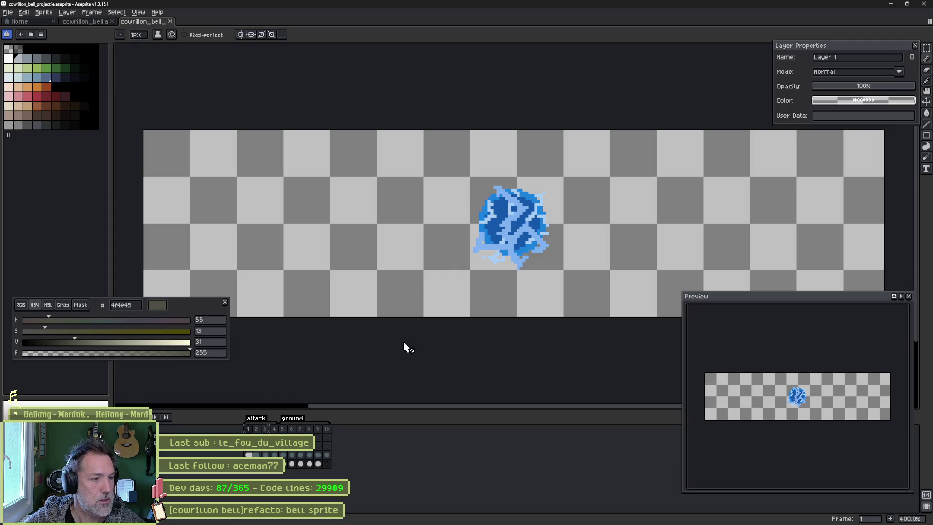
left_click(44, 12)
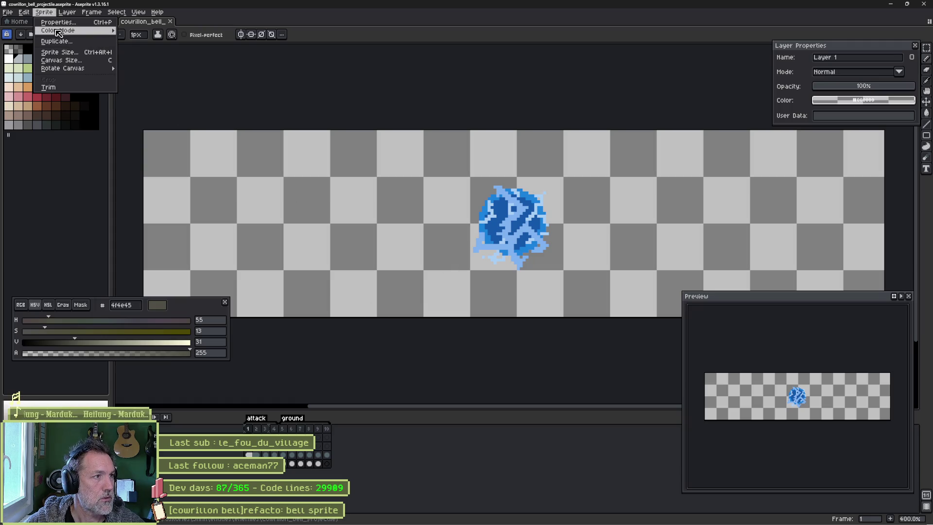
mouse_move(59, 32)
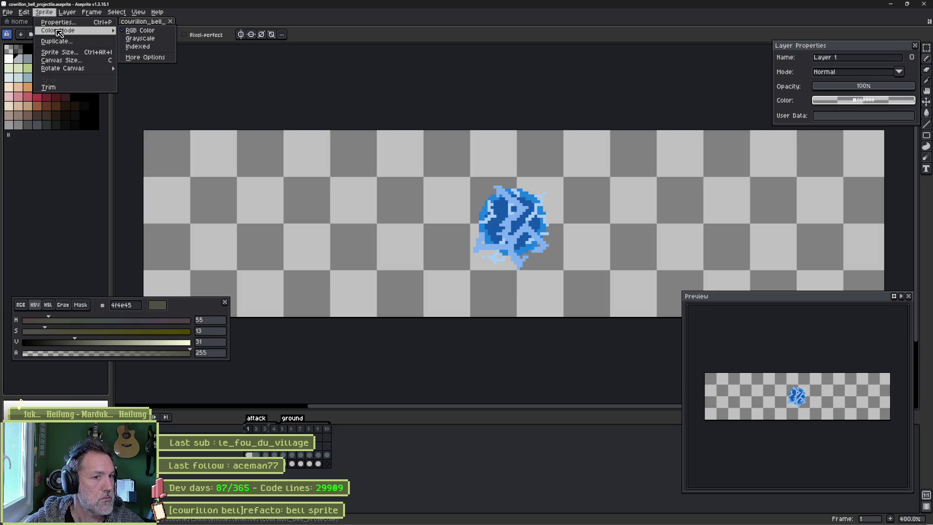
left_click(141, 51)
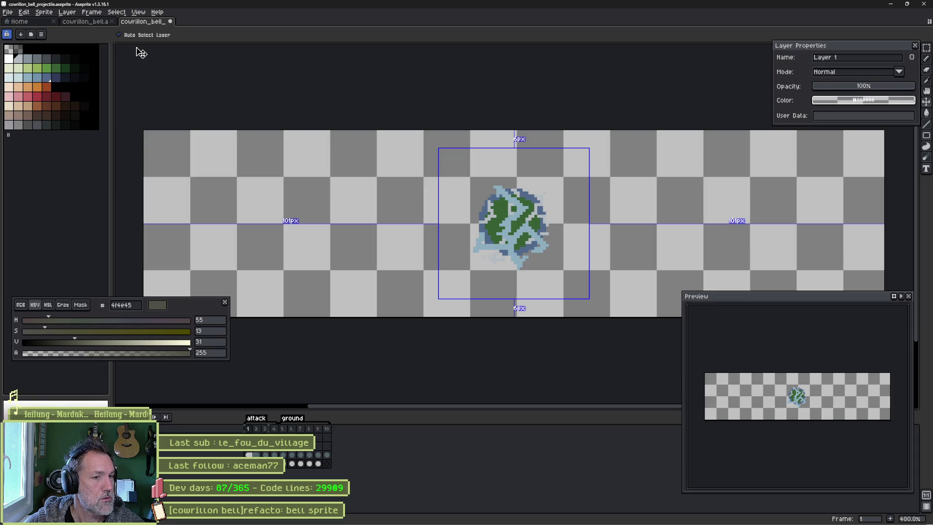
key("ctrl+z")
Build a new palette from the sprite's colours, then change the sprite's colour mode.
left_click(41, 35)
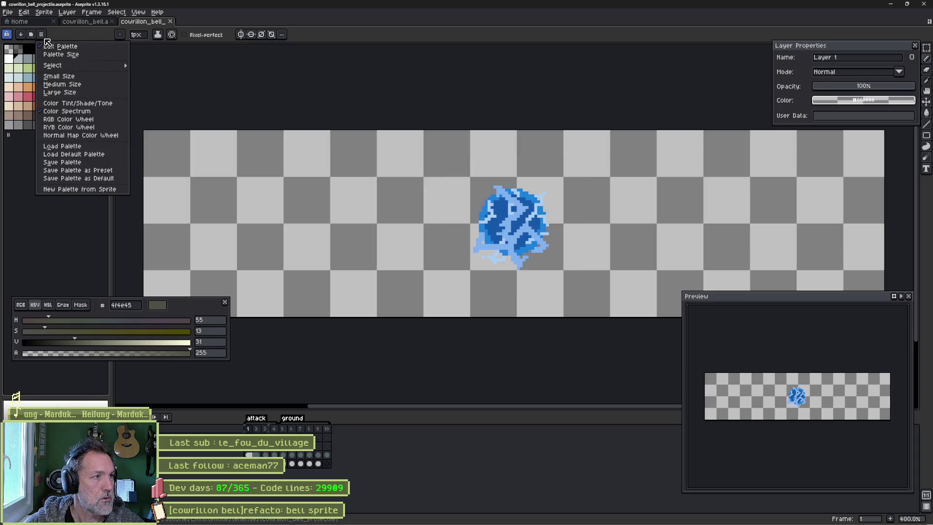
left_click(64, 191)
left_click(506, 314)
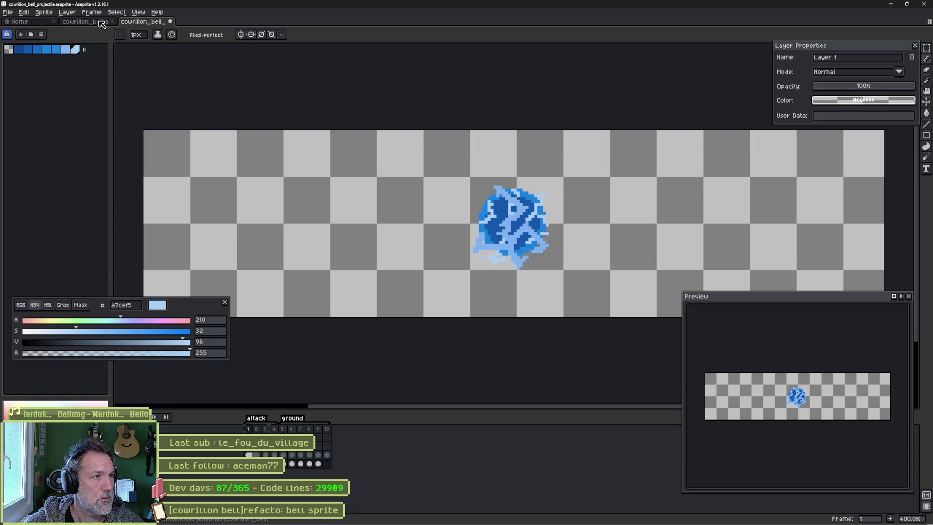
left_click(44, 12)
mouse_move(61, 35)
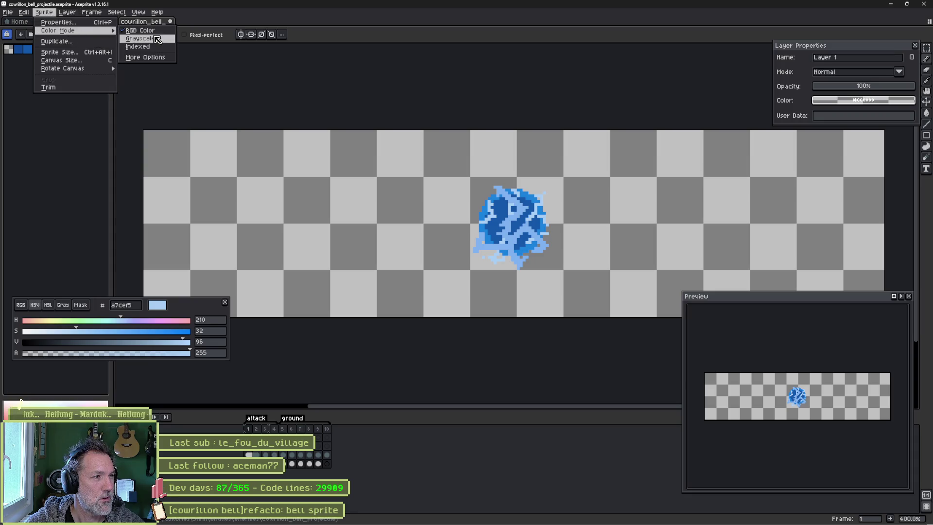
left_click(155, 47)
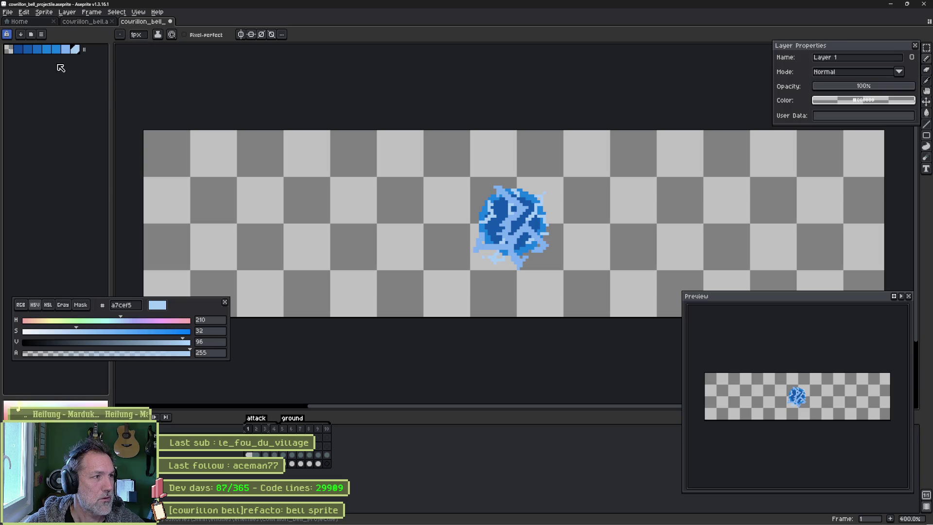
Pick the dark blue 1458ab from the ball and toggle the ball layer's visibility to check it.
left_click(498, 216, "alt")
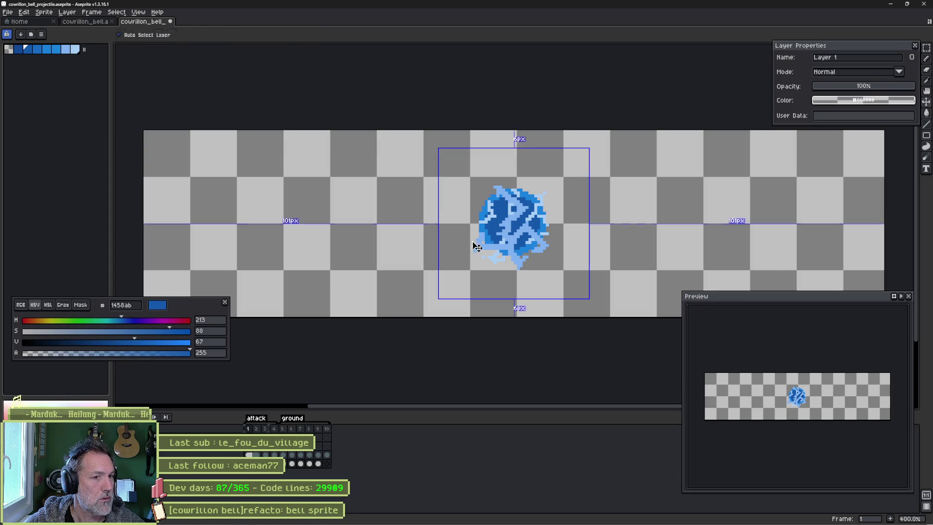
left_click(497, 230, "ctrl")
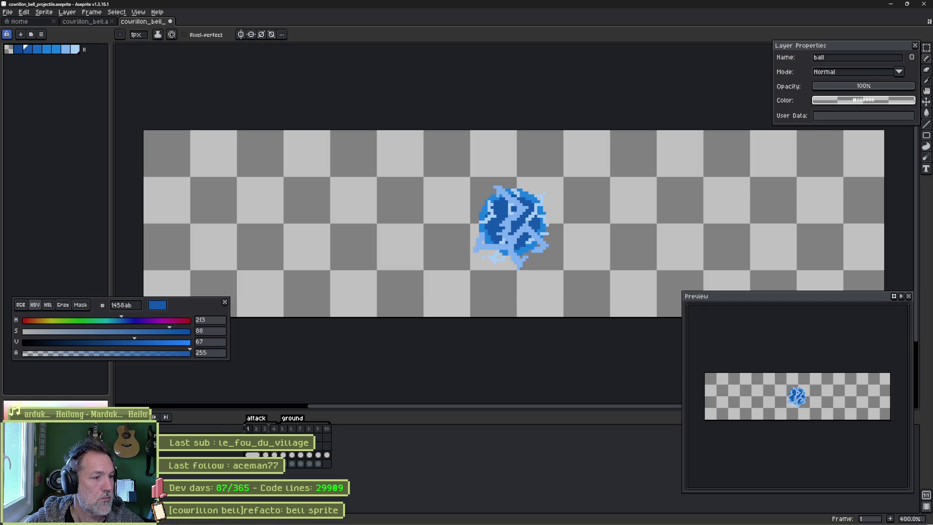
left_click(7, 455)
left_click(7, 455)
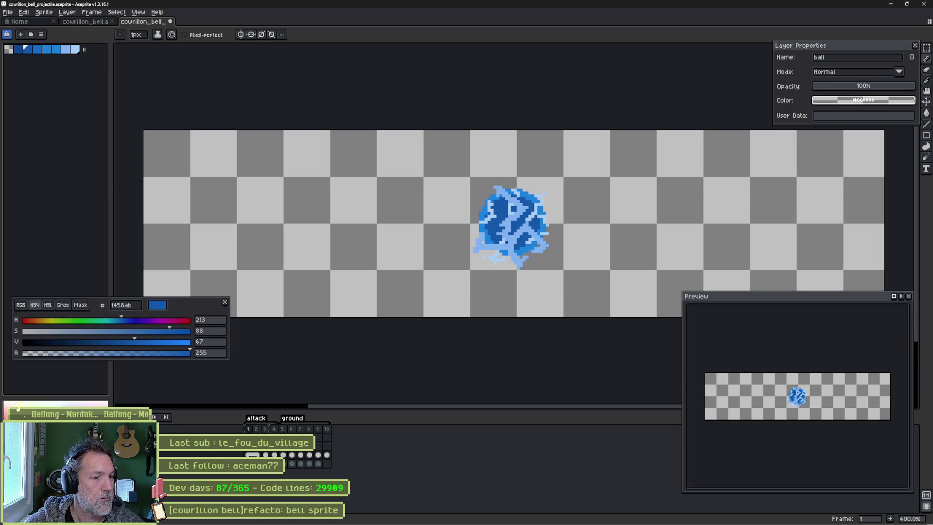
left_click(7, 455)
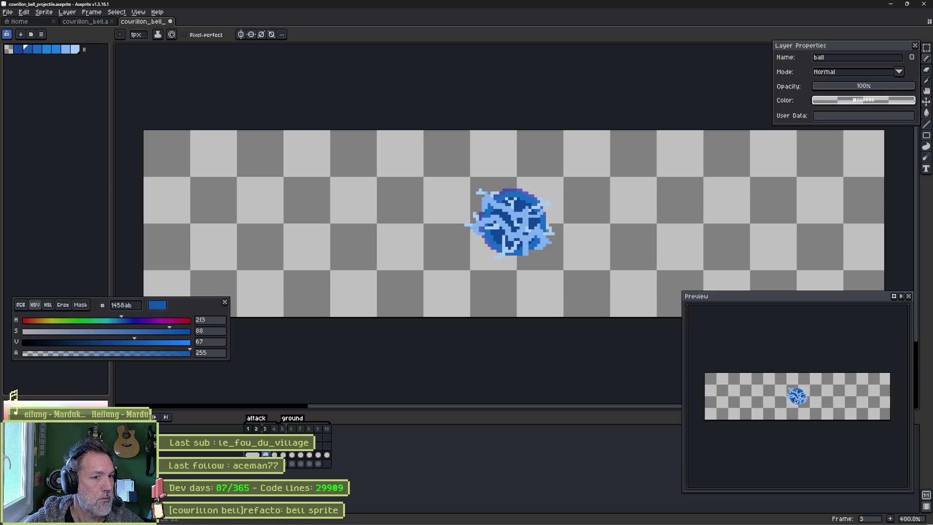
left_click(6, 455)
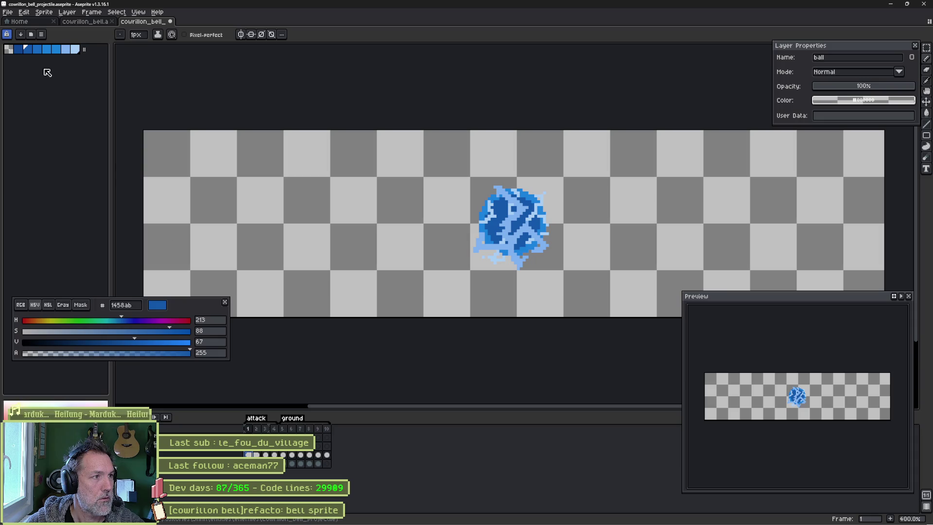
Set the dark blue 1458ab palette colour's alpha to 150.
left_click(27, 49)
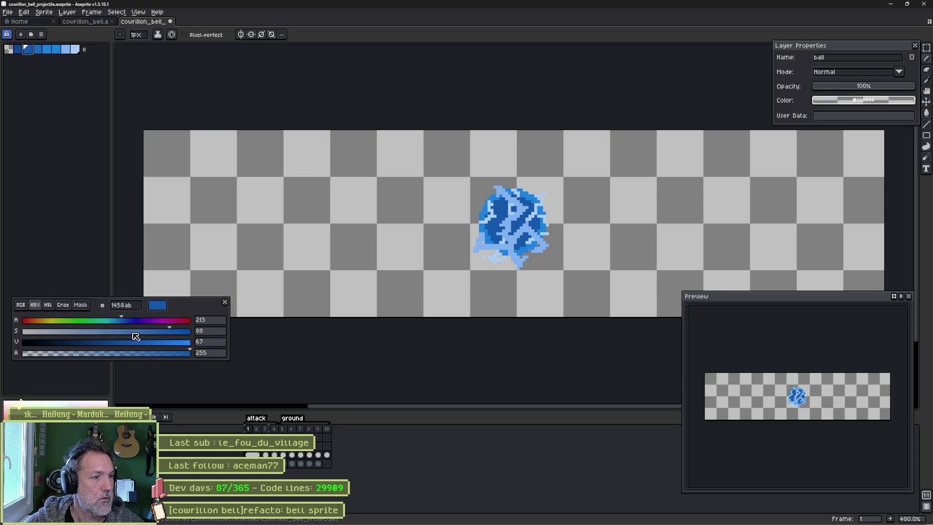
mouse_move(176, 355)
left_mouse_down()
mouse_move(185, 355)
mouse_move(109, 356)
mouse_move(134, 357)
left_mouse_up()
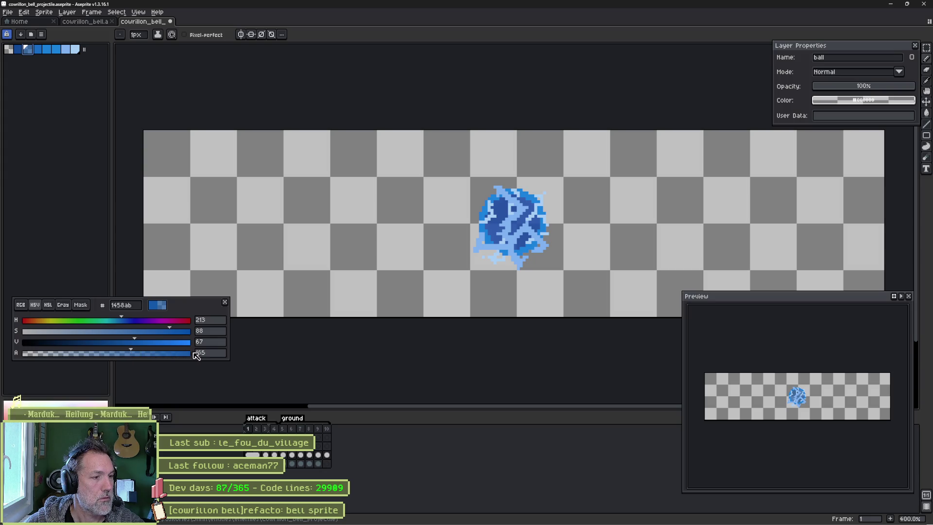
left_click(214, 355)
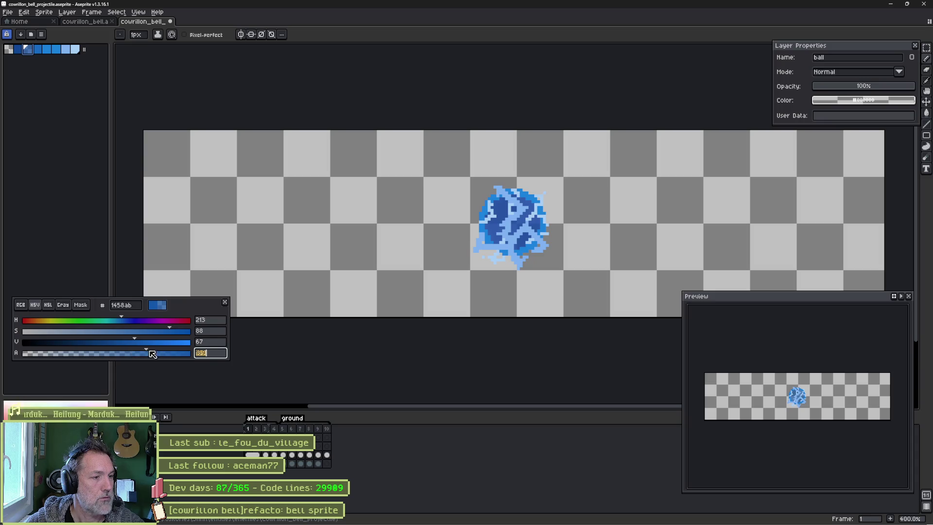
type("255")
left_click(218, 354)
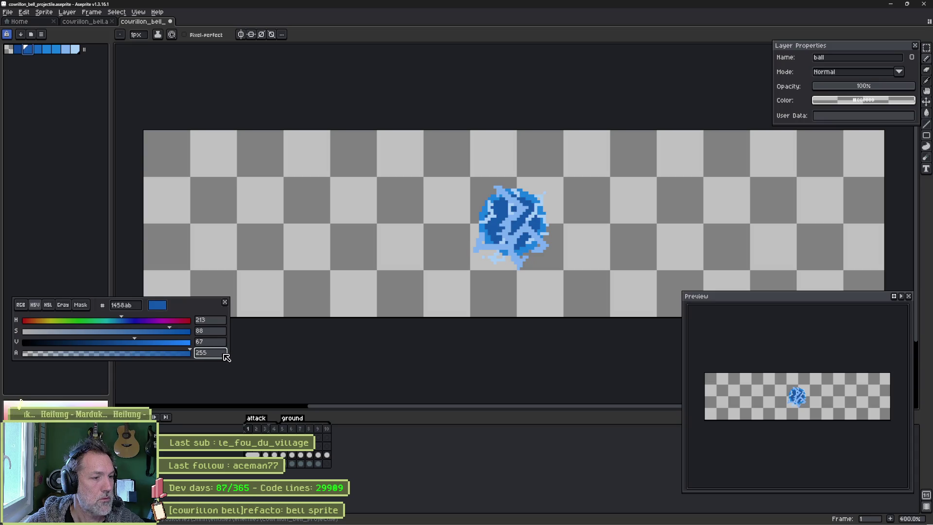
key("BackSpace")
key("BackSpace")
key("BackSpace")
type("150")
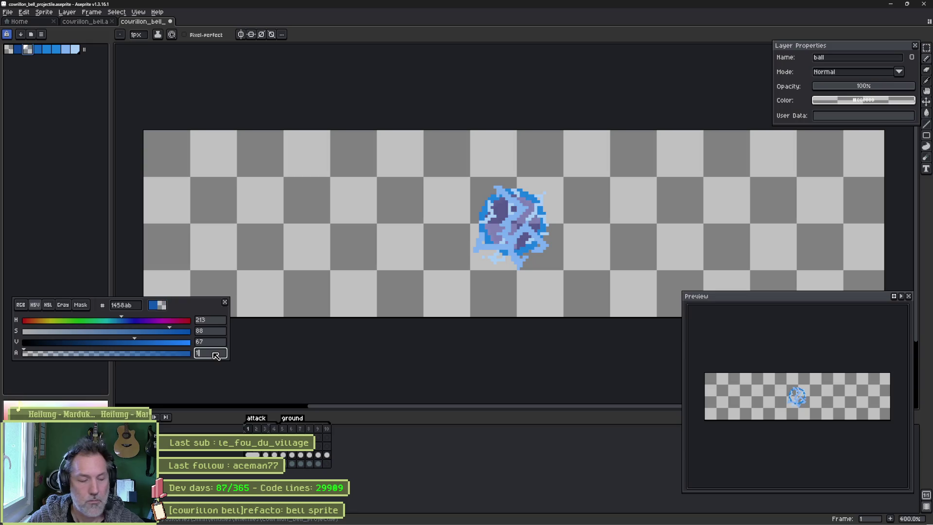
key("Return")
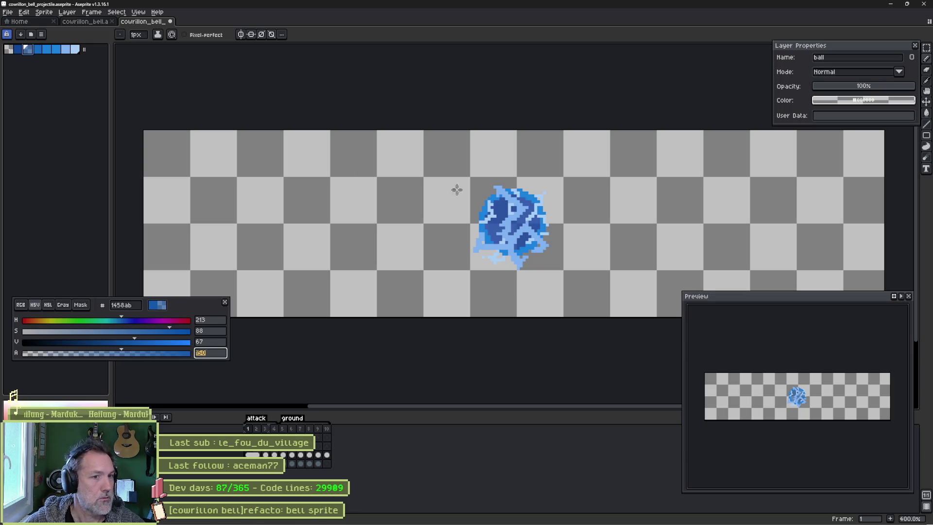
Set the lighter blue 1a82dd's alpha to 150 as well.
left_click(486, 211, "alt")
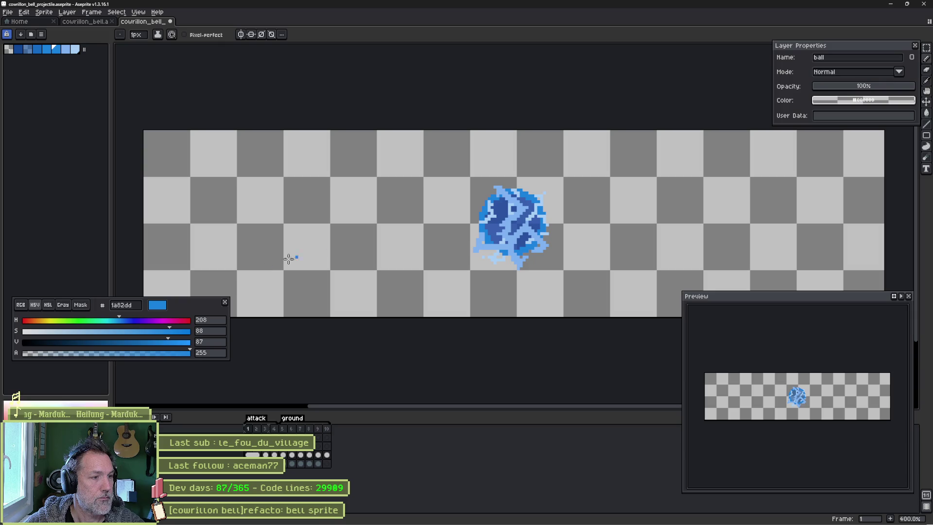
type("150")
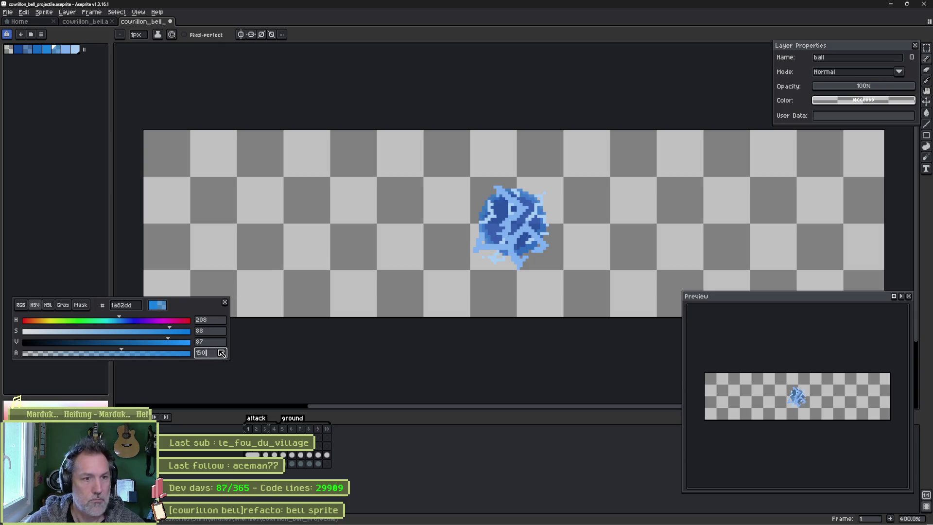
key("Return")
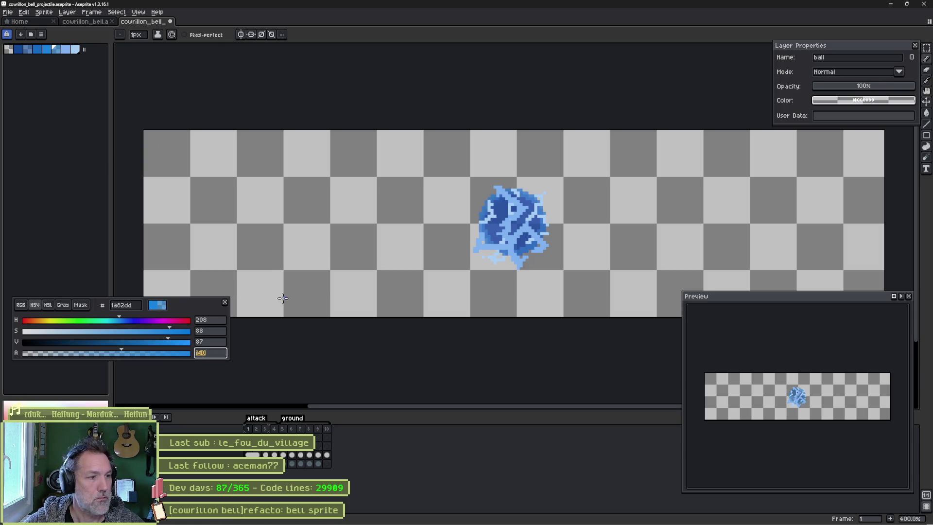
Finish the alpha edit and move to the ball's third frame.
left_click(72, 120)
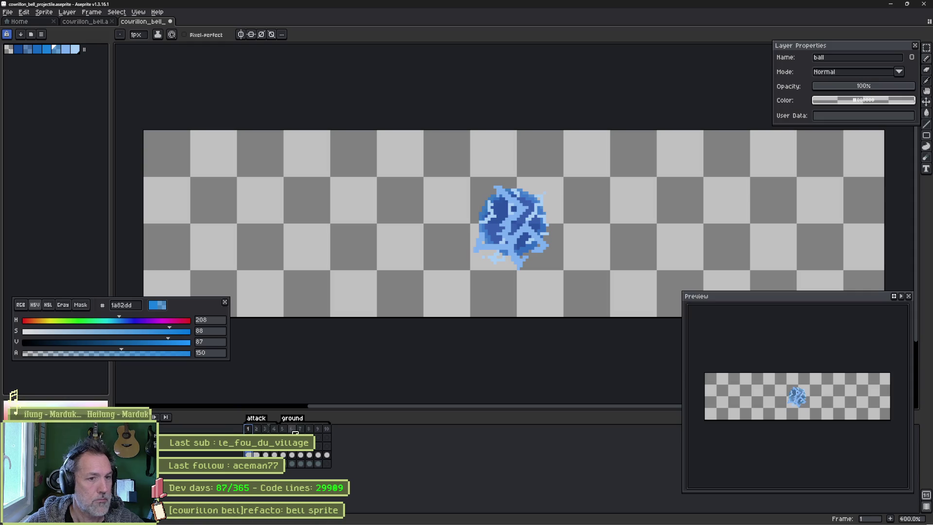
key("Return")
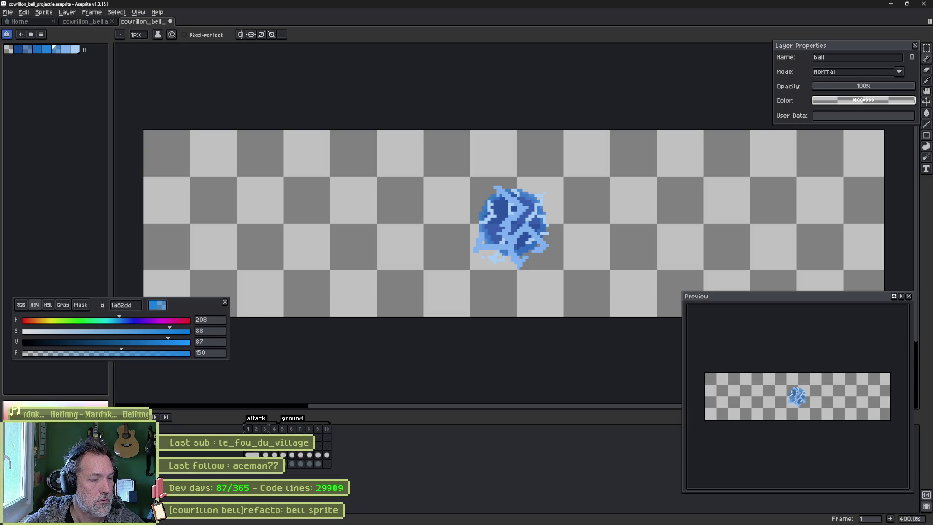
left_click(256, 455)
left_click(265, 454)
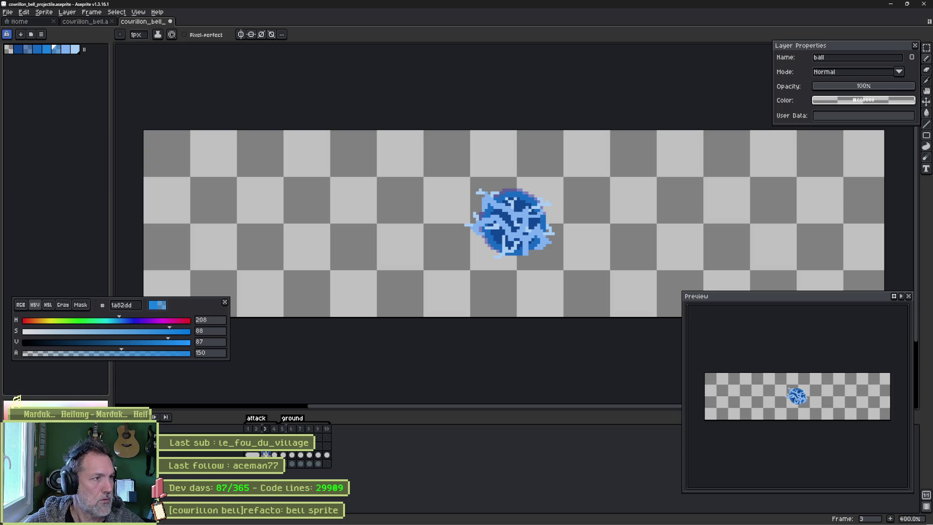
Set frame 3's blues 114793 and 176bc2 to alpha 150, then play the animation from frame 1.
key("i")
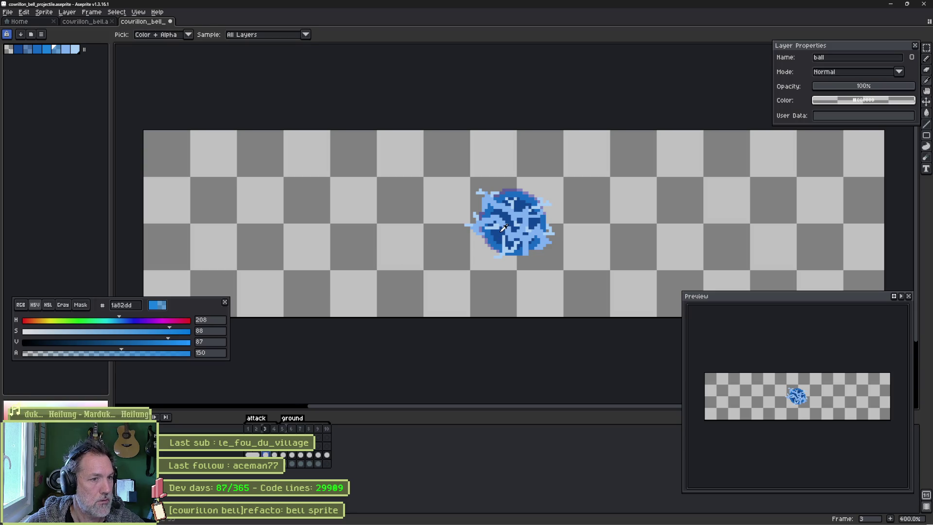
left_click(502, 230)
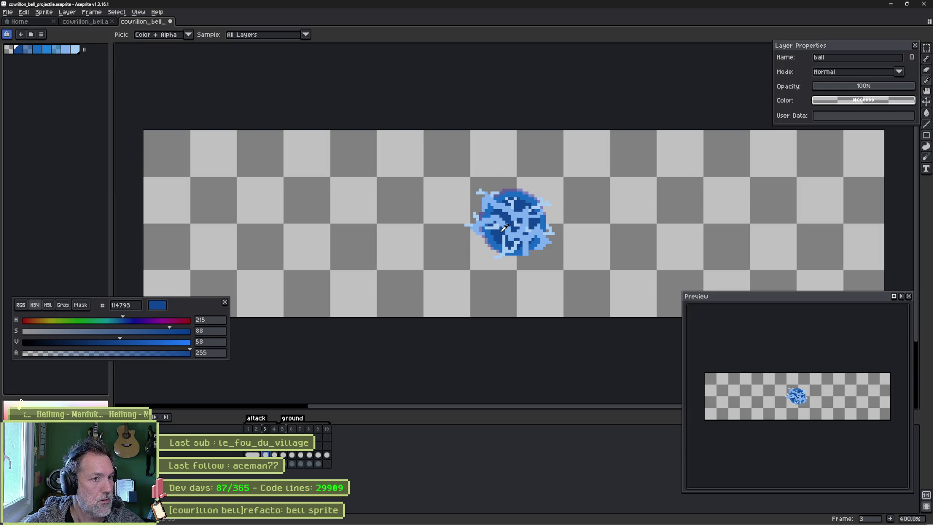
key("b")
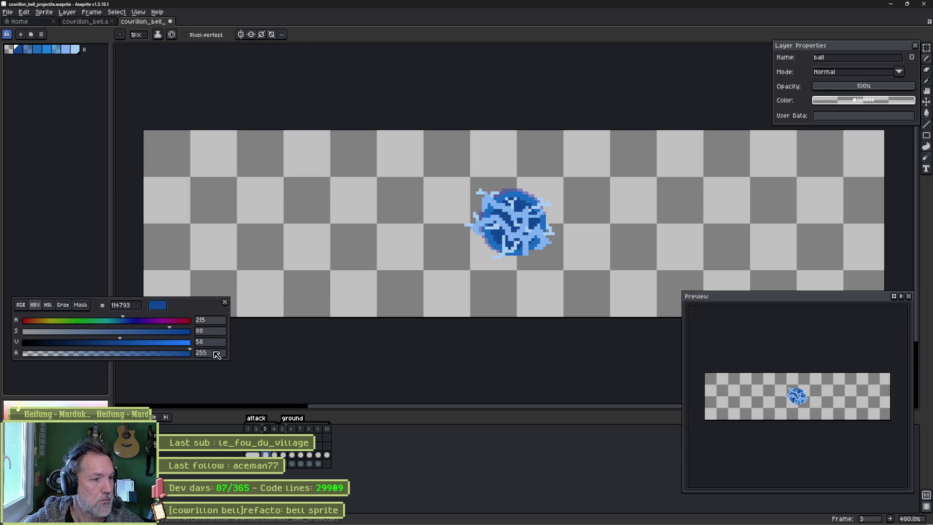
left_click(213, 353)
type("150")
key("Return")
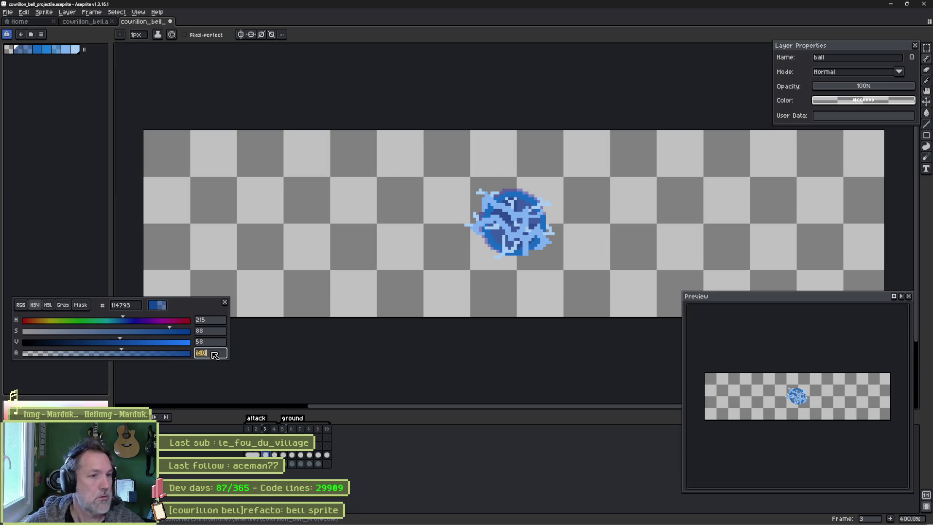
left_click(494, 237, "alt")
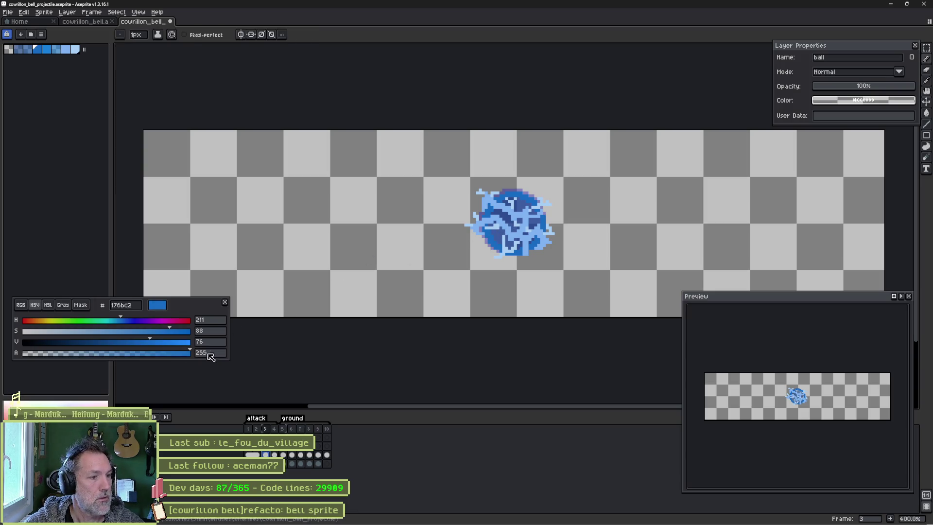
left_click(226, 353)
type("150")
key("Return")
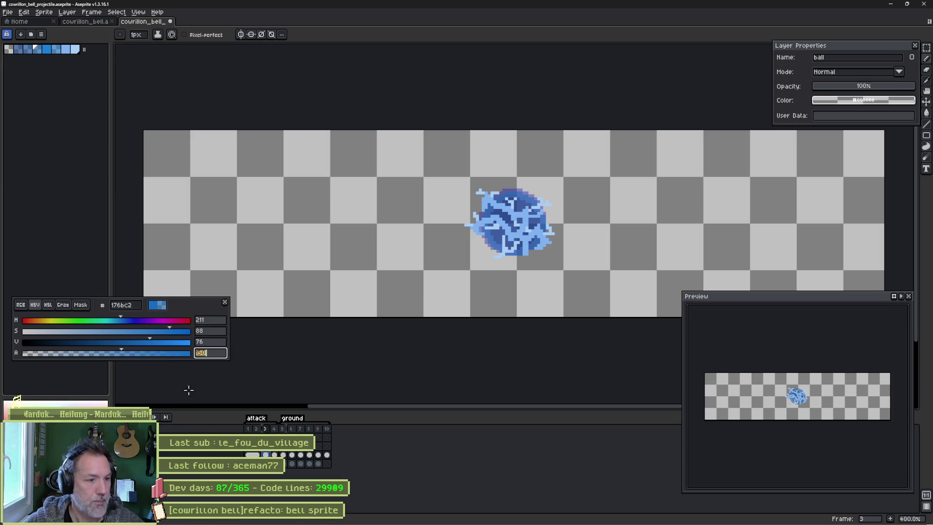
left_click(250, 429)
key("Return")
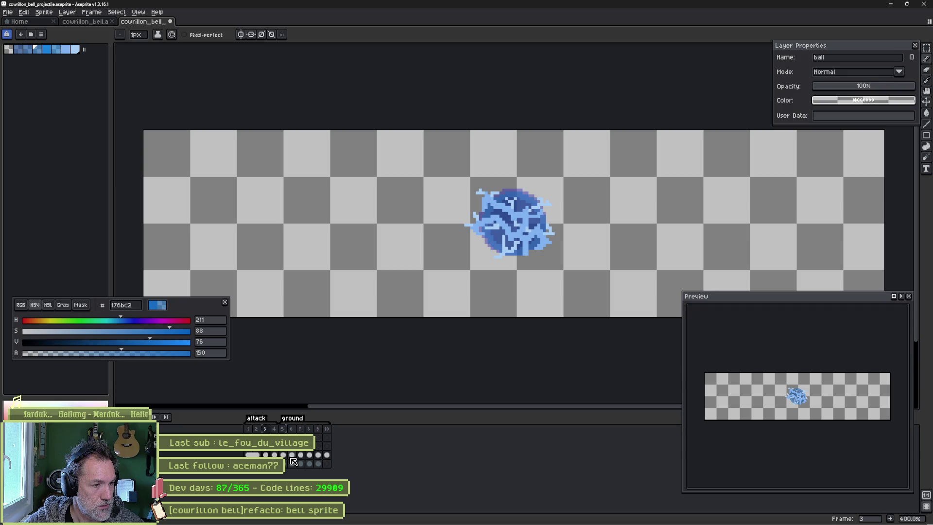
Lower Layer 2's light blue 7eb1f0 to about alpha 206.
left_click(252, 454)
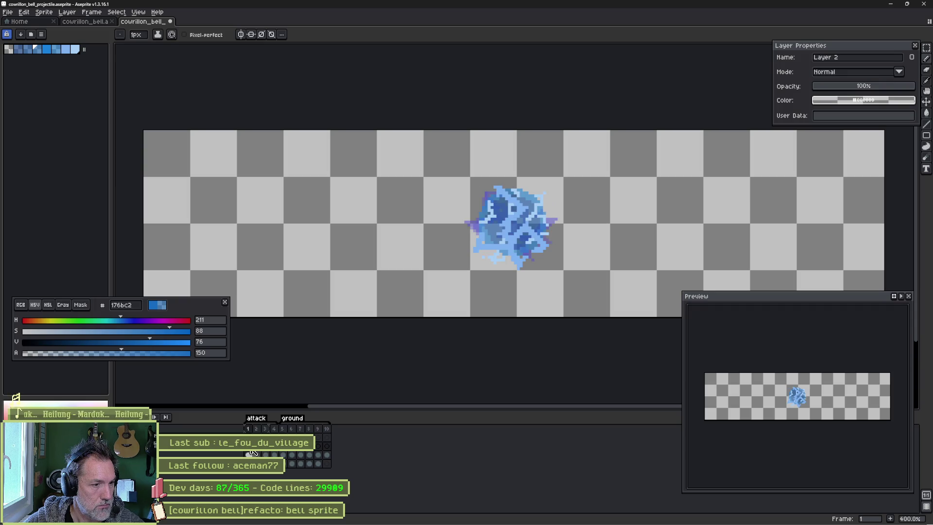
left_click(490, 243, "alt")
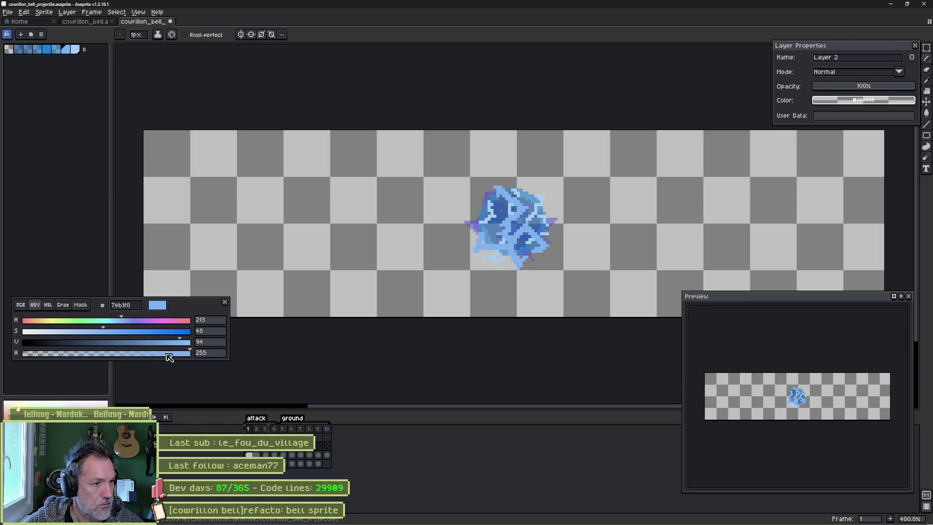
left_click_drag(169, 358, 161, 357)
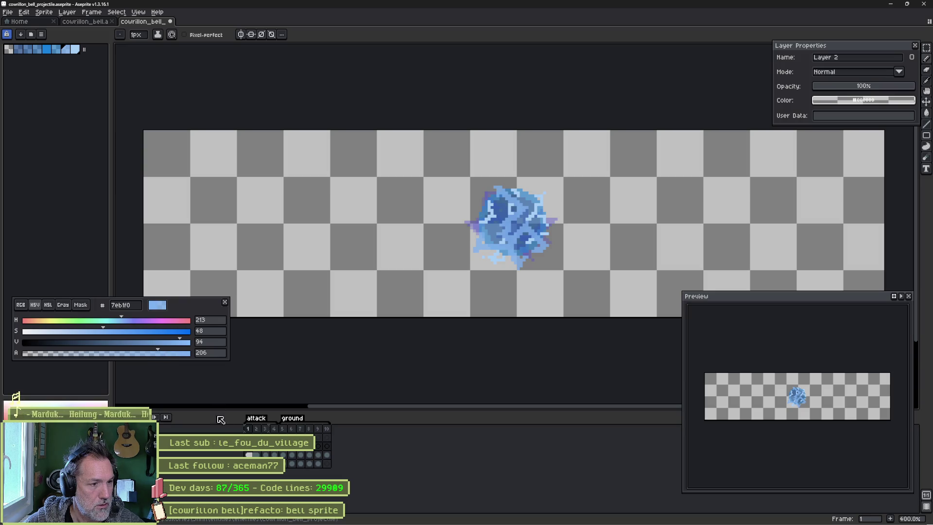
Duplicate Layer 2 as 'Layer 2 Copy'.
right_click(215, 449)
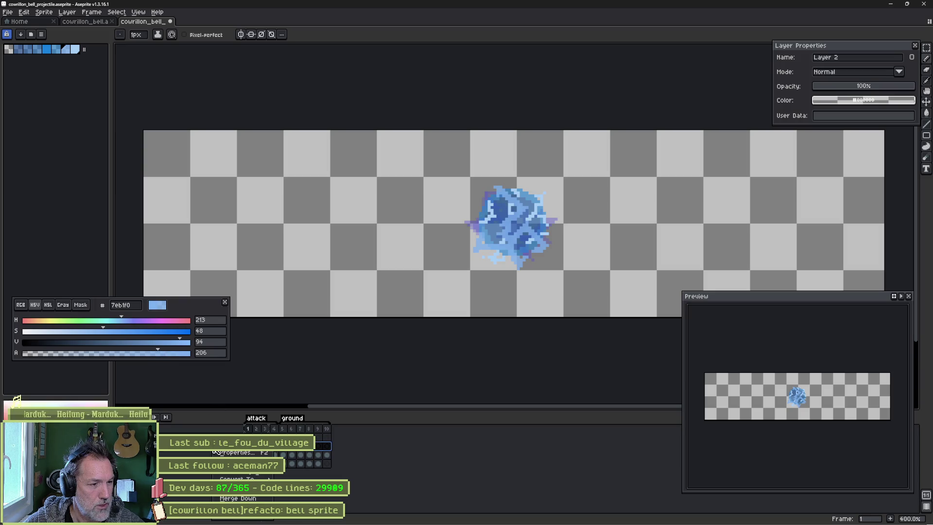
left_click(242, 496)
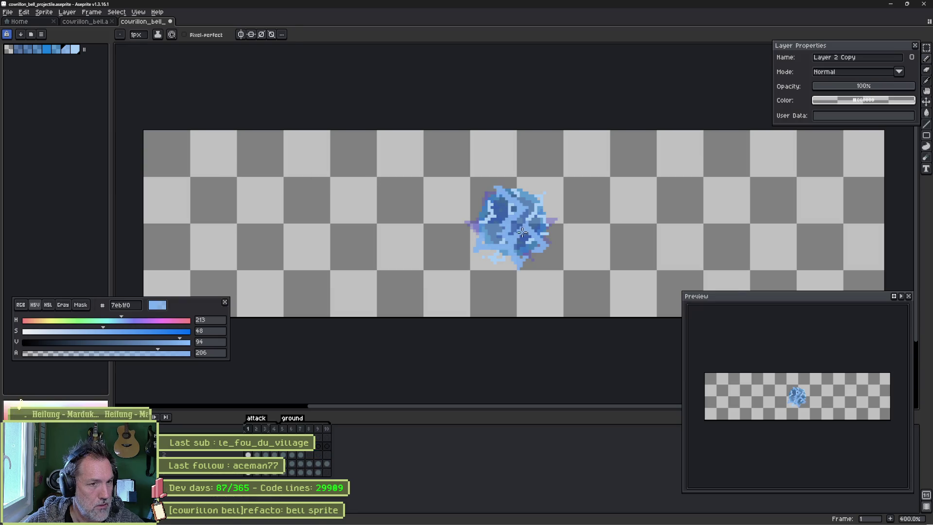
scroll(522, 232, "up", 5)
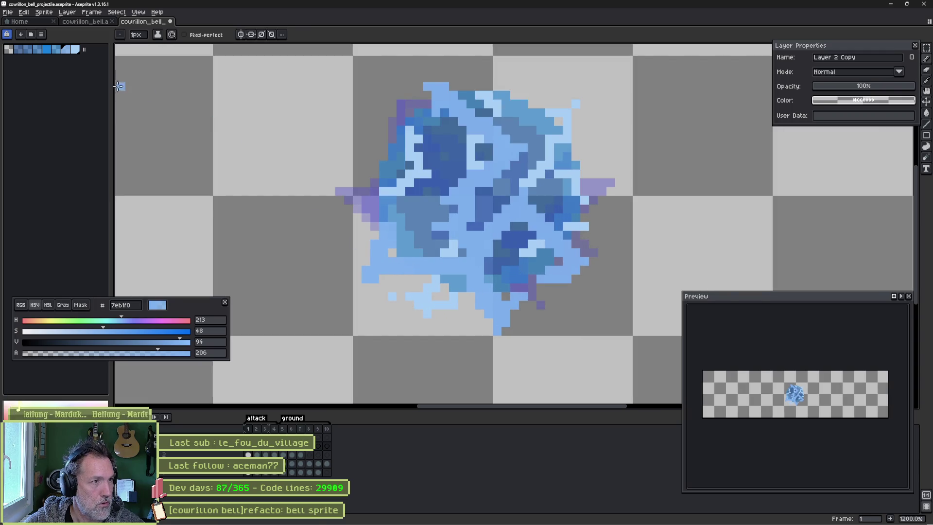
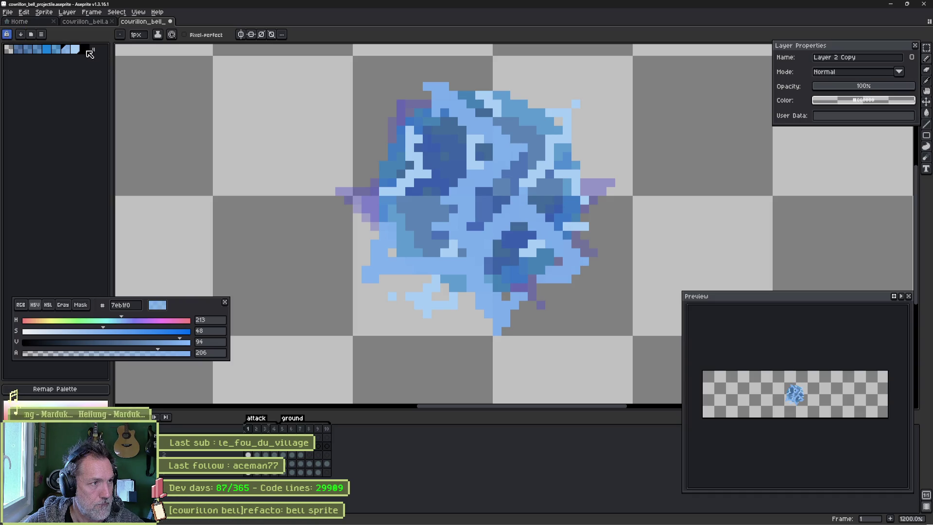
Add a new palette swatch and try out colours, including pink ad7f7f and the sprite's sampled blue.
left_click(85, 49)
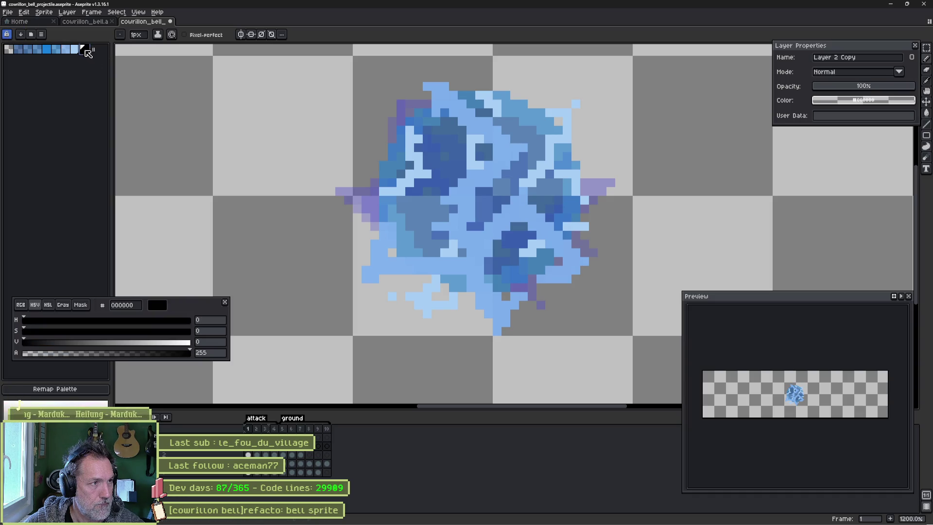
left_click(46, 341)
left_click(69, 330)
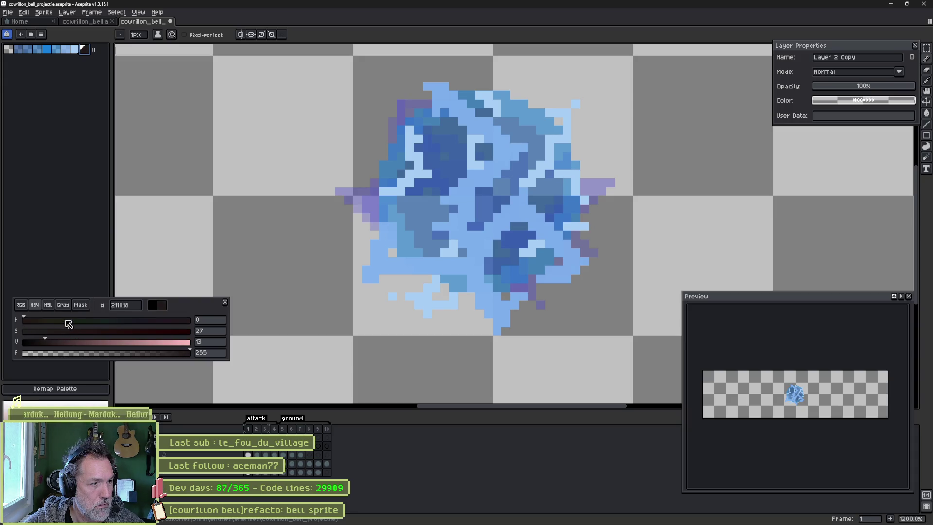
left_click_drag(78, 342, 136, 342)
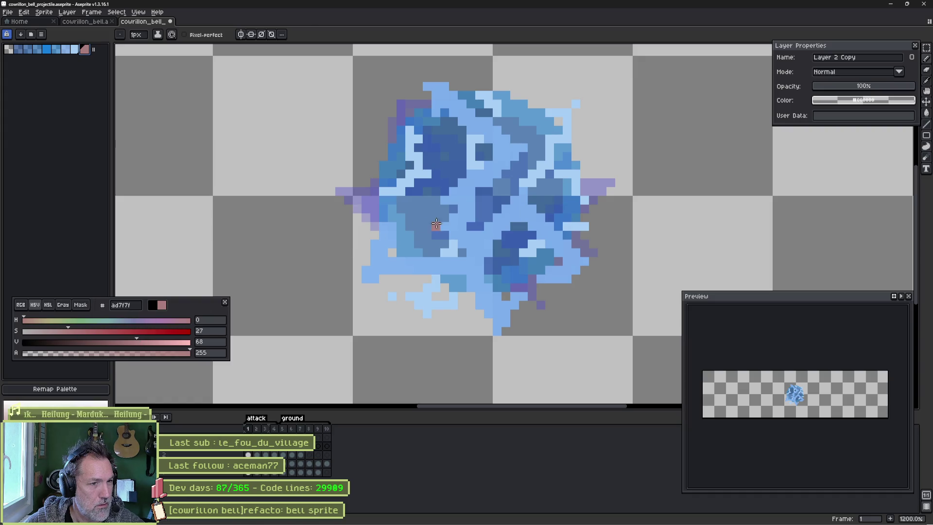
key("i")
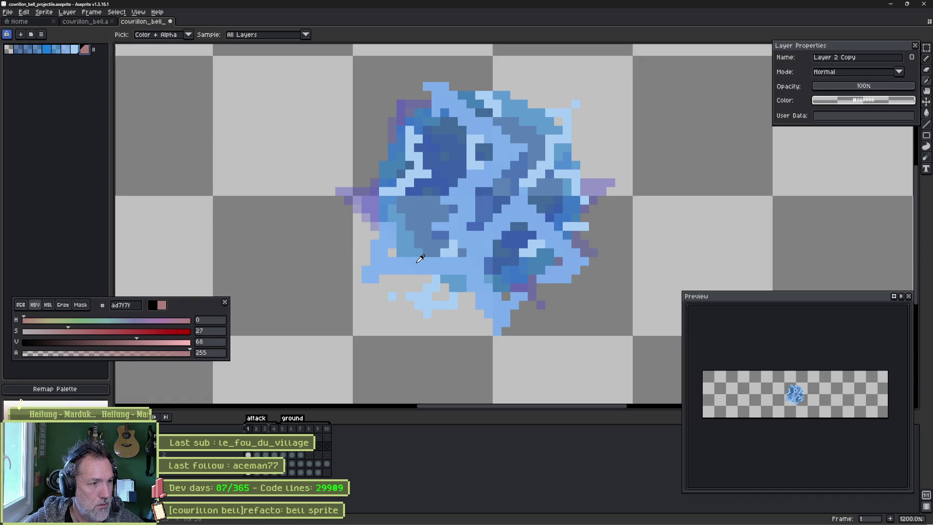
left_click(420, 258)
key("b")
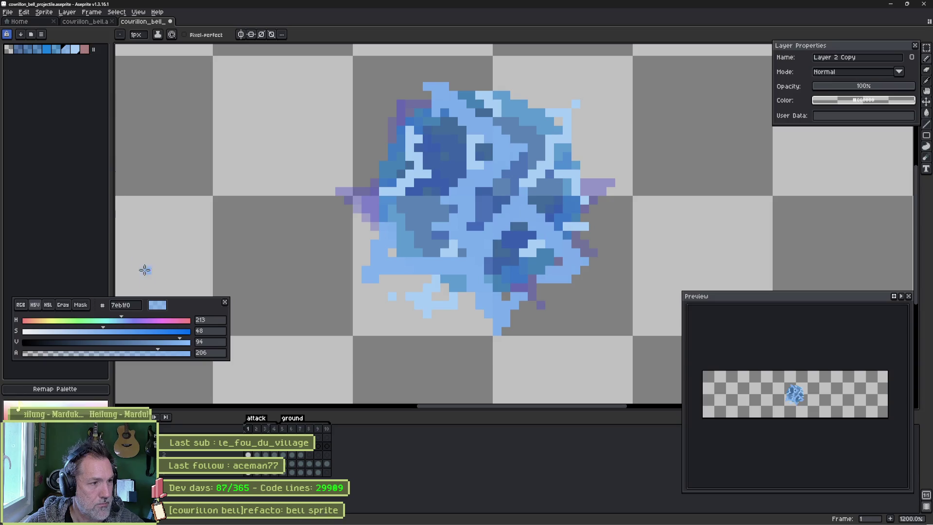
left_click(126, 305)
type("ad7f7f")
key("Return")
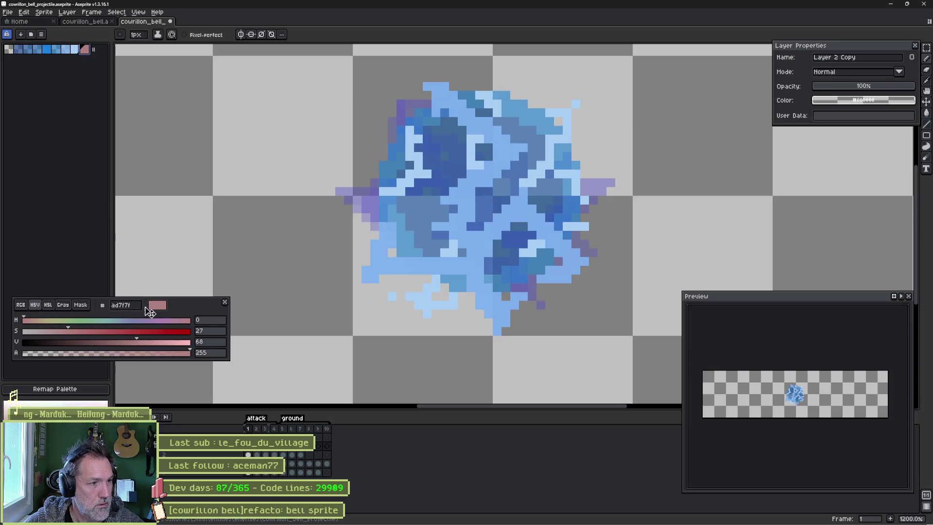
left_click(138, 305)
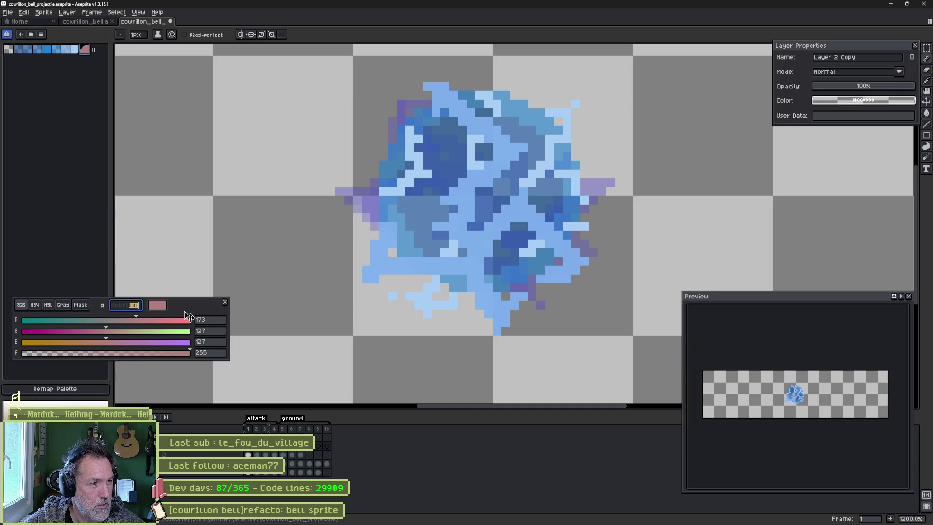
left_click(463, 201, "alt")
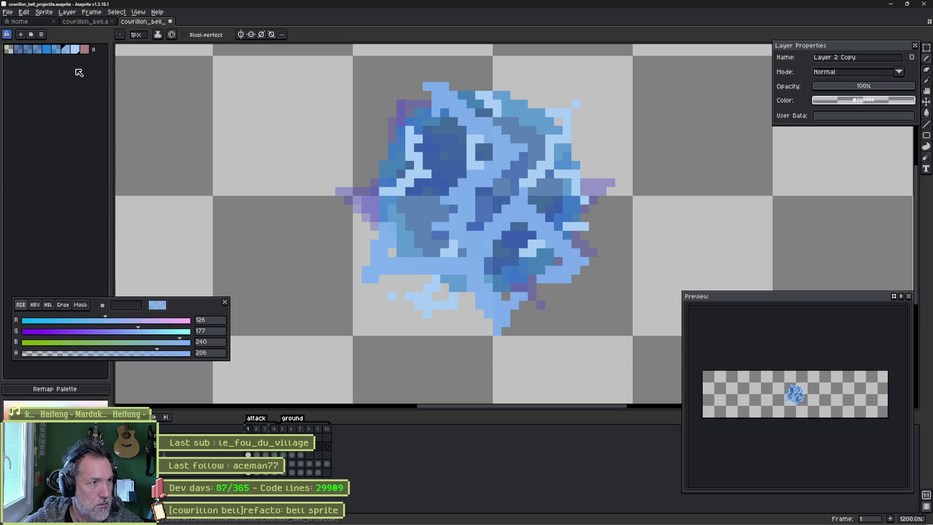
Set the new swatch to 7eb1f0, then in HSV raise V to 100 and lower S to 30.
left_click(77, 50)
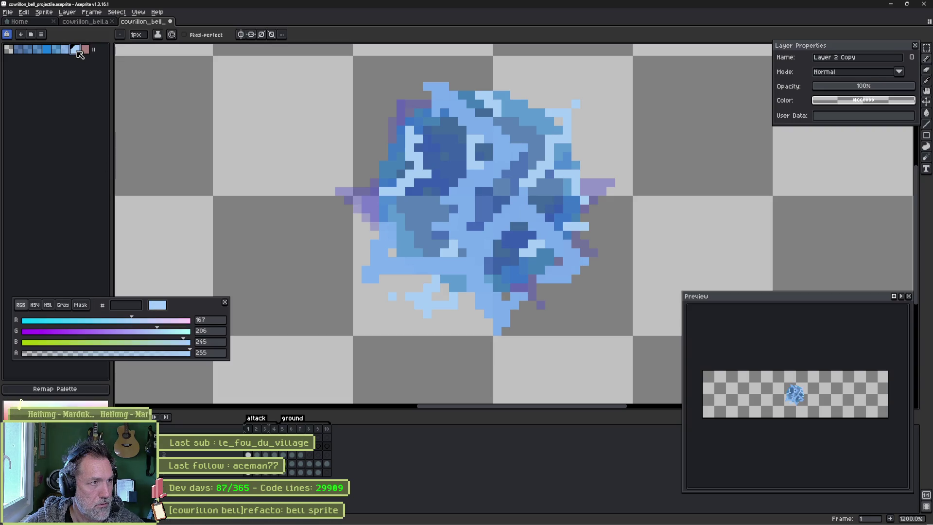
left_click(66, 50)
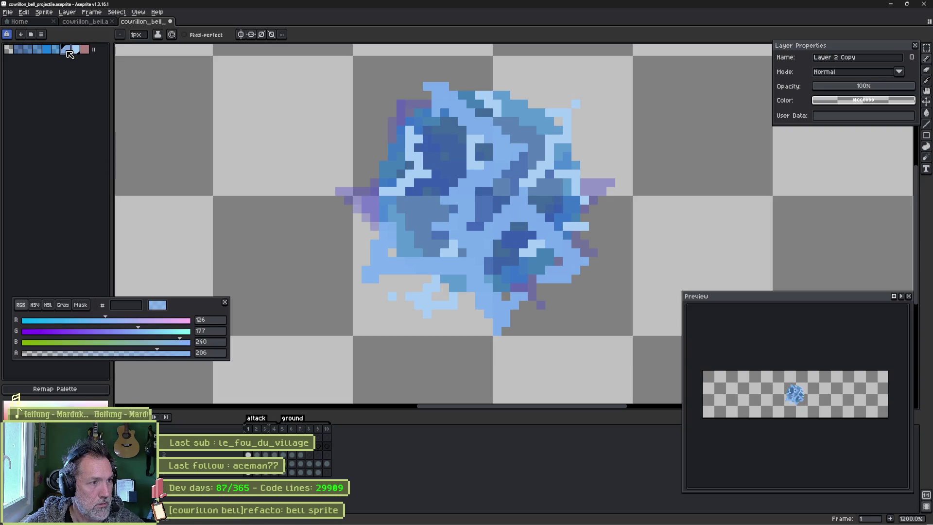
left_click(125, 308)
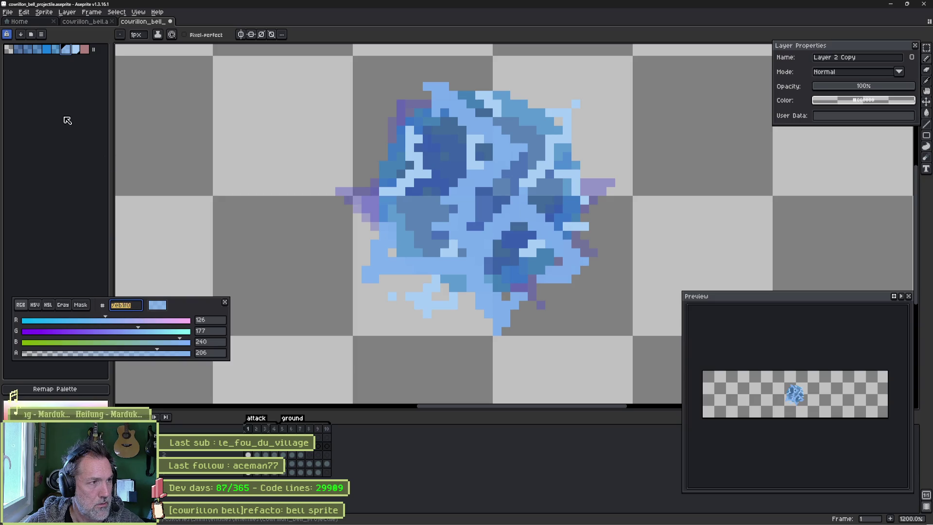
left_click(85, 49)
type("7eb1f0")
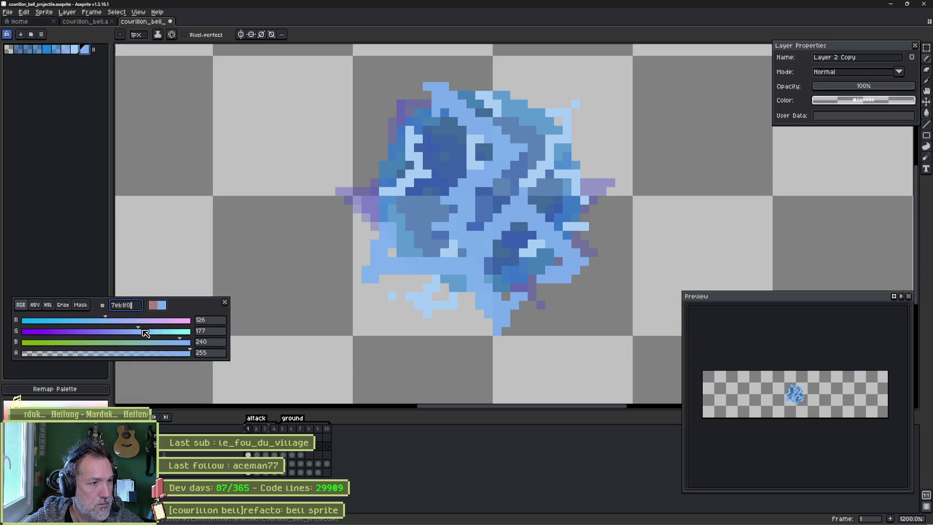
left_click(36, 305)
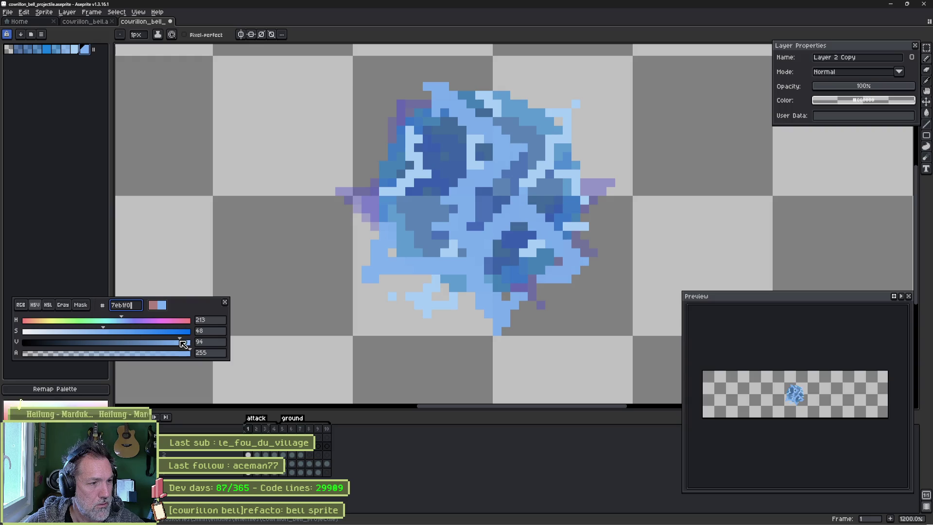
left_click_drag(183, 344, 208, 344)
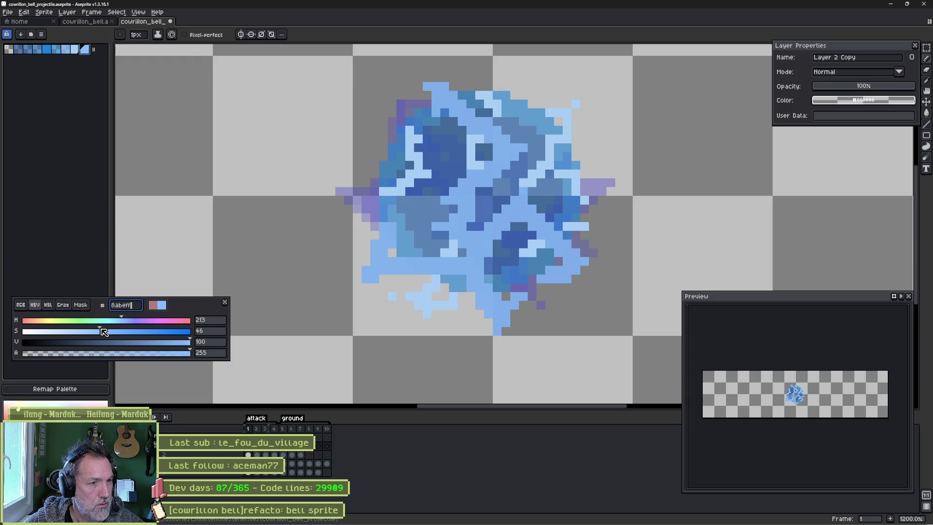
left_click_drag(102, 331, 76, 332)
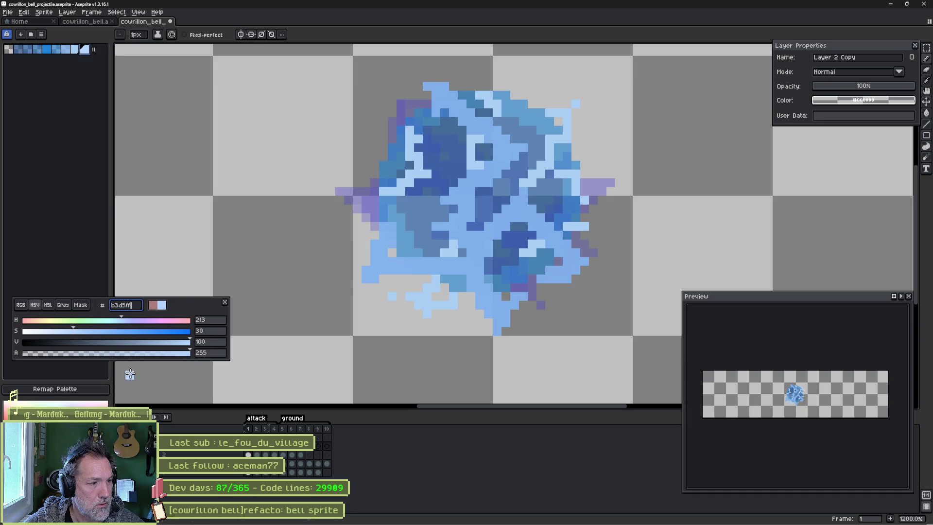
key("ctrl+z")
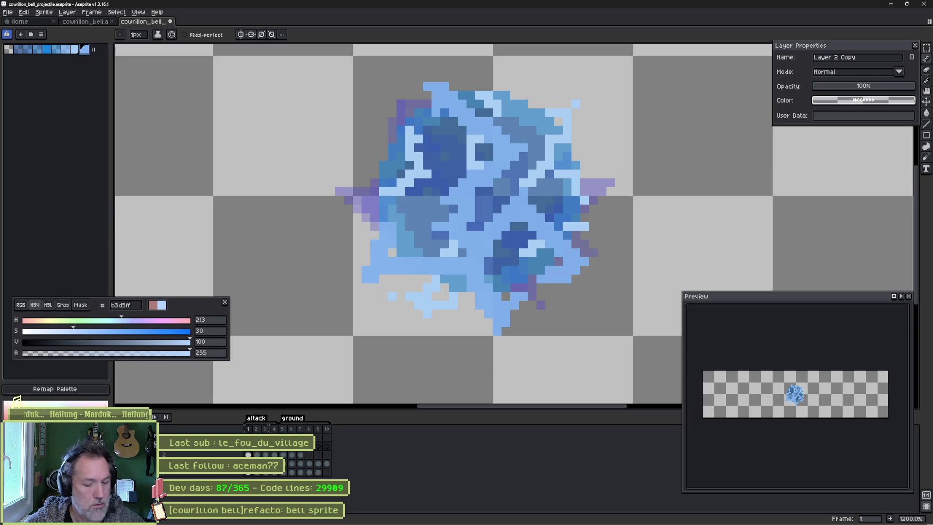
key("ctrl+y")
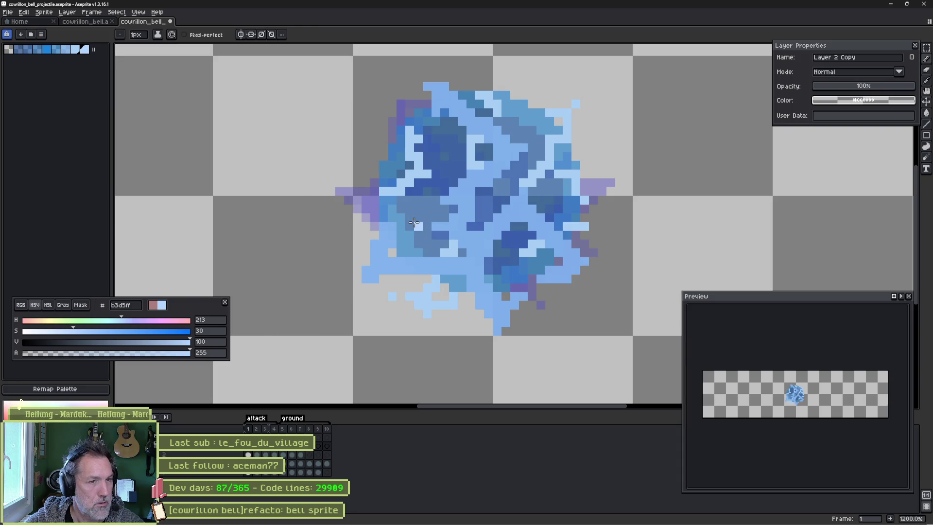
Bucket-fill non-contiguously to replace the sprite's light blue with pale blue, then lower the colour's alpha.
key("g")
left_click(192, 34)
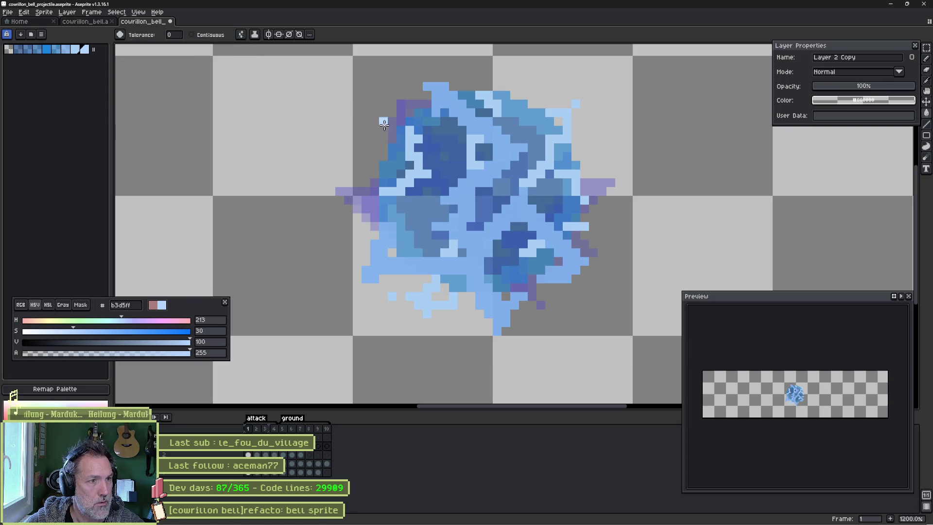
left_click(461, 197)
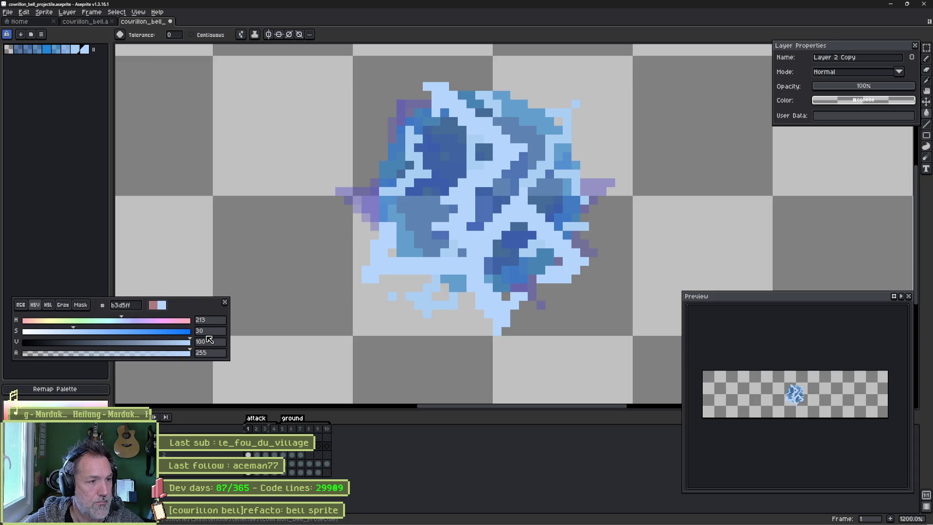
left_click_drag(189, 353, 160, 356)
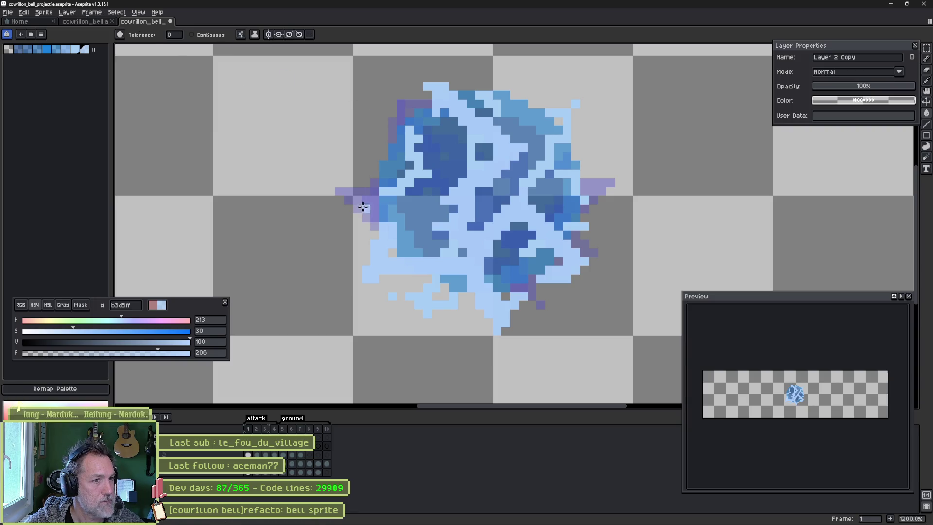
Paint one-pixel pale blue strokes along several rows and columns of the sprite.
scroll(362, 204, "up", 3)
key("b")
key("minus")
key("minus")
key("minus")
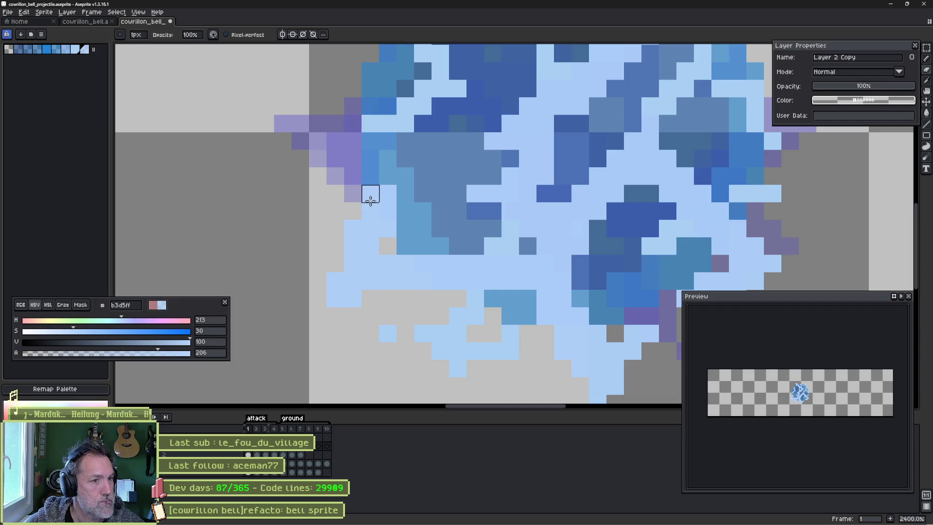
left_click_drag(353, 228, 353, 246)
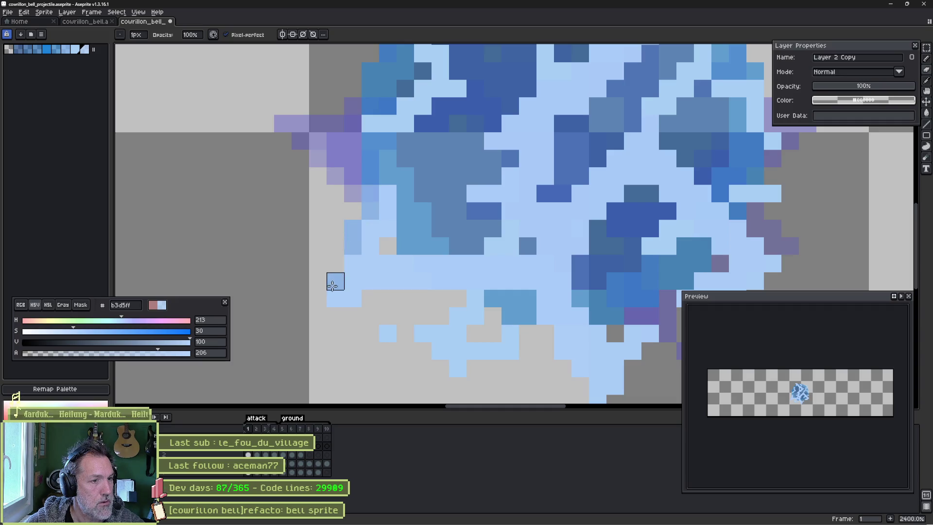
mouse_move(335, 281)
left_mouse_down()
mouse_move(334, 297)
mouse_move(385, 279)
mouse_move(511, 280)
left_mouse_up()
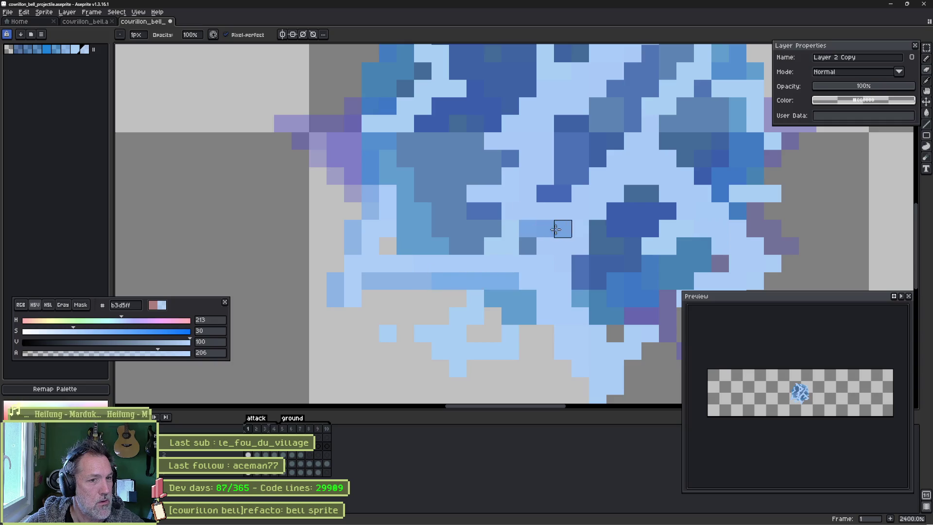
left_click_drag(528, 229, 563, 228)
left_click_drag(546, 123, 546, 178)
Pan across the top, middle and bottom of the sprite and zoom to review the pale pixels.
key("space")
left_click_drag(568, 147, 481, 238)
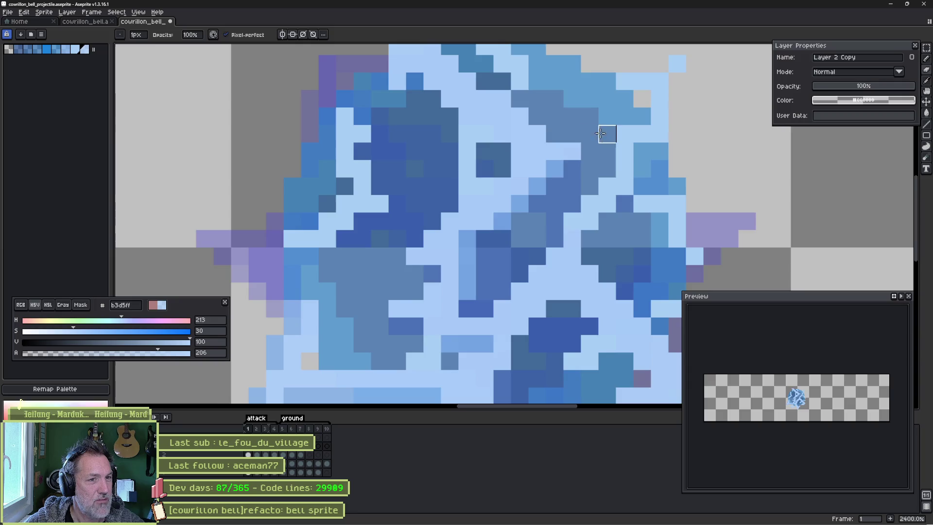
mouse_move(606, 134)
left_mouse_down()
mouse_move(558, 223)
mouse_move(491, 243)
mouse_move(473, 194)
mouse_move(367, 155)
left_mouse_up()
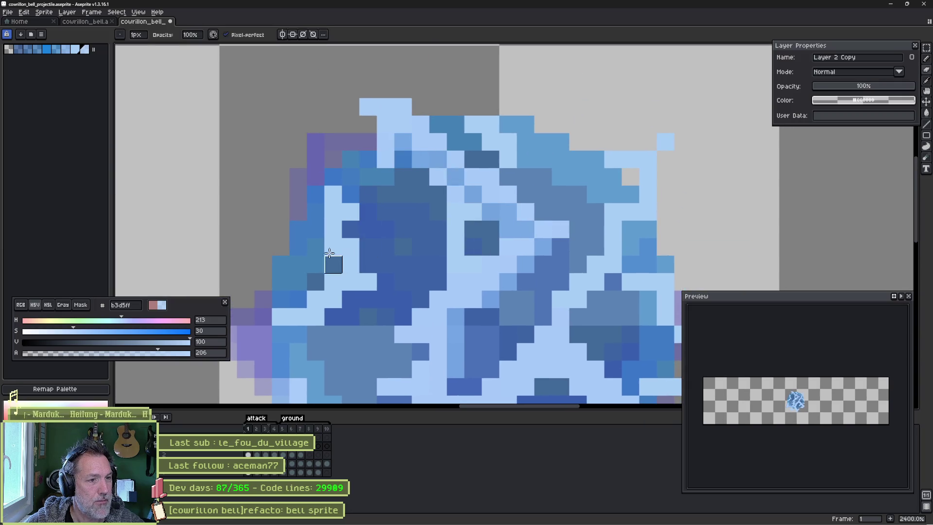
key("space")
left_click_drag(467, 298, 349, 165)
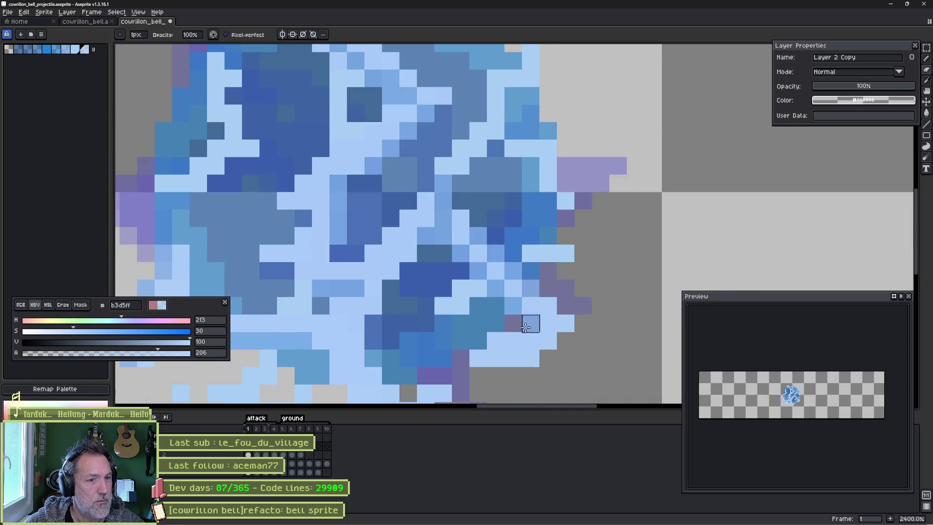
key("space")
left_click_drag(433, 322, 447, 231)
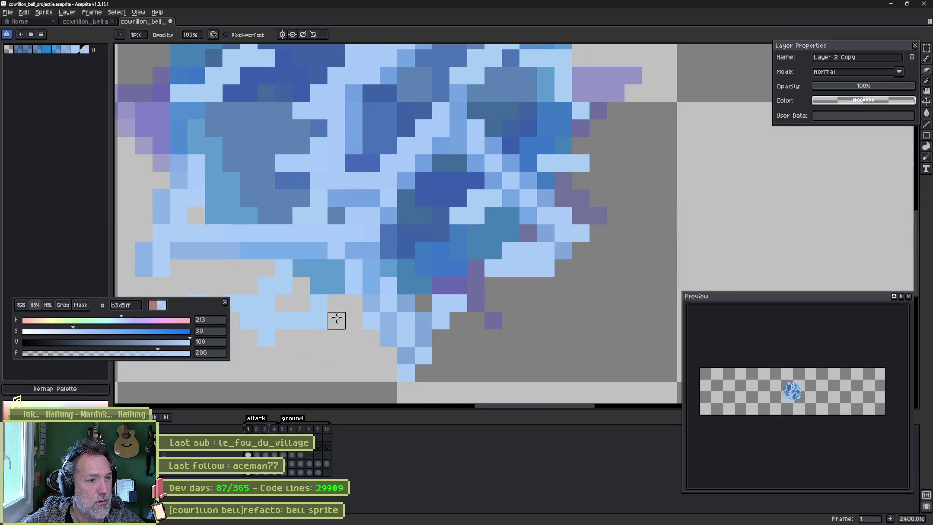
key("space")
left_click_drag(335, 319, 378, 298)
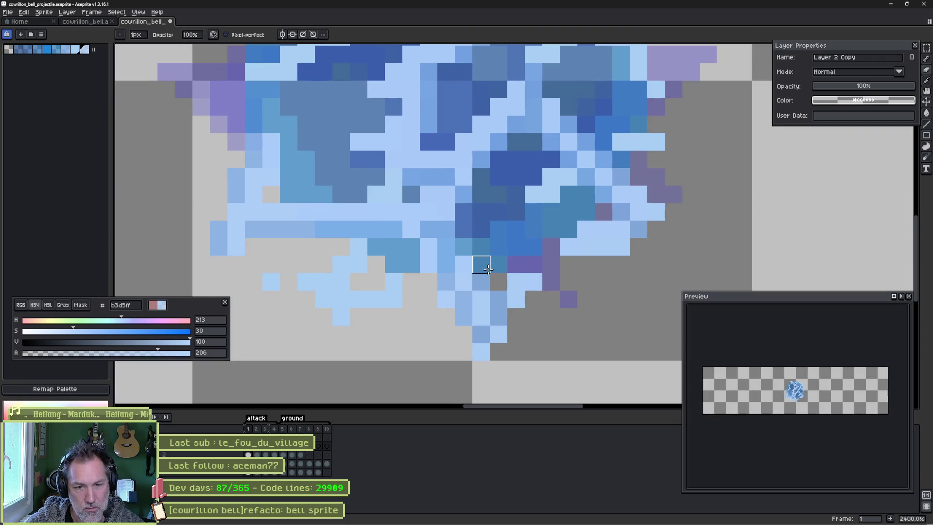
key("space")
left_click_drag(548, 194, 508, 226)
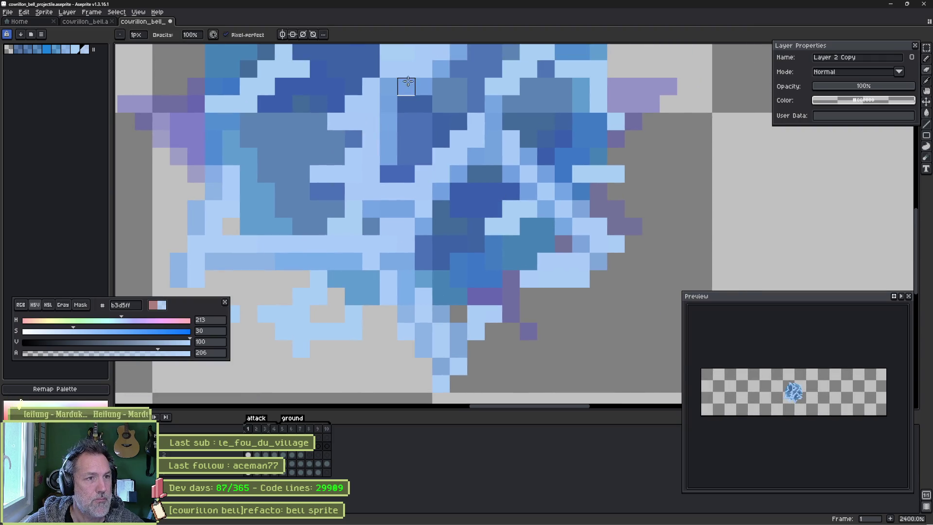
key("space")
left_click_drag(406, 88, 325, 203)
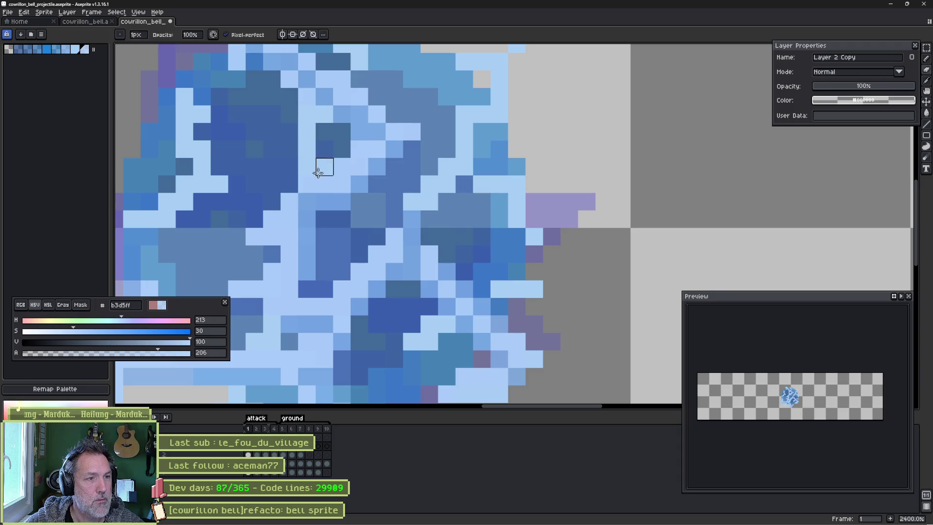
scroll(320, 291, "down", 3)
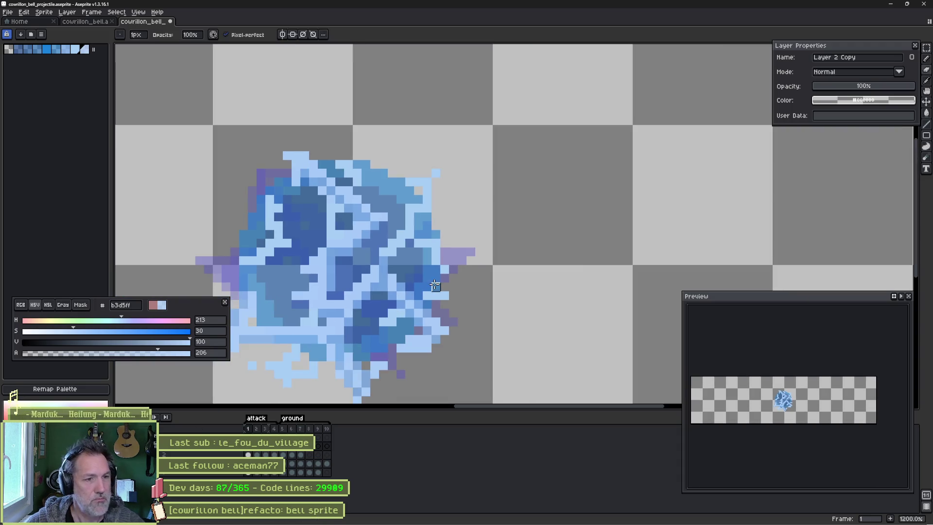
scroll(798, 419, "up", 3)
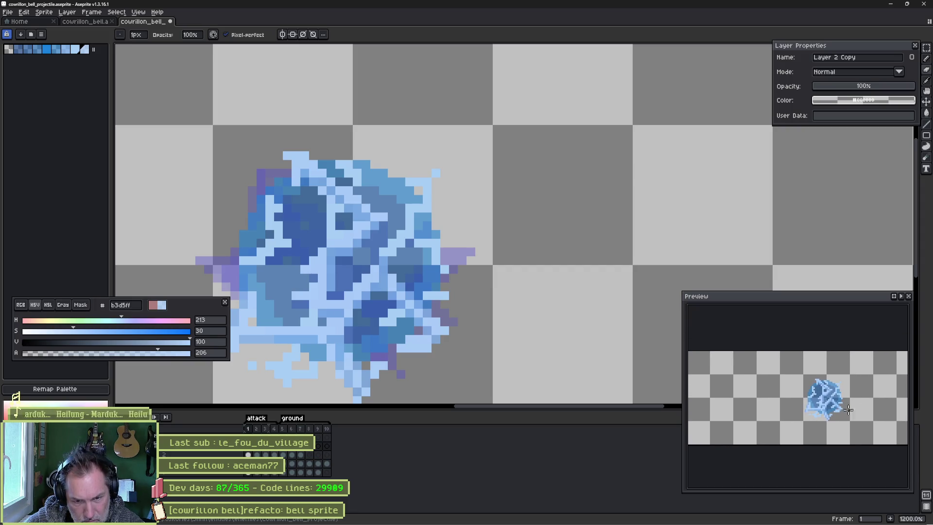
Step through the animation frames and cycle through the eraser, move and pencil tools.
key("Right")
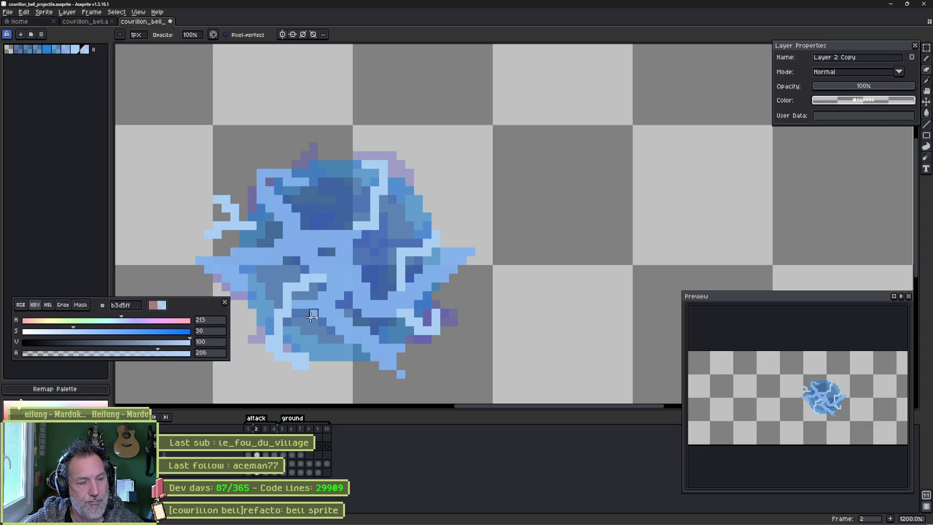
key("Left")
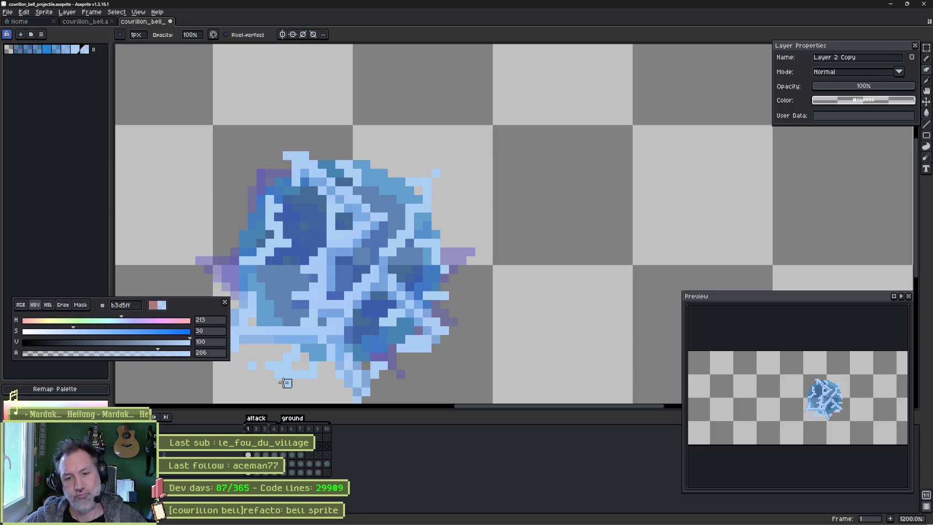
key("Return")
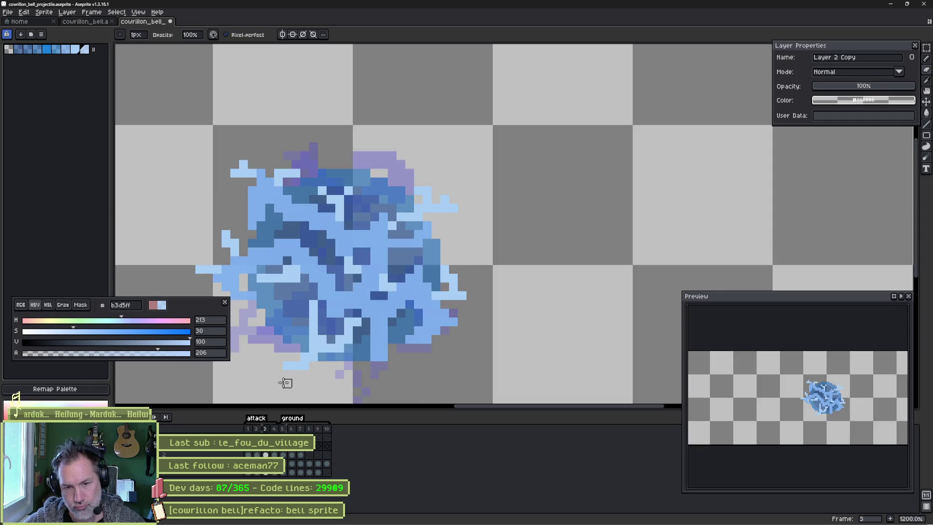
key("e")
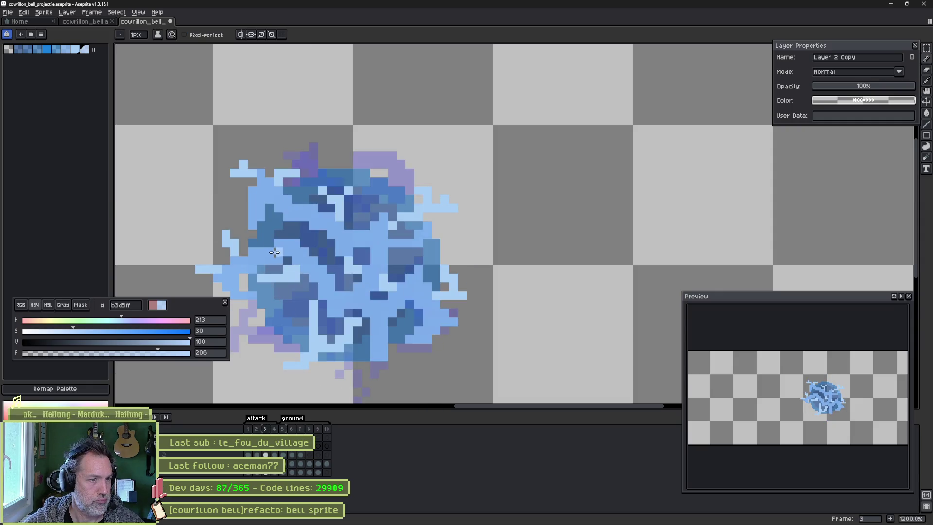
key("v")
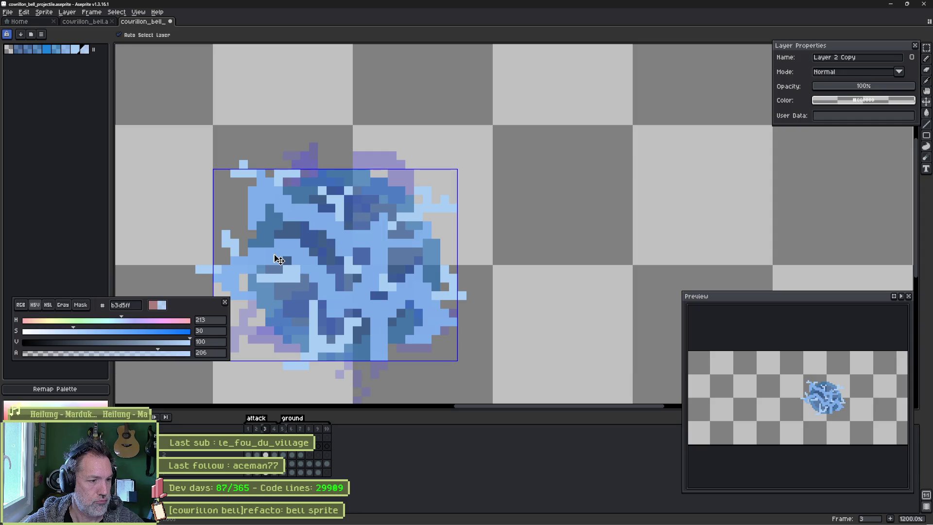
key("b")
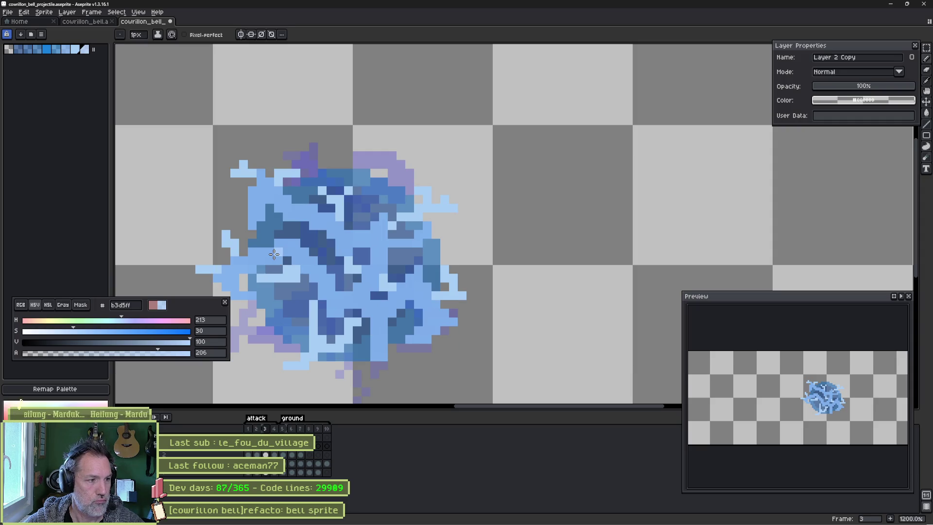
Lower the drawing colour's opacity, sample a blue from the sprite, and save.
mouse_move(156, 355)
left_mouse_down()
mouse_move(177, 354)
mouse_move(117, 350)
left_mouse_up()
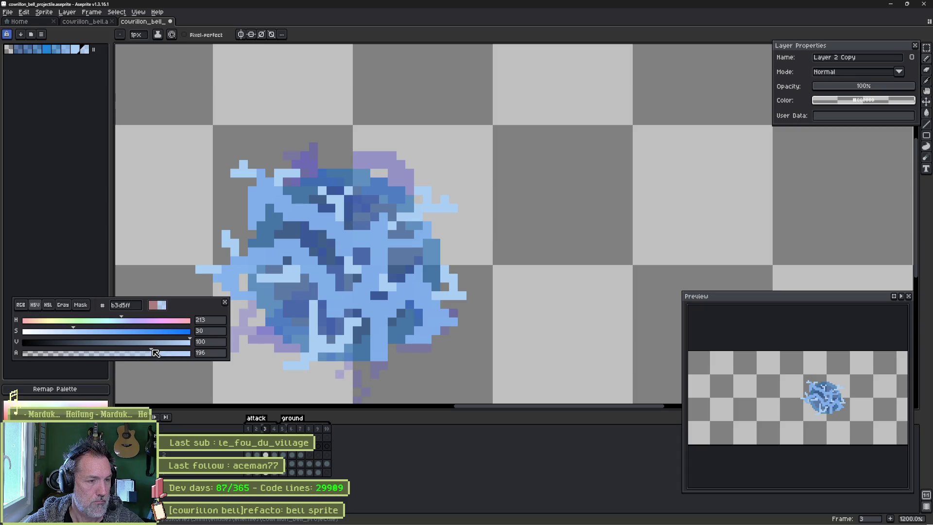
left_click(281, 250, "alt")
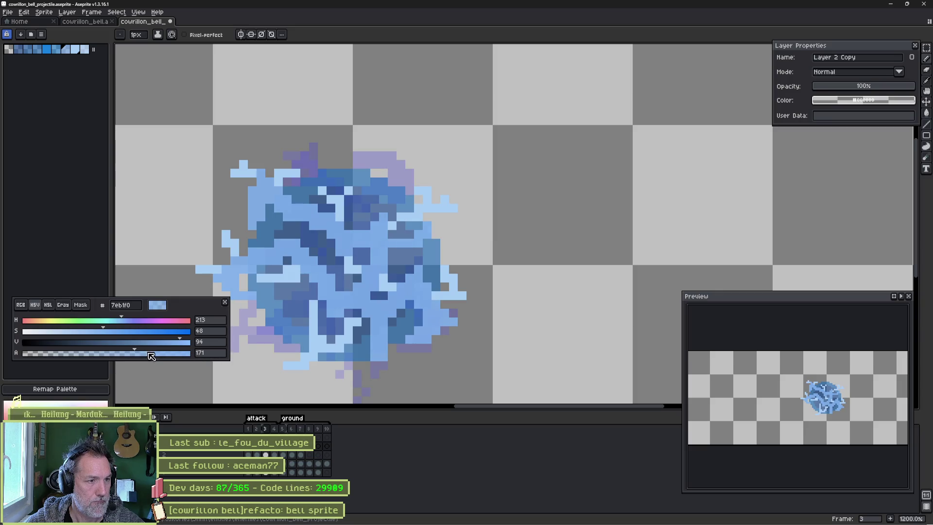
key("ctrl+s")
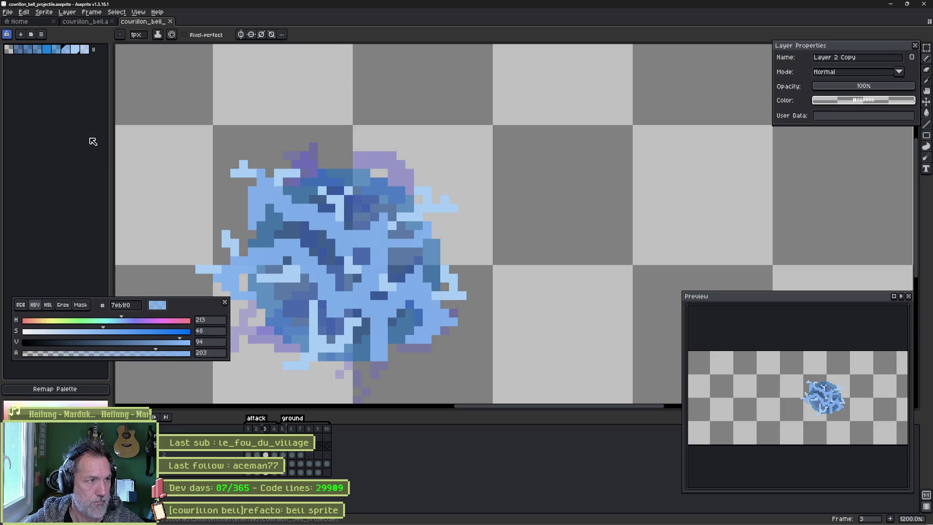
Choose palette colour a7cef5, set its alpha to 250, and save the sprite again.
left_click(47, 50)
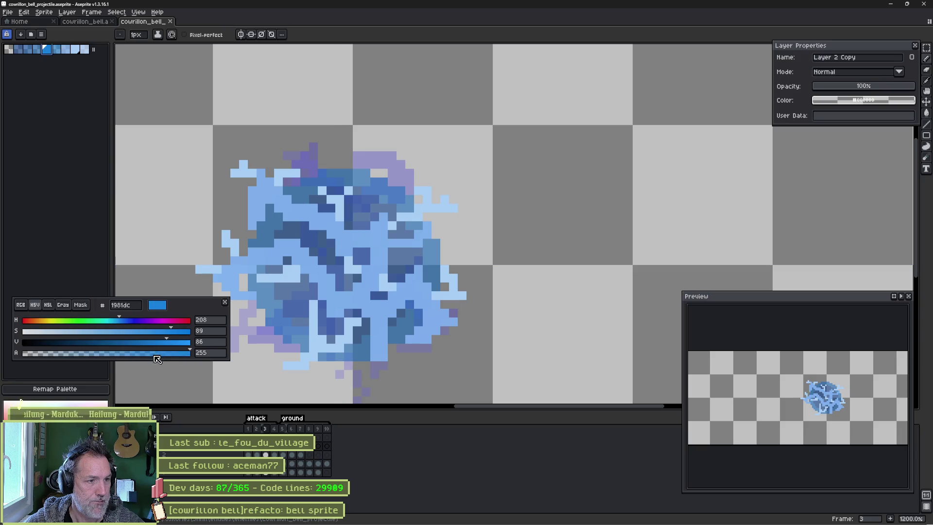
left_click(75, 49)
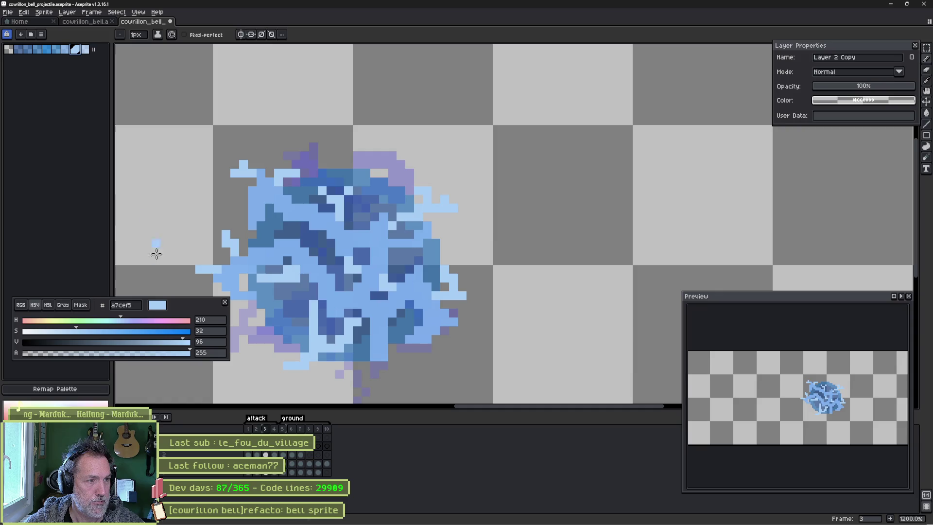
left_click(158, 354)
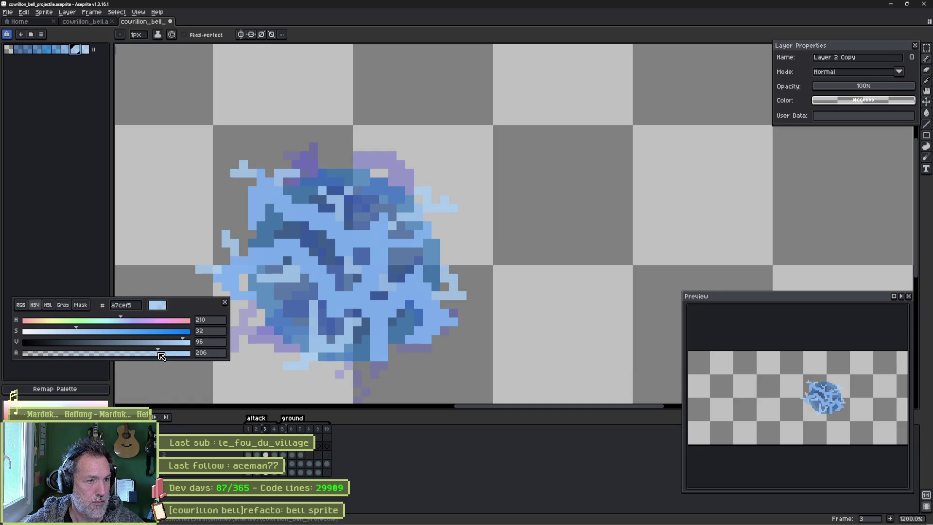
left_click_drag(159, 353, 170, 354)
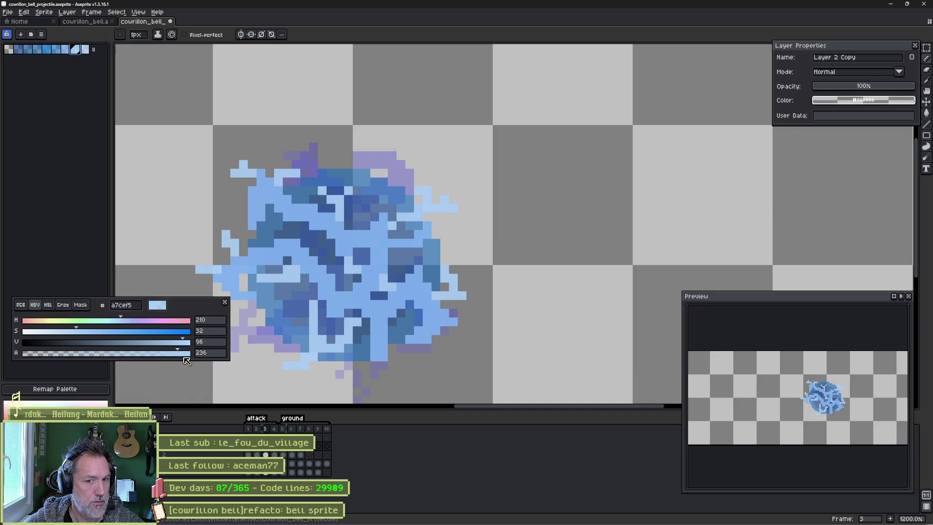
key("ctrl+s")
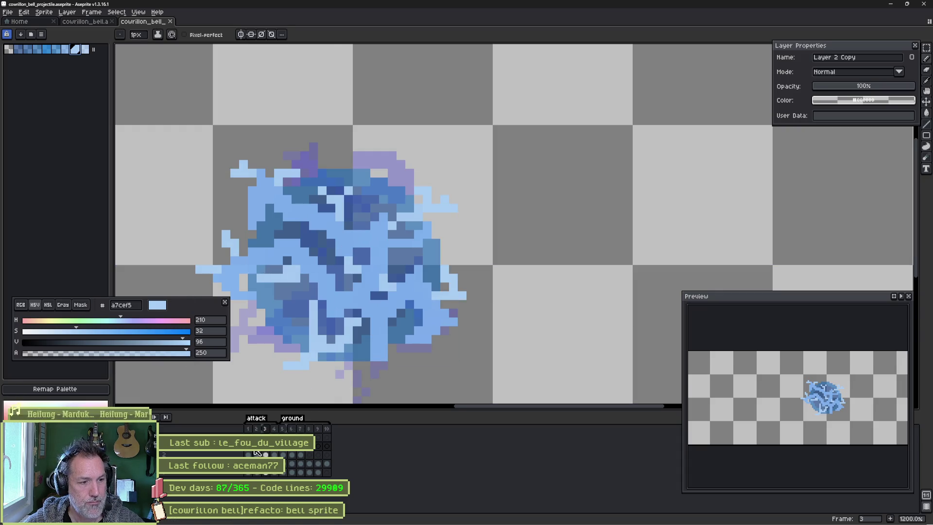
Play the bell animation to check it, then stop back on the first frame.
key("Return")
left_click(274, 455)
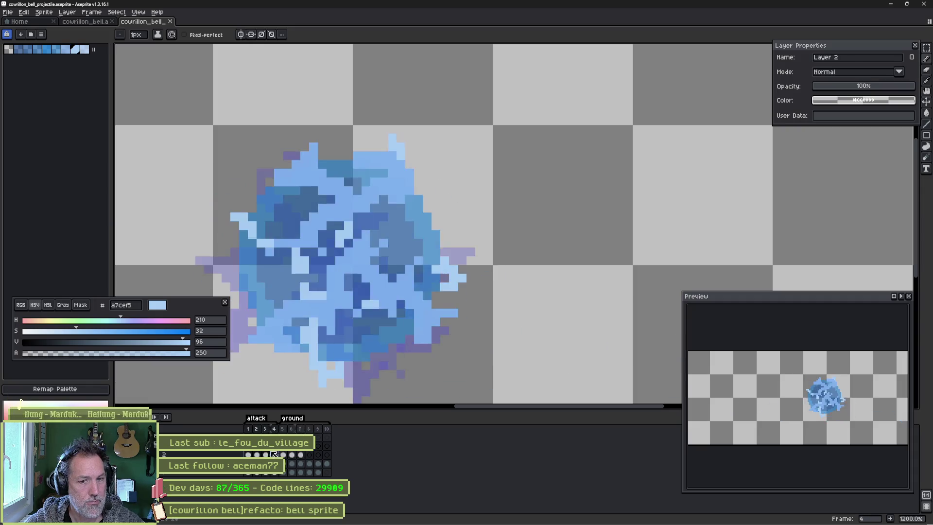
key("Return")
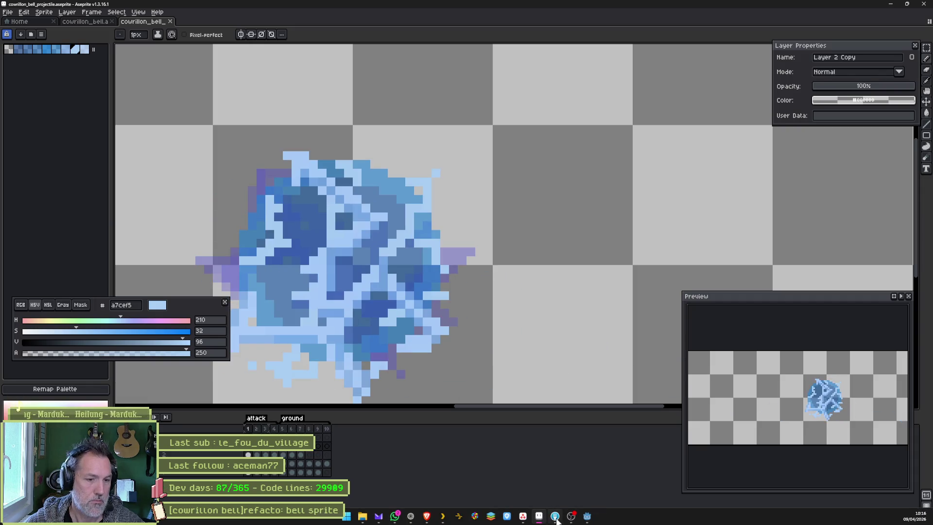
Reimport the CowrillonBellProjectile Sprite2D from the updated Aseprite bell file.
left_click(587, 517)
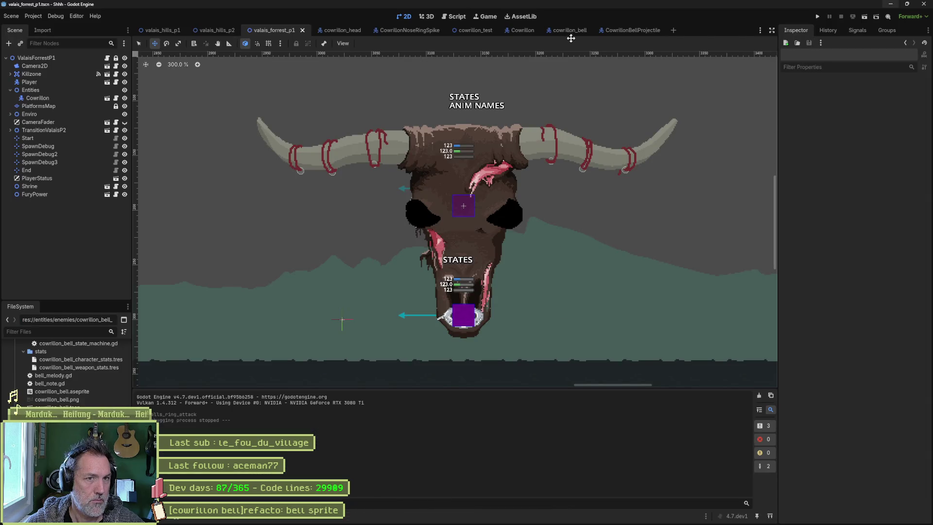
left_click(632, 32)
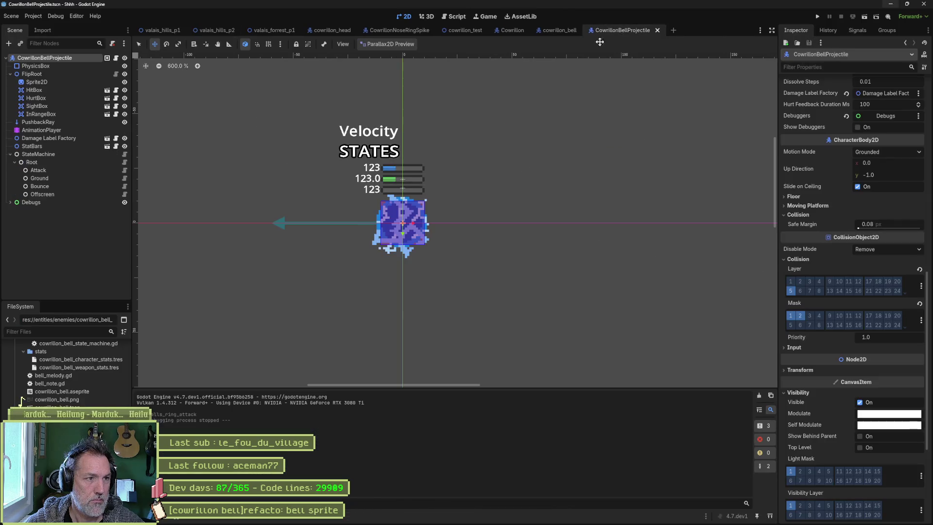
left_click(68, 83)
scroll(855, 388, "down", 15)
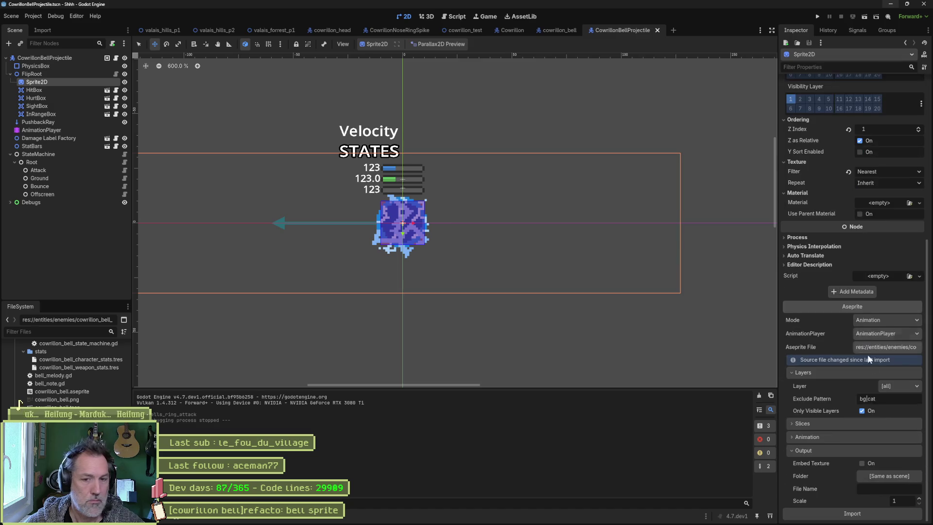
left_click(870, 514)
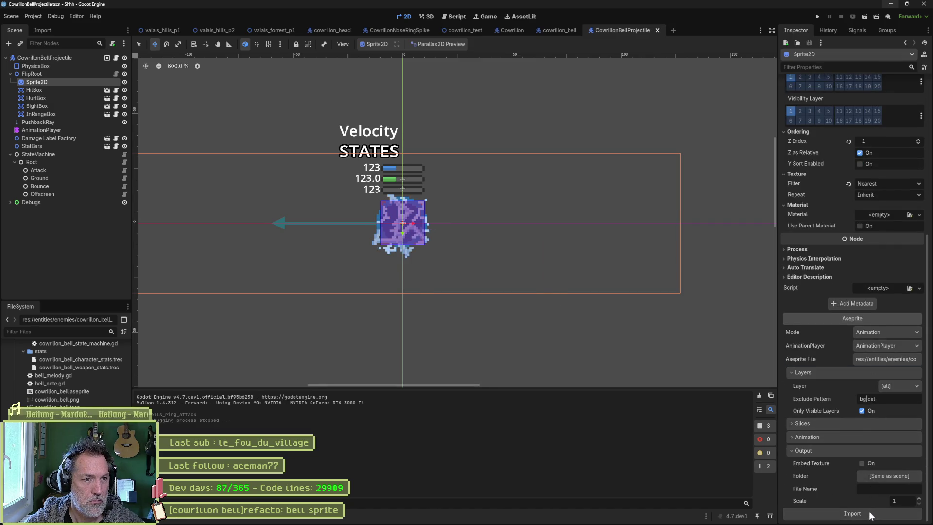
left_click(468, 31)
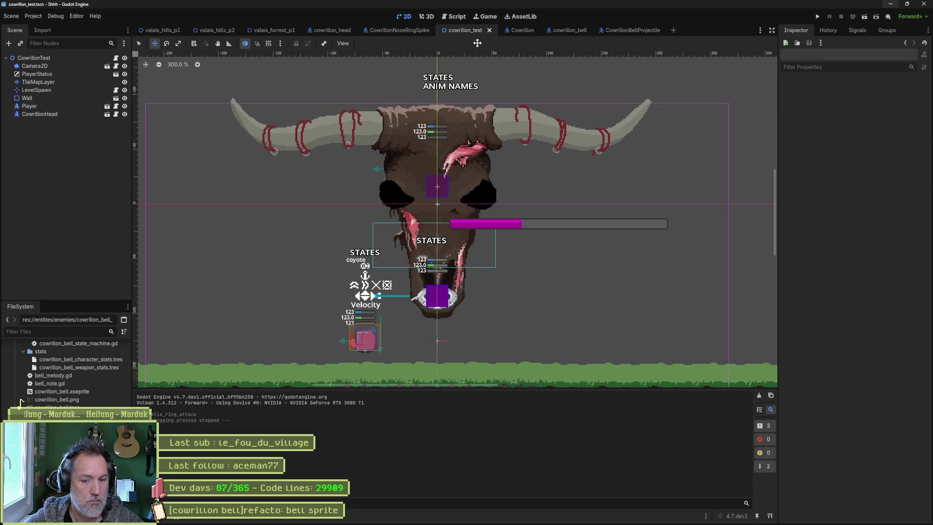
key("F6")
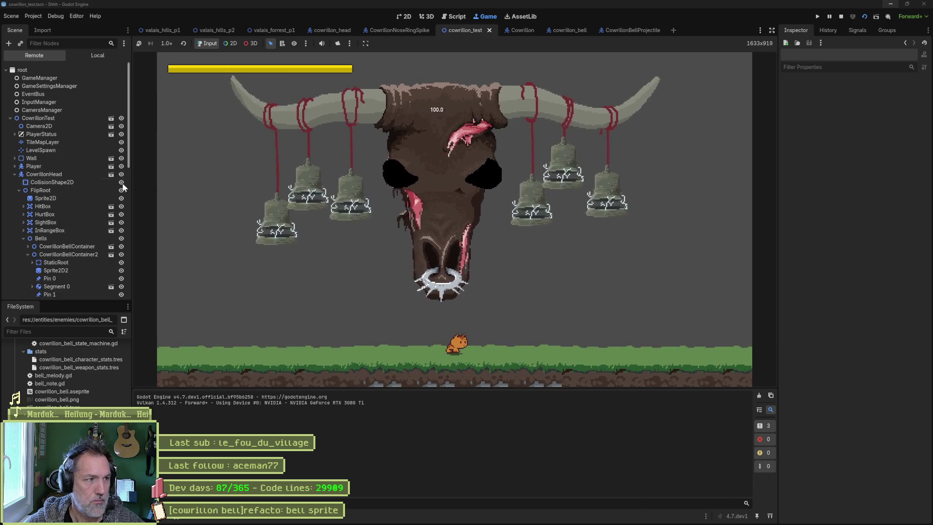
left_click(44, 174)
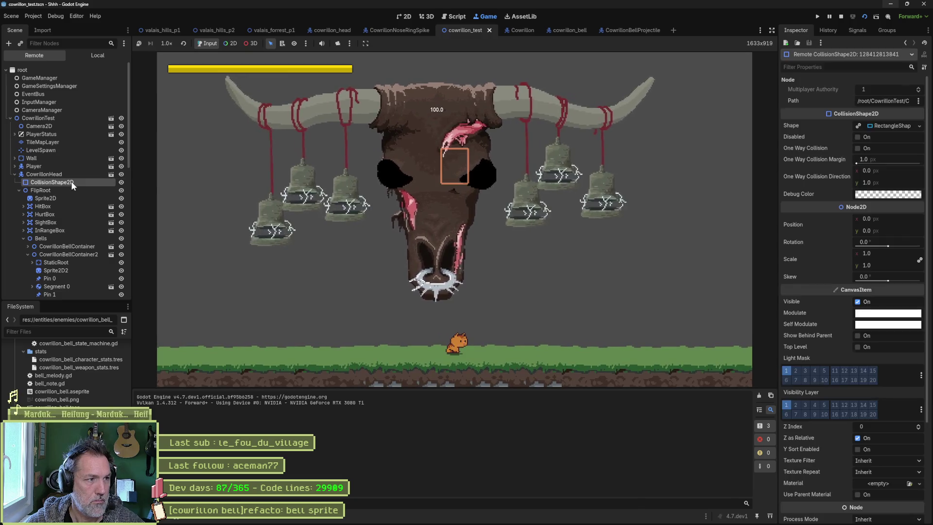
scroll(816, 304, "down", 5)
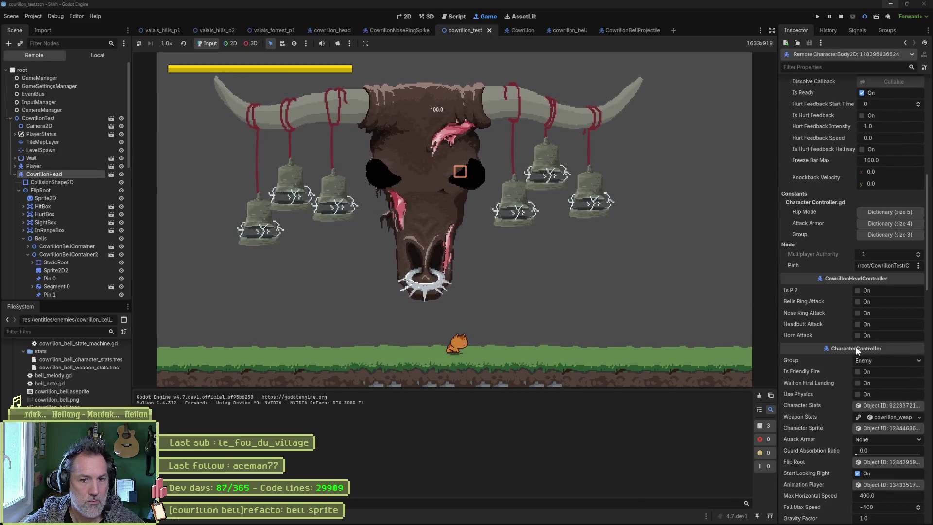
left_click(867, 302)
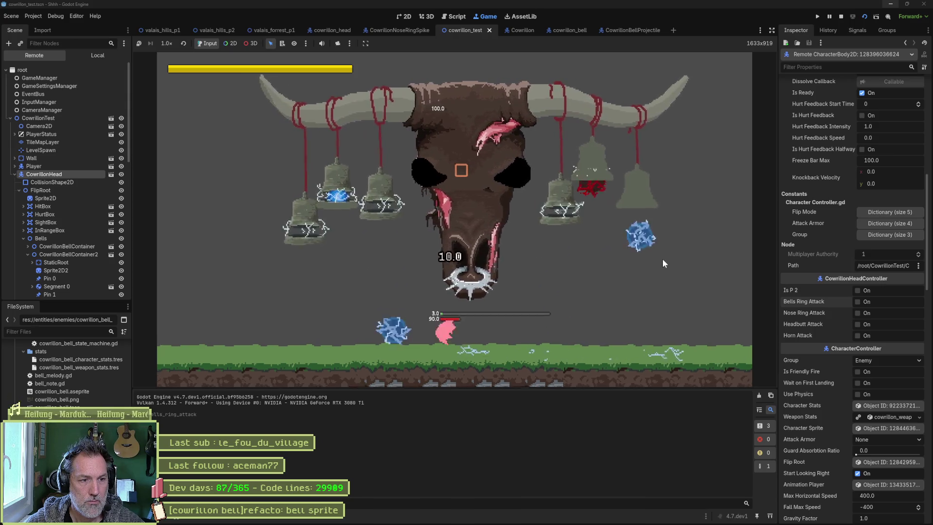
key("F8")
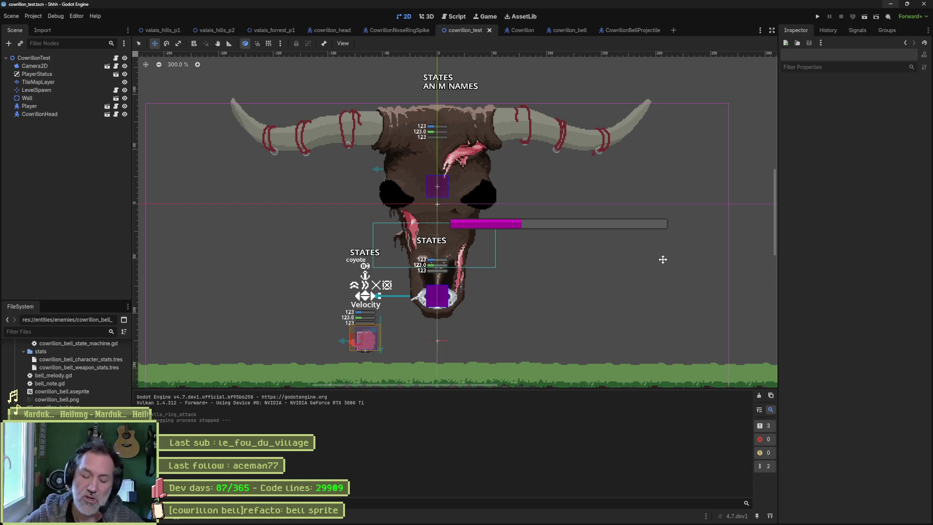
Minimize Aseprite and return to the CowrillonBellProjectile scene in Godot.
mouse_move(677, 521)
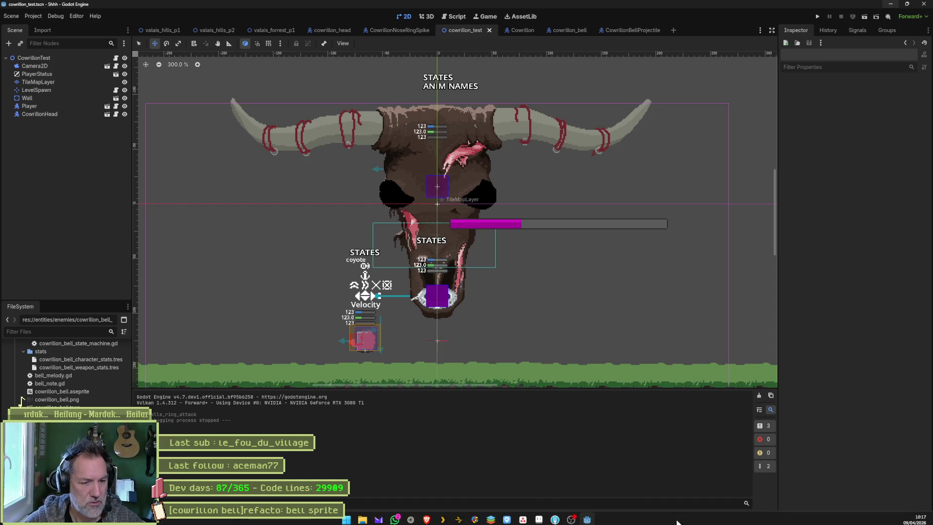
left_click(539, 520)
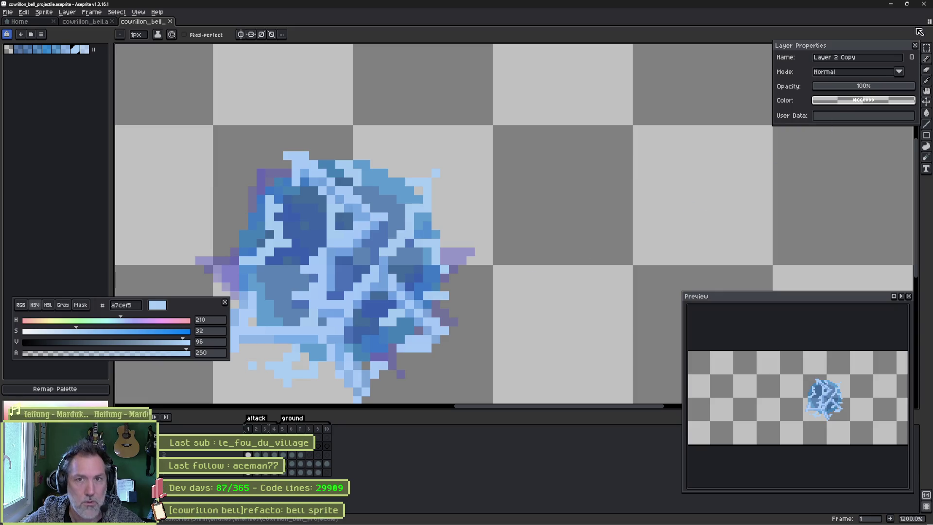
left_click(891, 4)
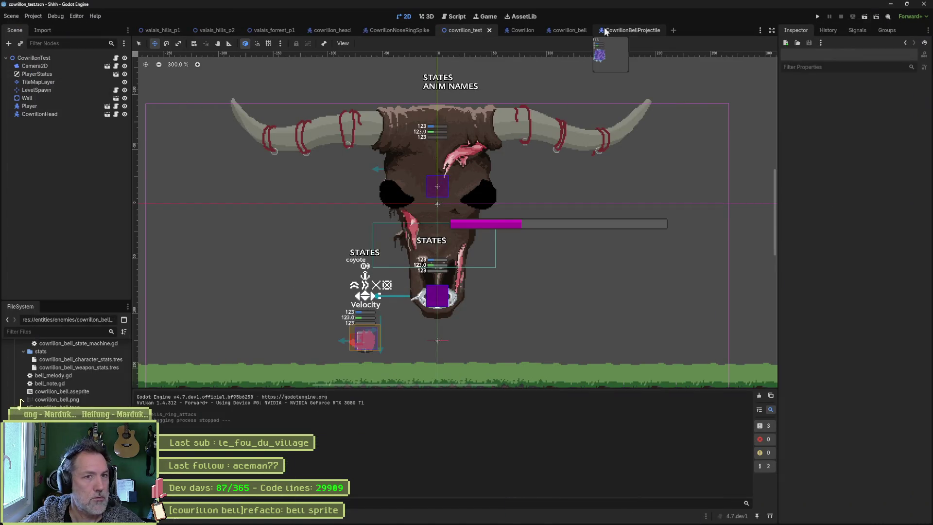
left_click(631, 30)
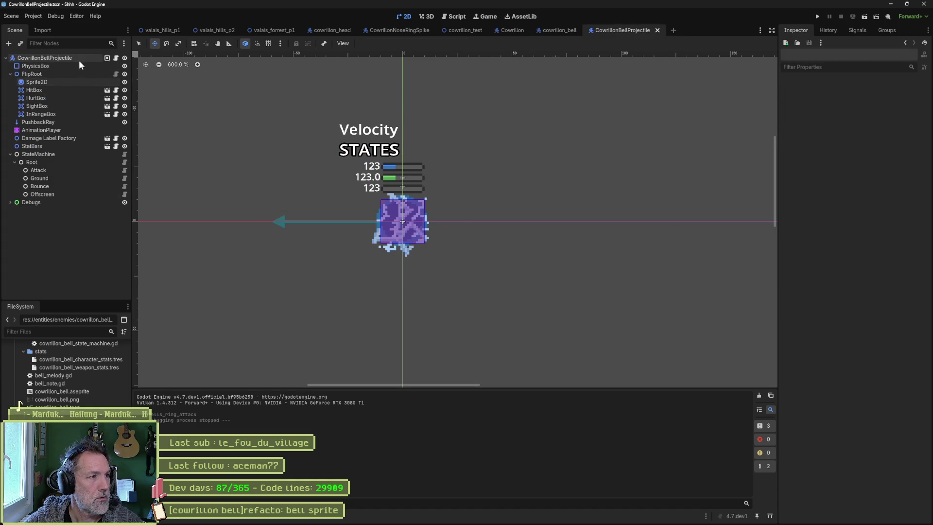
Add a PointLight2D node as a child of FlipRoot.
left_click(72, 74)
key("ctrl+a")
type("light")
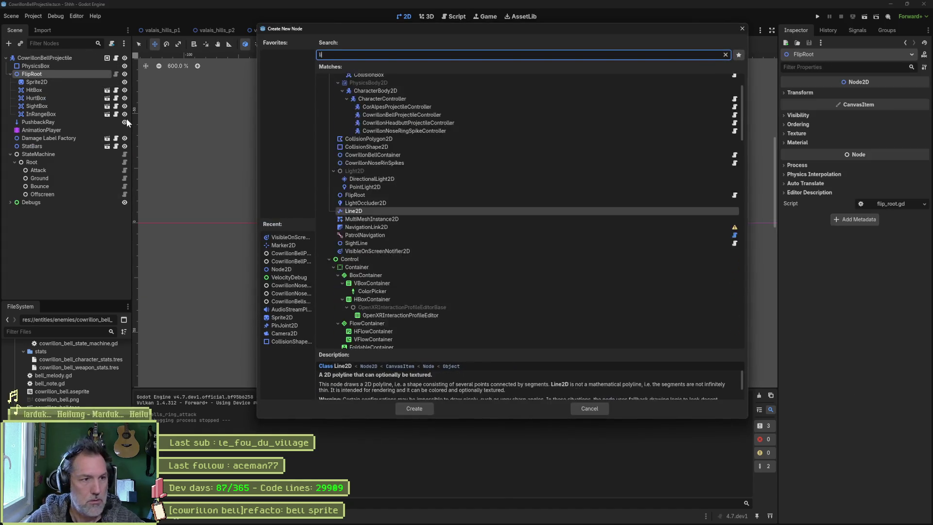
key("Up")
key("Up")
key("Up")
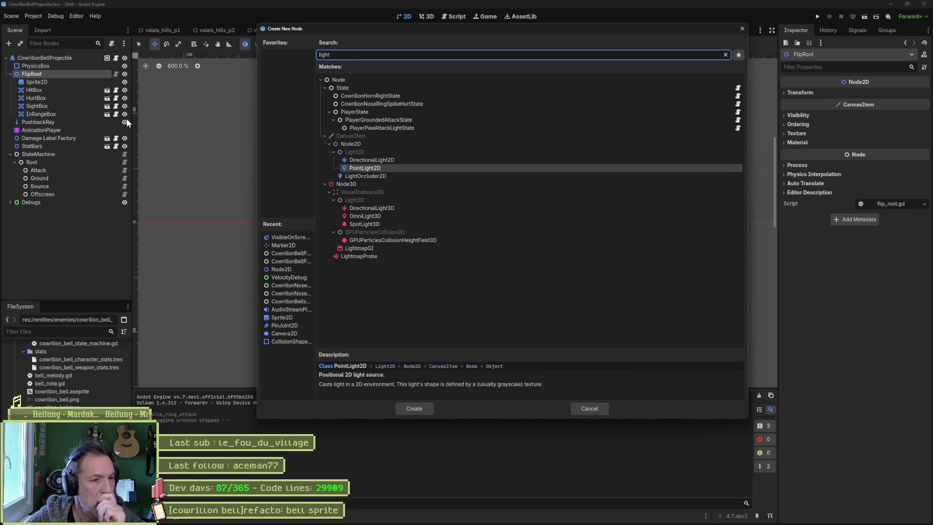
key("Return")
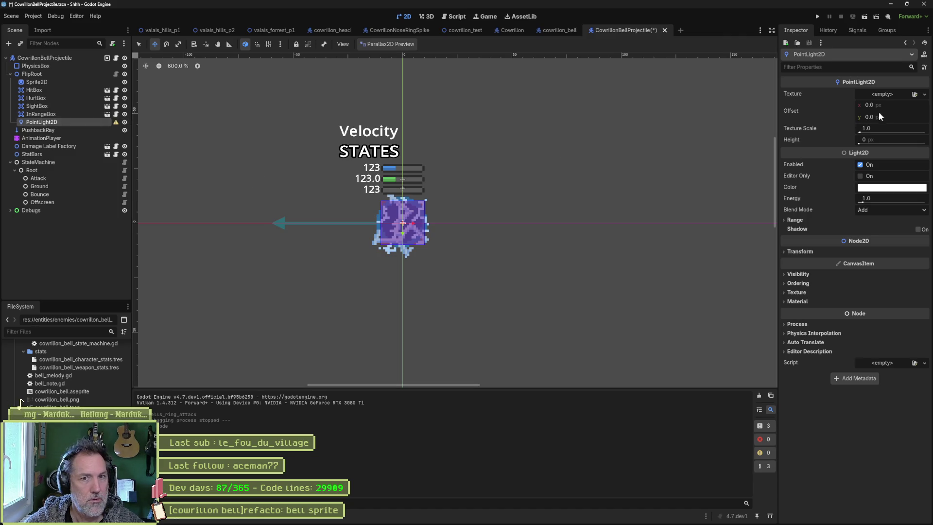
Give the light's Texture a New ImageTexture, leaving the resource picker without choosing an image.
left_click(924, 96)
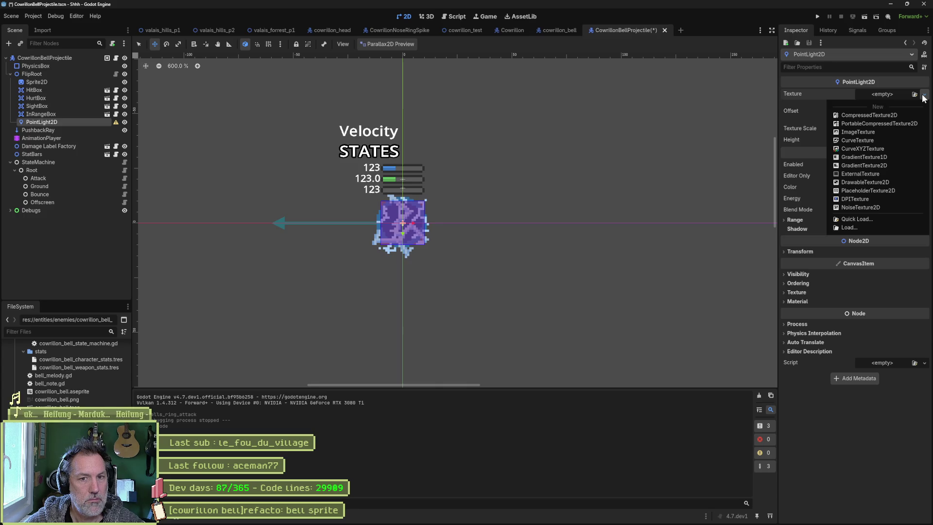
left_click(891, 94)
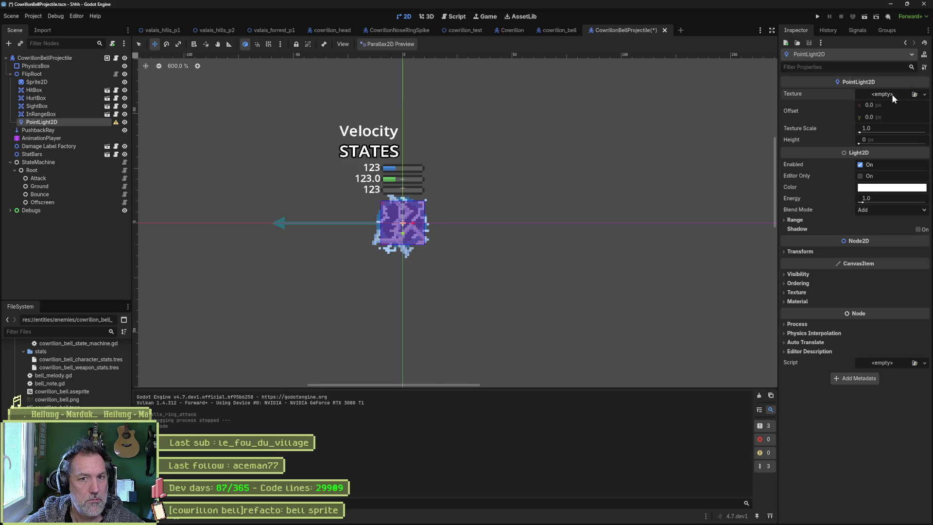
left_click(891, 95)
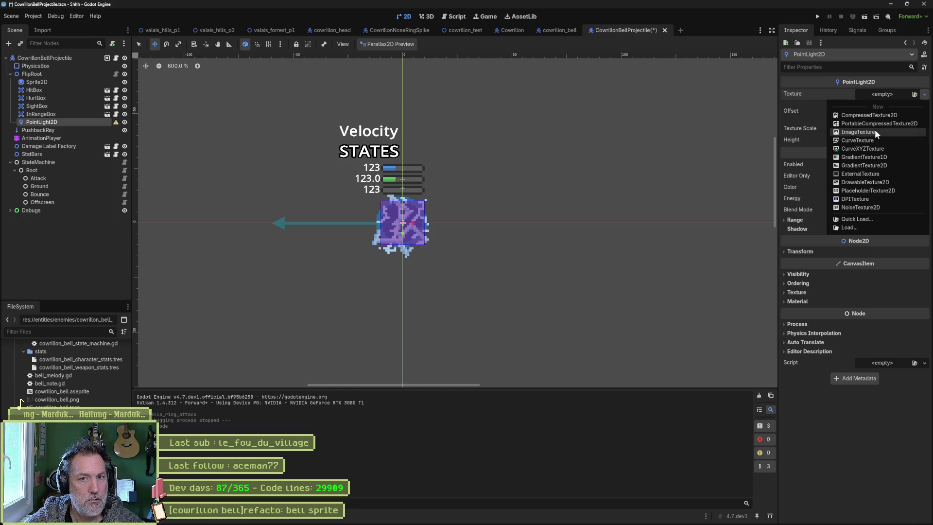
left_click(875, 130)
left_click(896, 93)
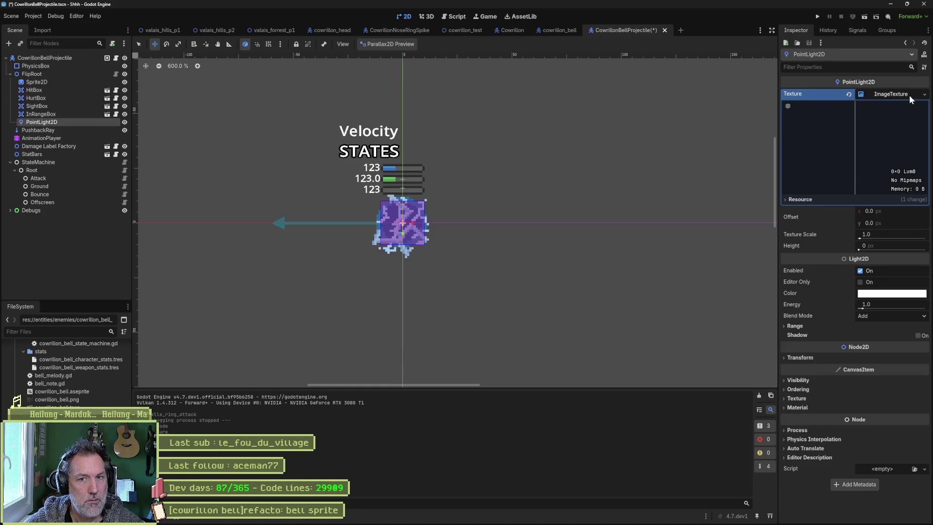
left_click(906, 95)
left_click(925, 95)
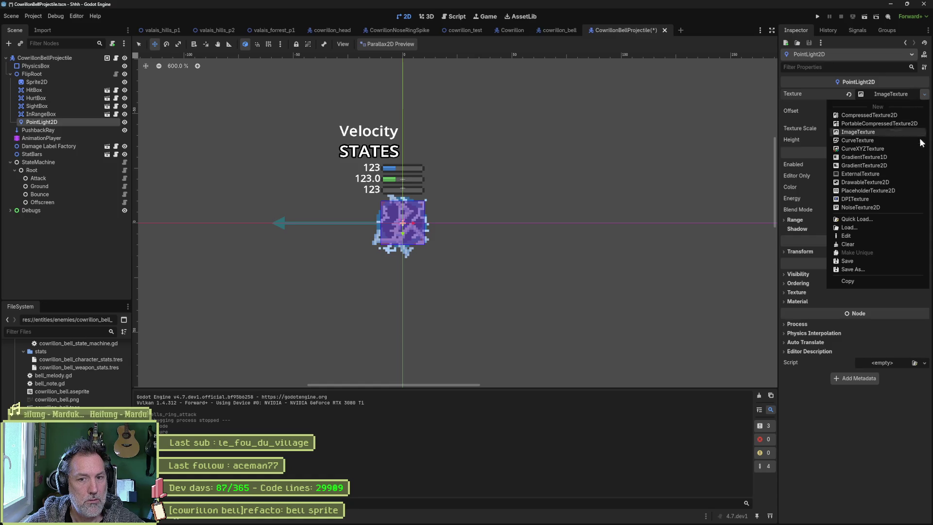
left_click(900, 217)
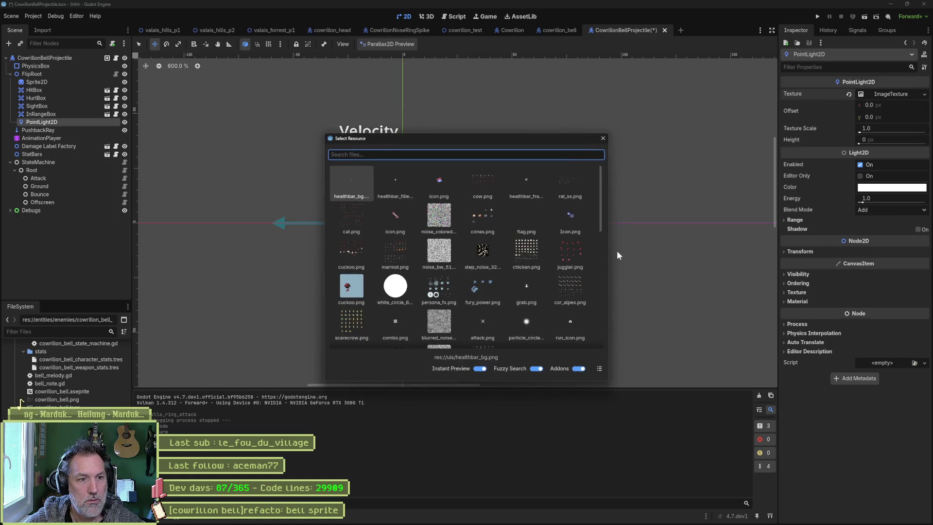
left_click(603, 138)
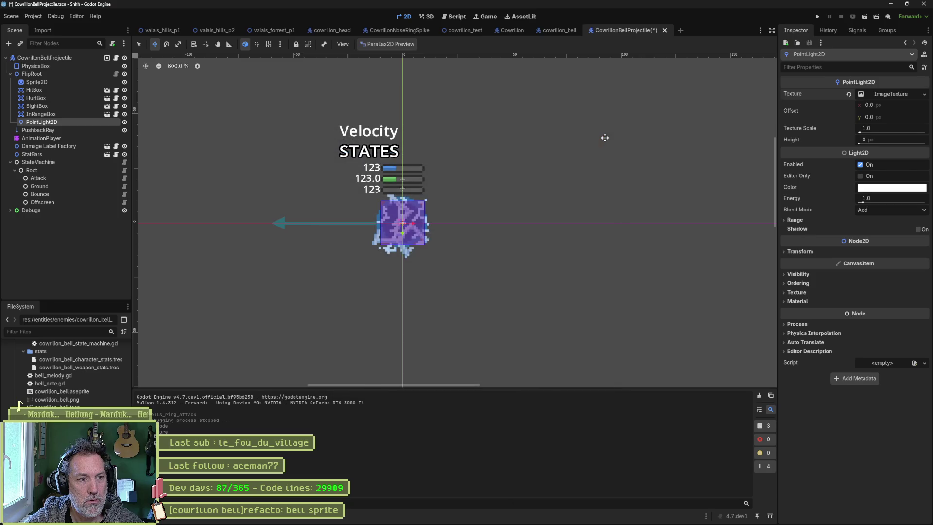
Move the light slightly below-right of the bell and raise its Energy to 4.74.
mouse_move(440, 250)
left_mouse_down()
mouse_move(498, 281)
mouse_move(476, 285)
left_mouse_up()
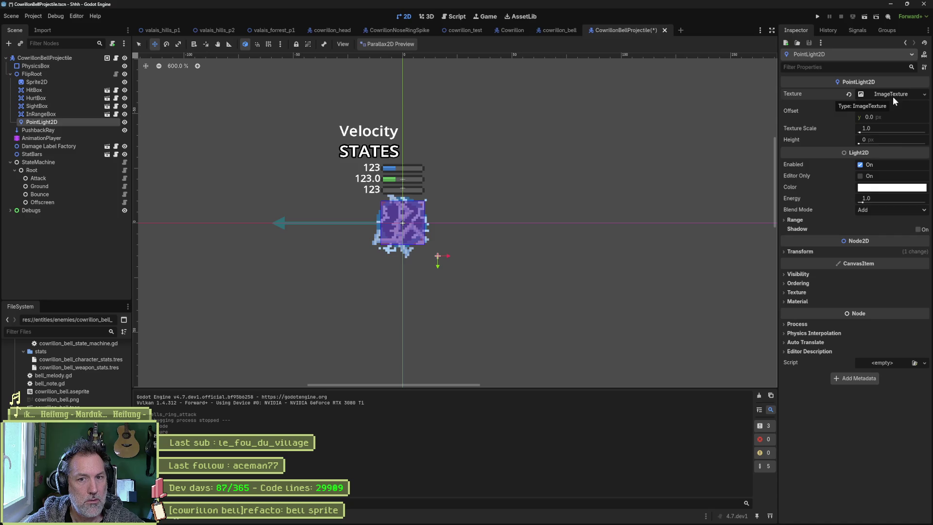
left_click_drag(863, 203, 897, 202)
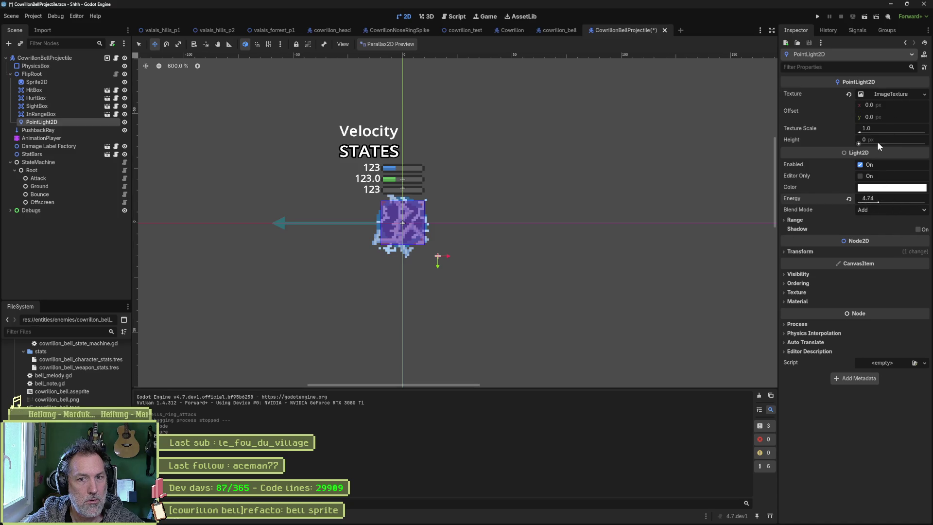
left_click(883, 95)
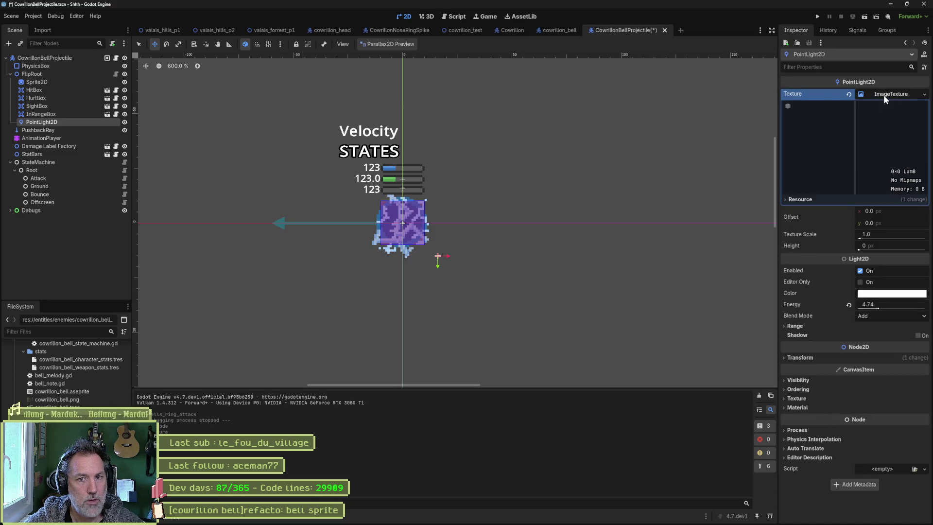
left_click(801, 199)
left_click(801, 200)
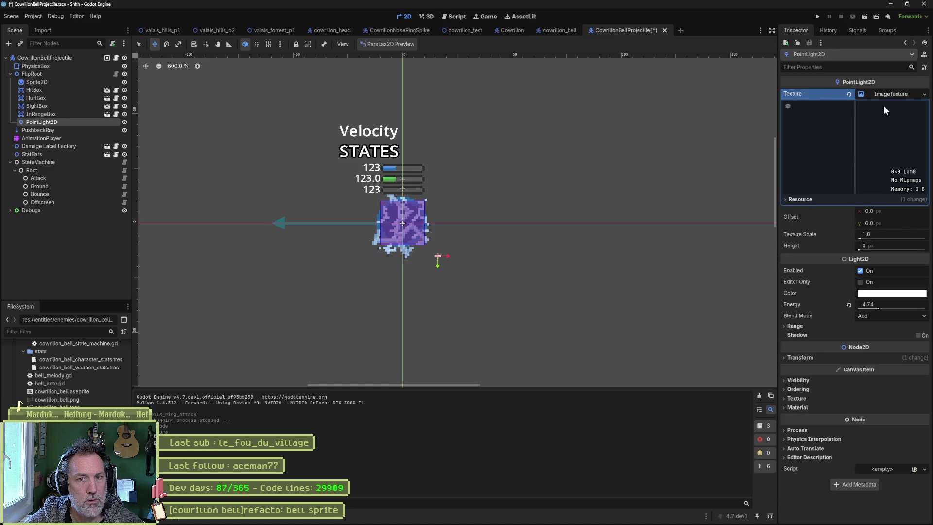
left_click(894, 94)
left_click(924, 95)
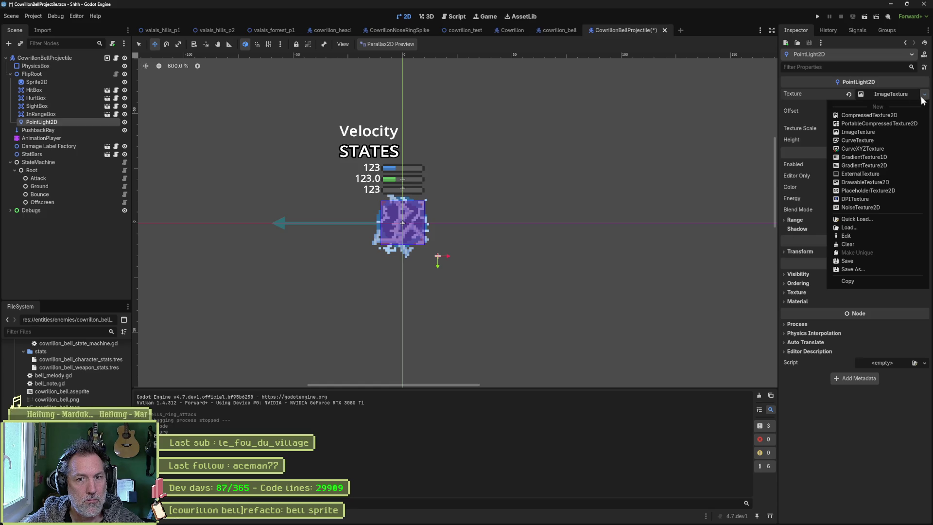
left_click(699, 194)
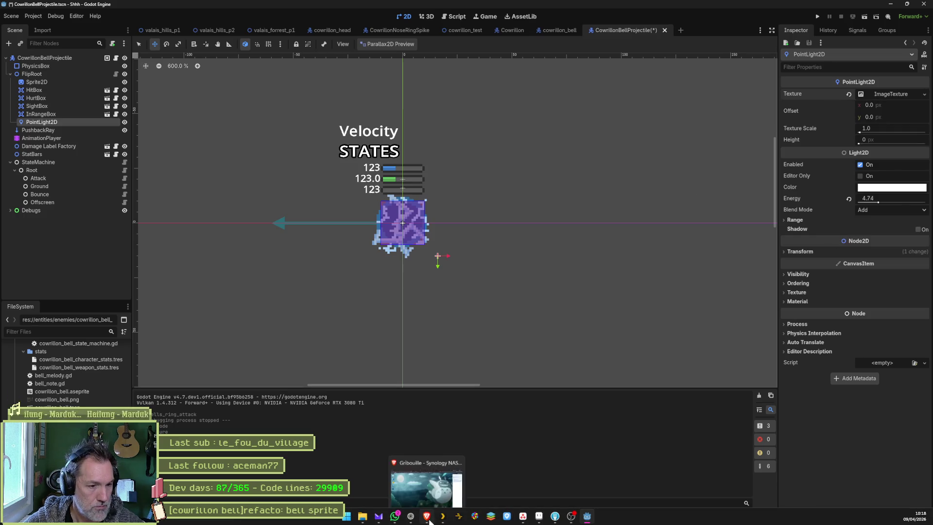
left_click(427, 517)
key("ctrl+t")
type("god")
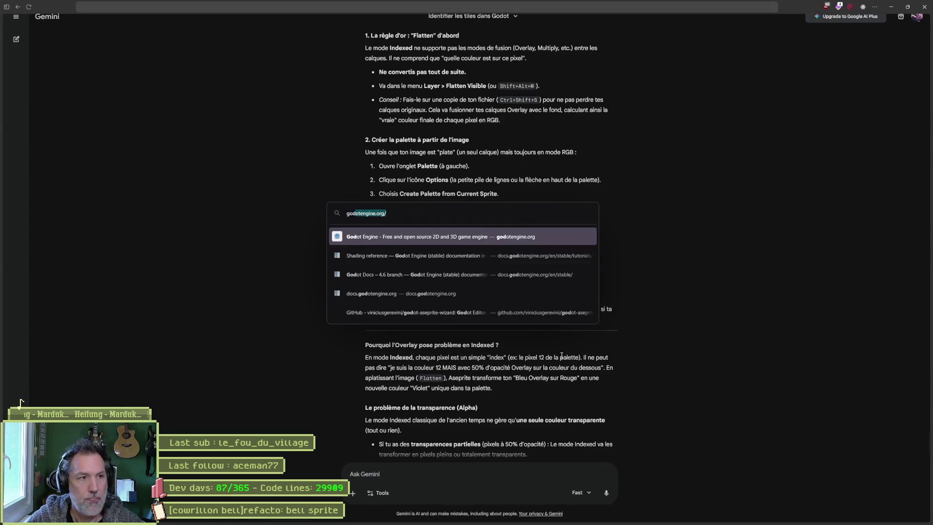
type("ot point light 2d")
key("Return")
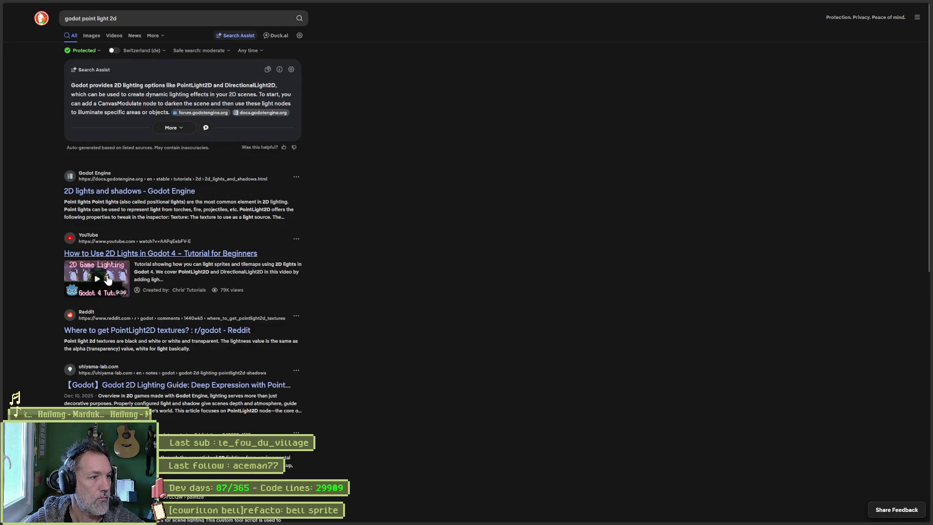
left_click(264, 266)
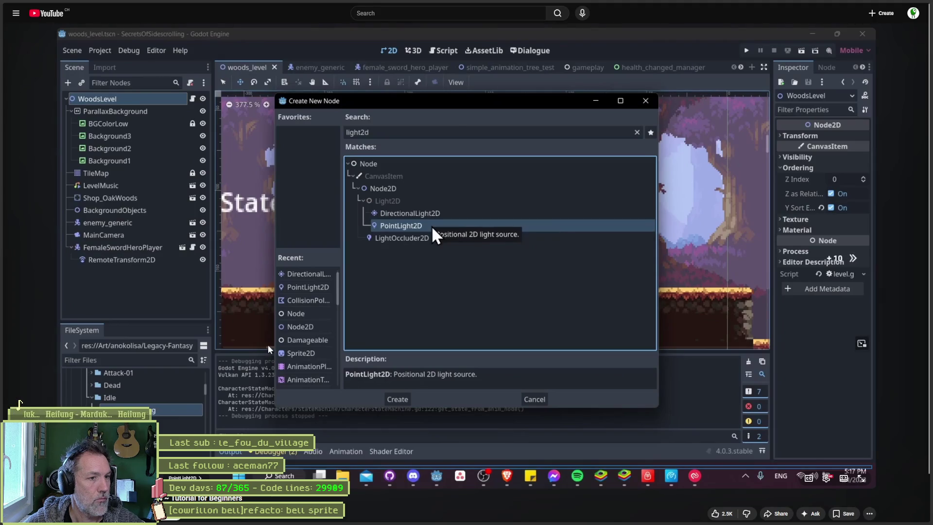
key("l")
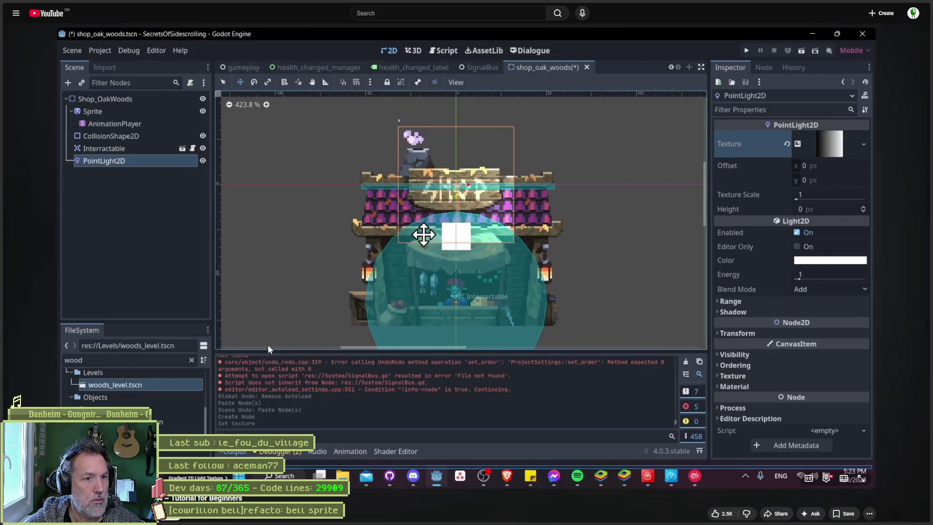
left_click(601, 233)
left_click(890, 8)
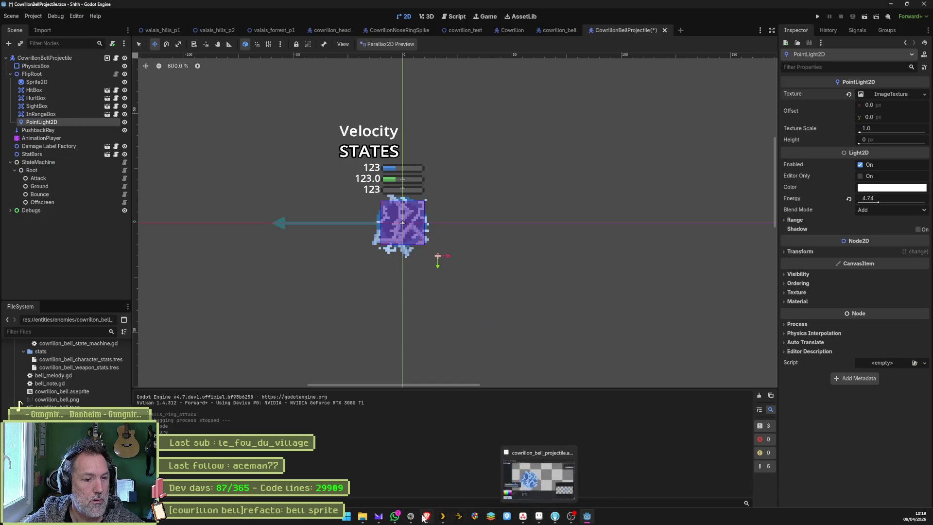
left_click(427, 516)
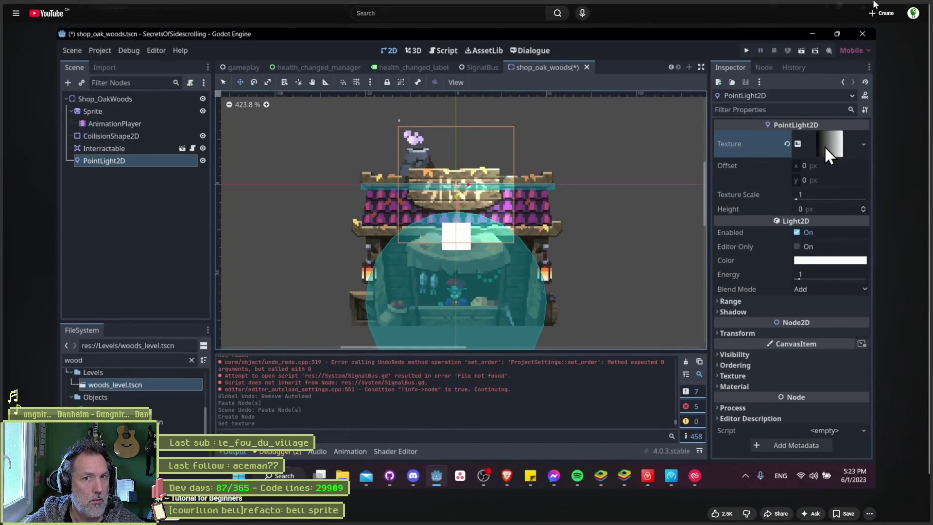
left_click(891, 9)
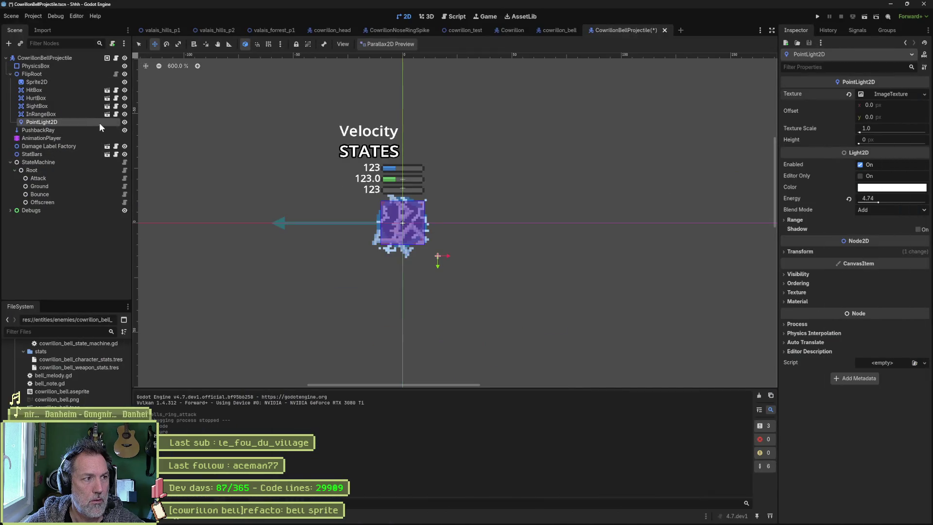
left_click(849, 94)
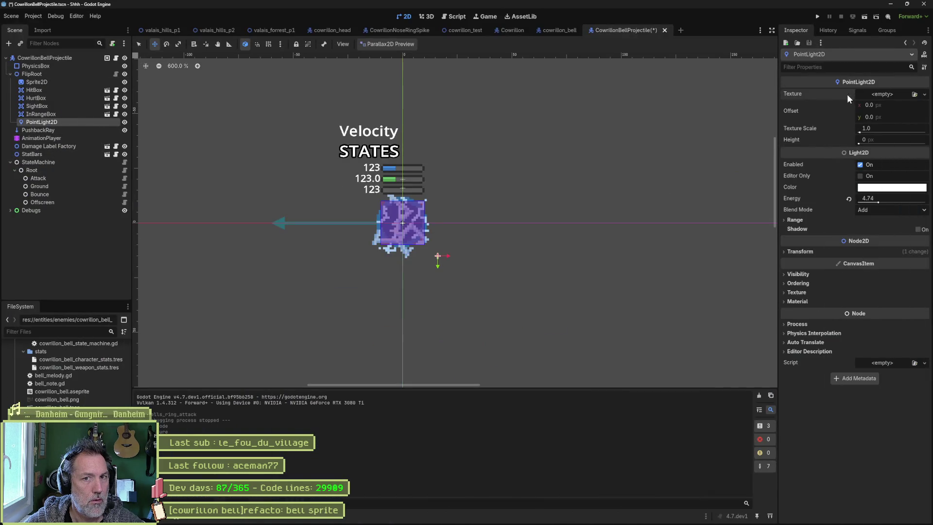
left_click(925, 95)
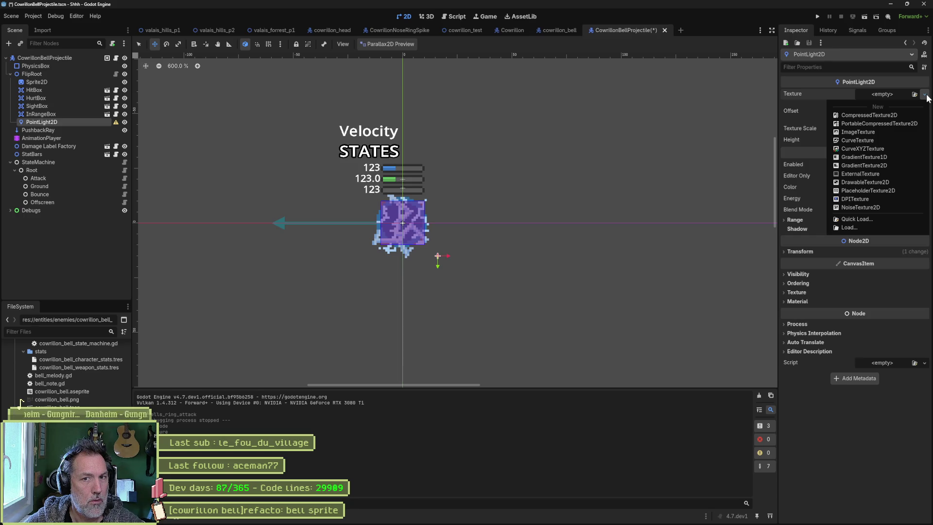
left_click(897, 95)
left_click(897, 93)
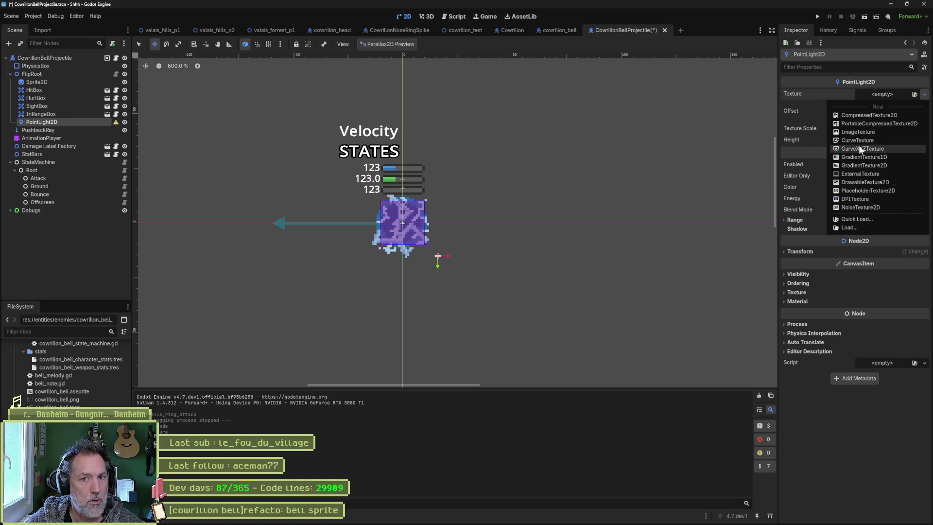
left_click(878, 132)
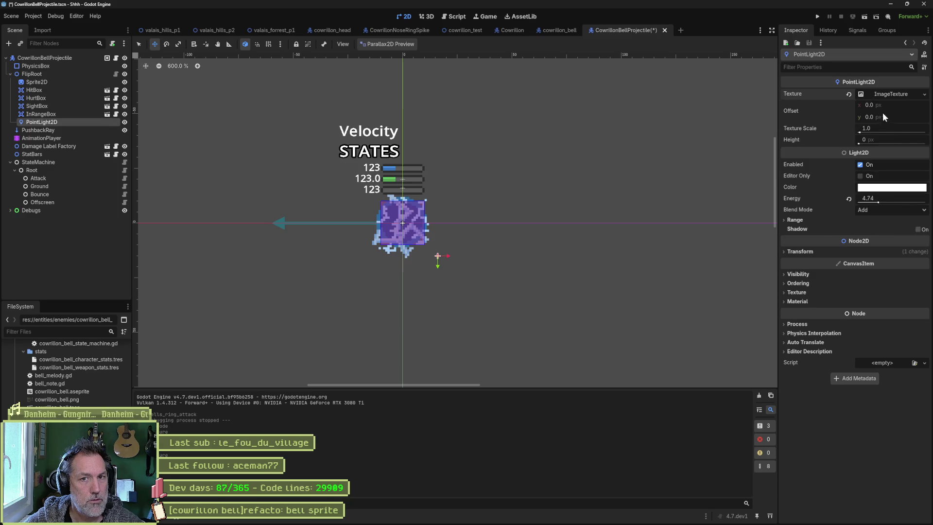
left_click(890, 93)
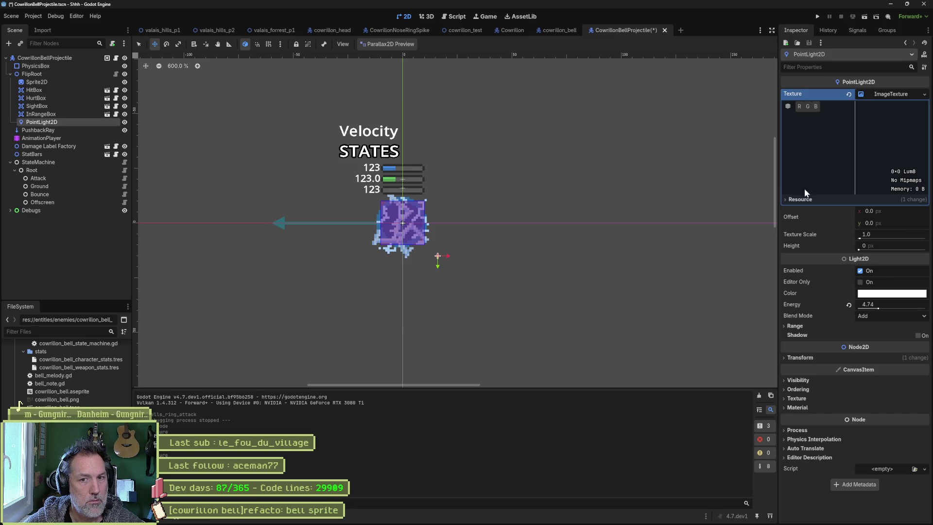
key("ctrl+z")
key("ctrl+z")
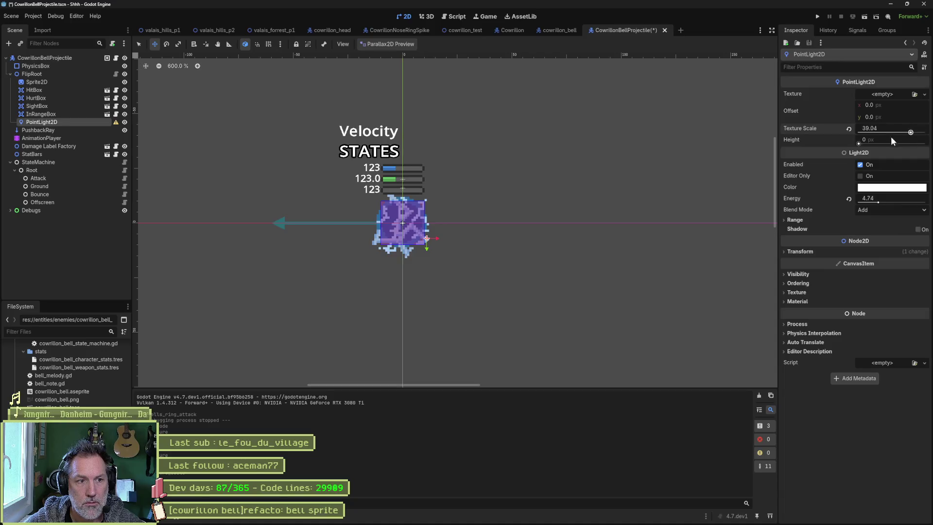
left_click(849, 130)
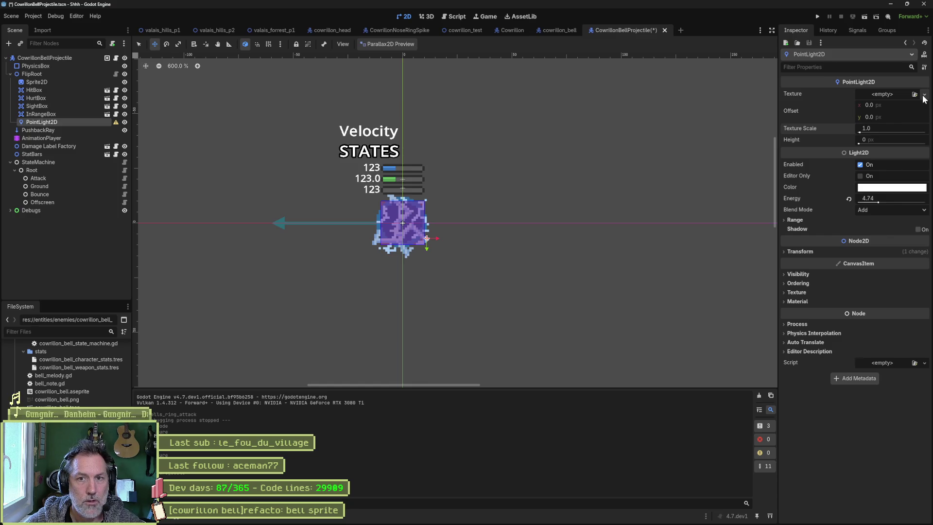
left_click(924, 95)
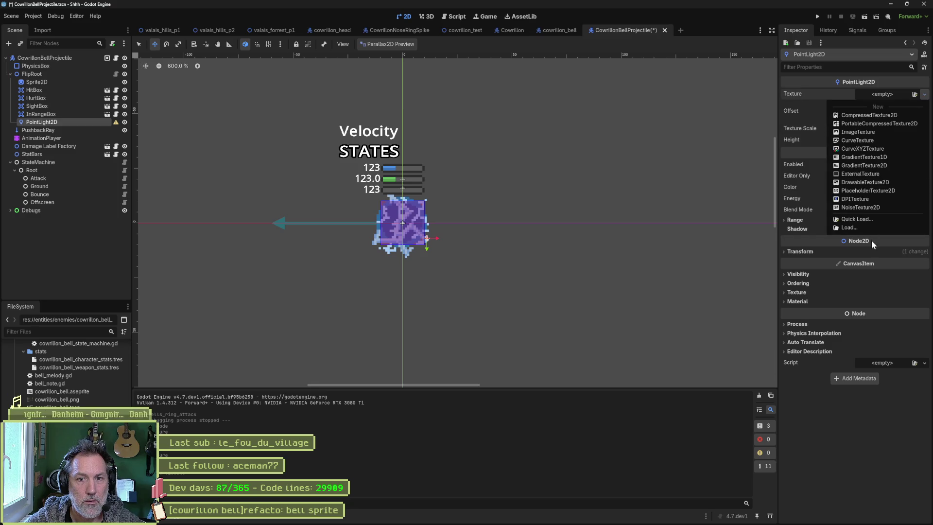
left_click(868, 220)
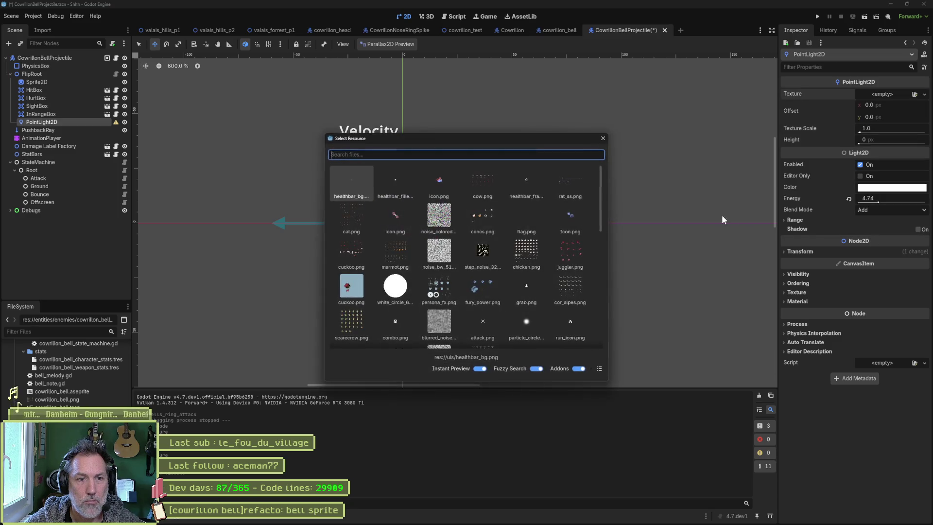
left_click(407, 290)
left_click(603, 138)
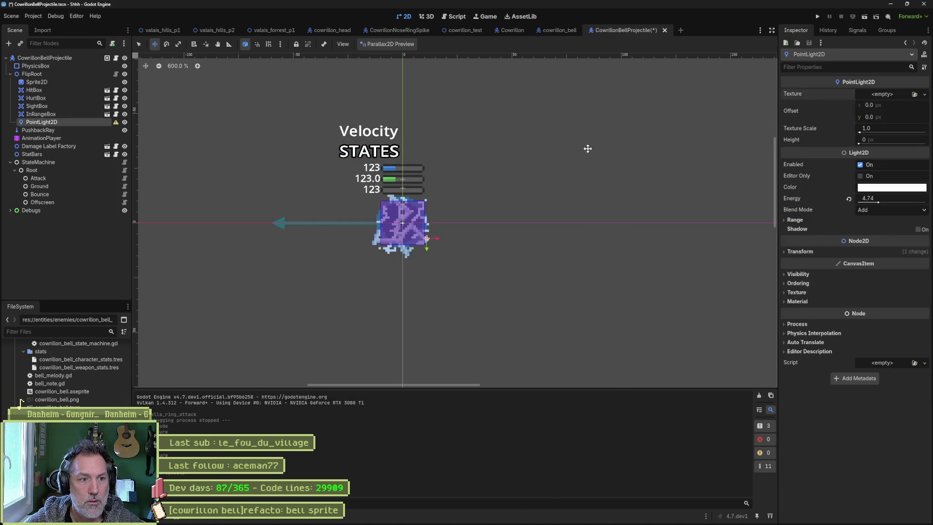
left_click(884, 94)
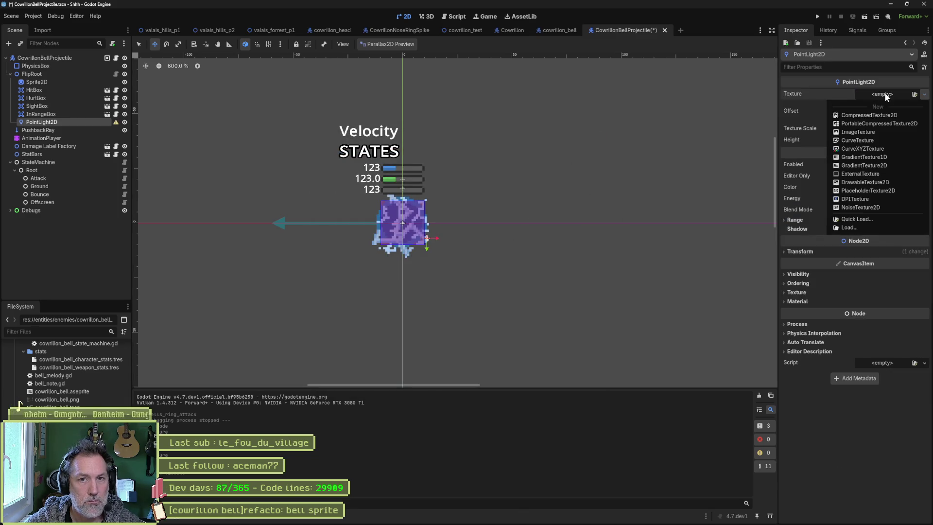
left_click(877, 129)
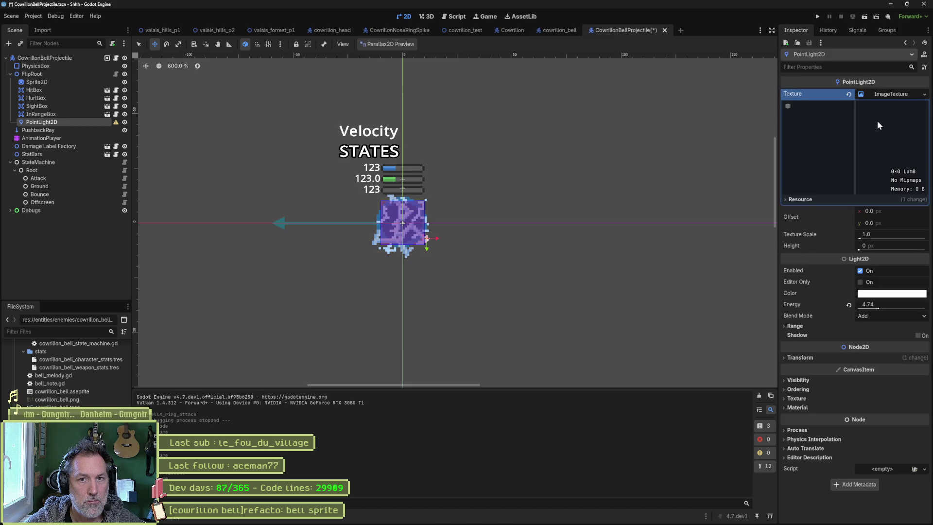
Assign white_circle_64x as the light texture, shrink Texture Scale to 0.48, and nudge the light.
left_click(85, 333)
type("circl")
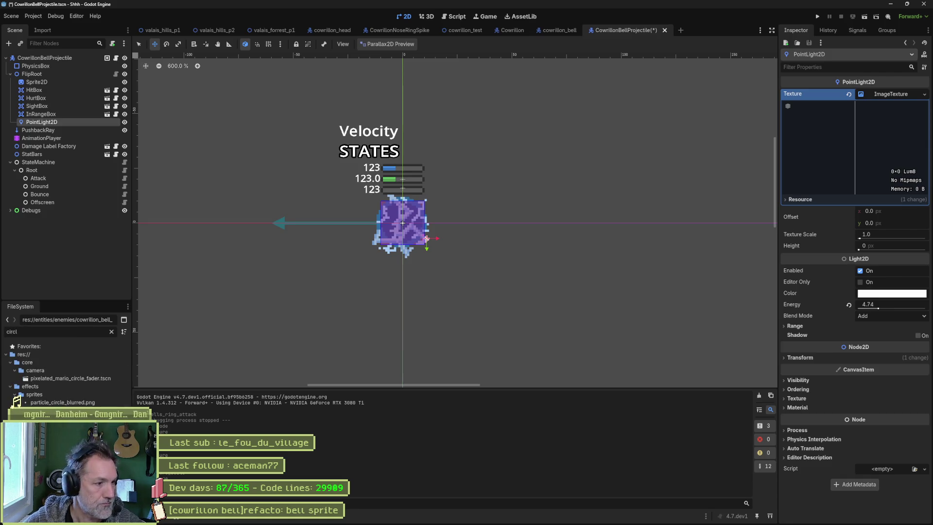
mouse_move(63, 410)
left_mouse_down()
mouse_move(666, 146)
mouse_move(836, 119)
mouse_move(887, 97)
left_mouse_up()
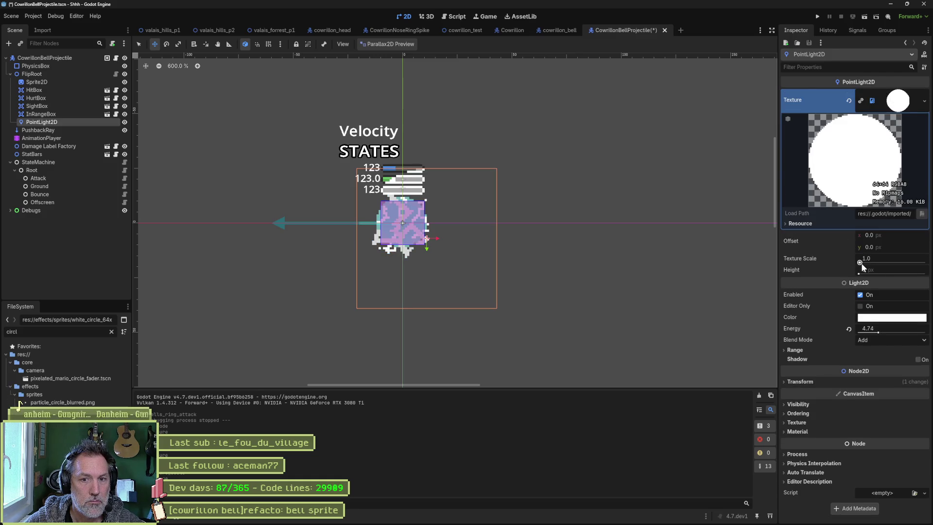
left_click_drag(860, 263, 859, 264)
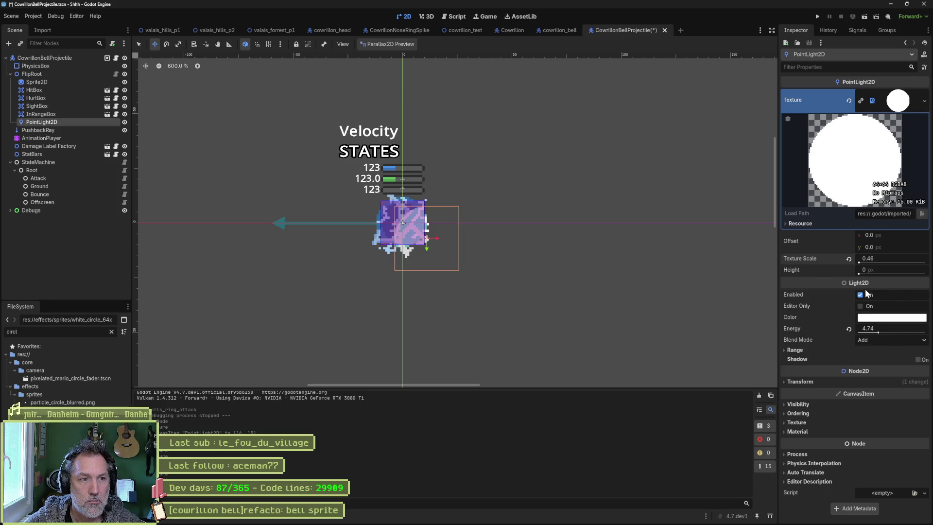
mouse_move(427, 251)
left_mouse_down()
mouse_move(395, 249)
mouse_move(440, 245)
mouse_move(441, 258)
mouse_move(413, 249)
left_mouse_up()
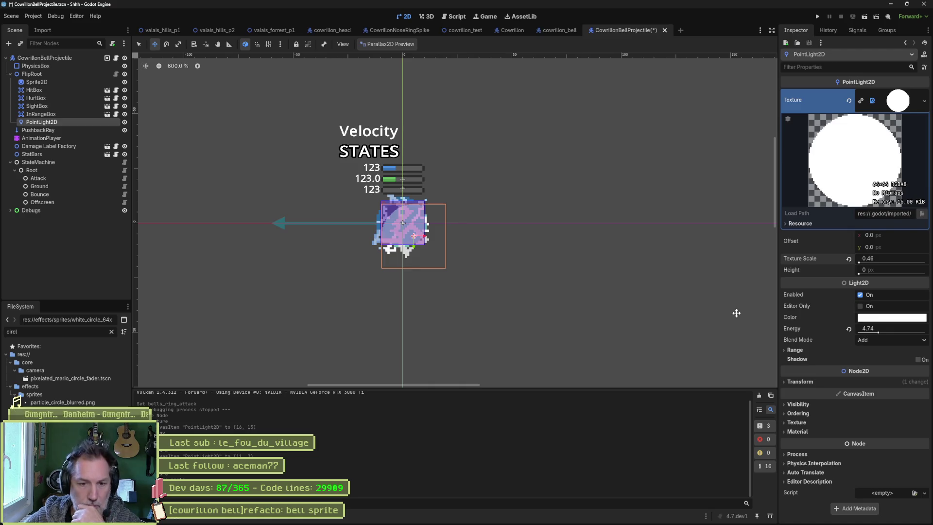
Keep Blend Mode on Add and Z Index at 0, and move PointLight2D right below Sprite2D.
left_click(873, 342)
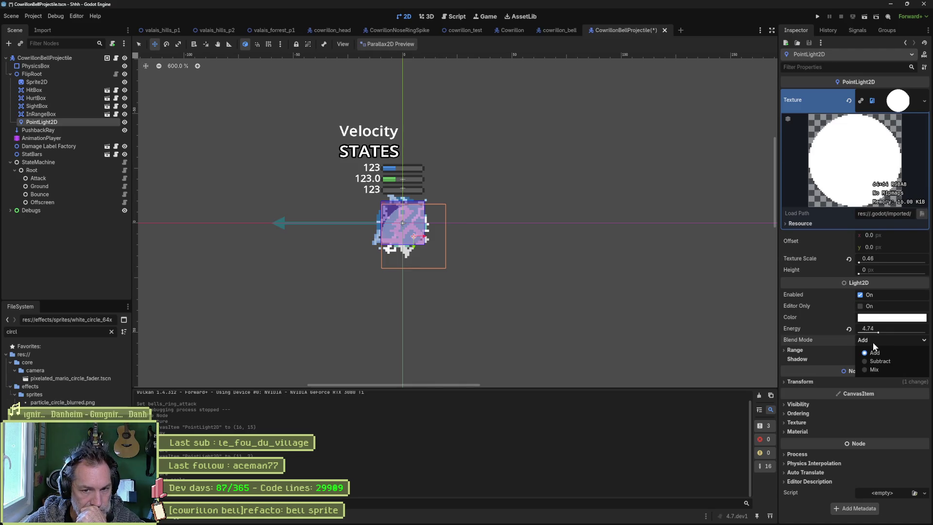
left_click(817, 340)
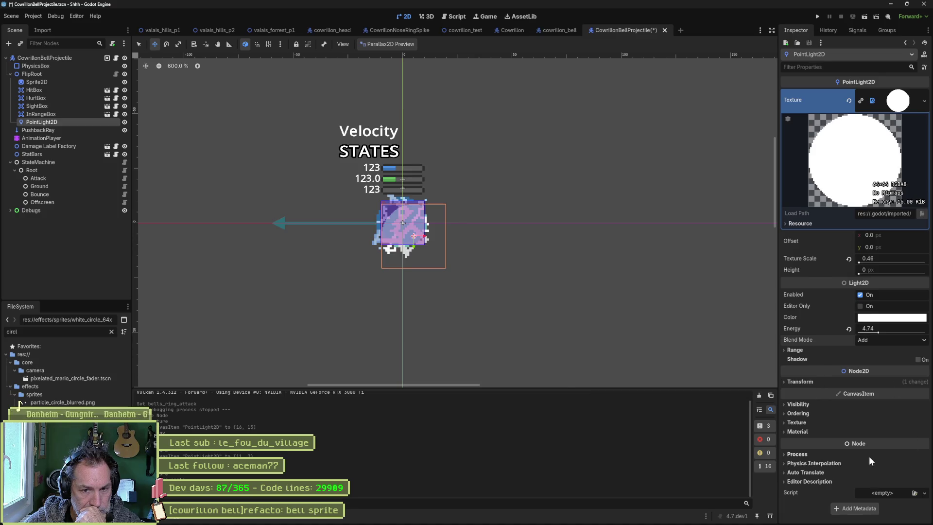
left_click(797, 413)
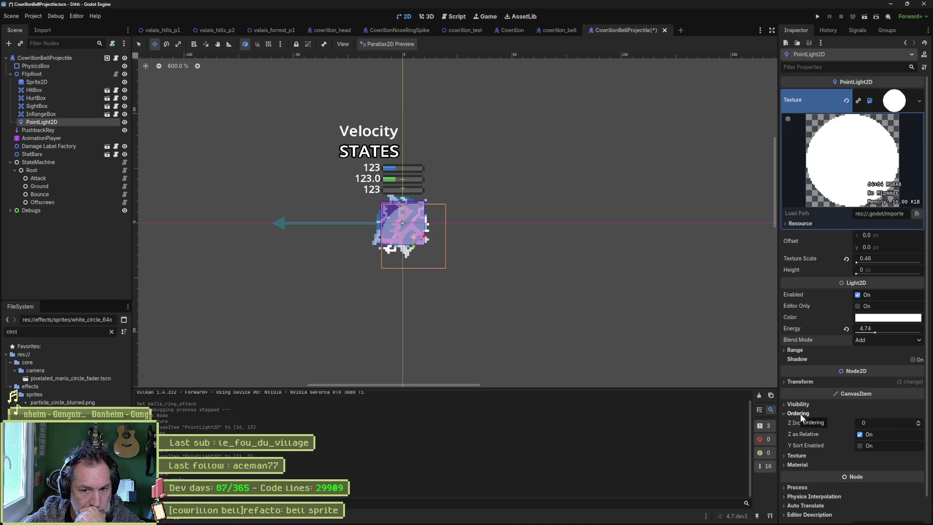
left_click(919, 426)
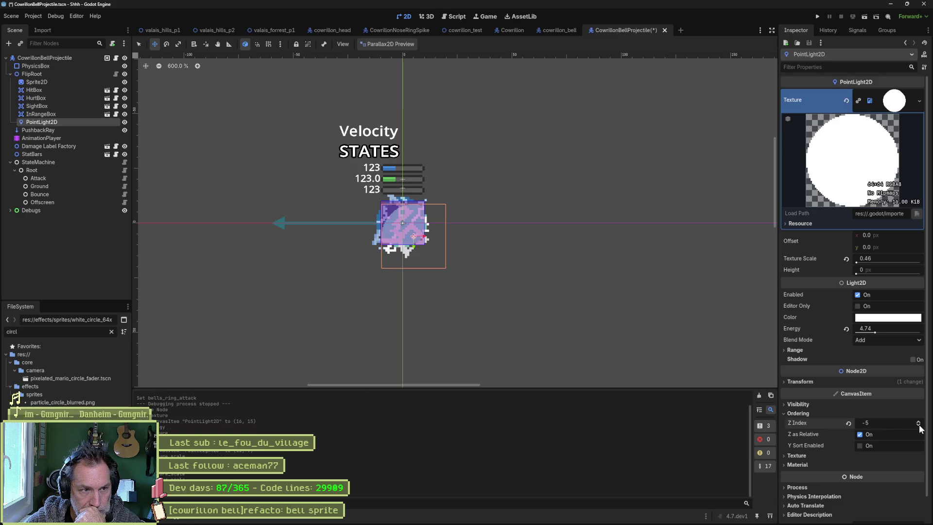
left_click(850, 424)
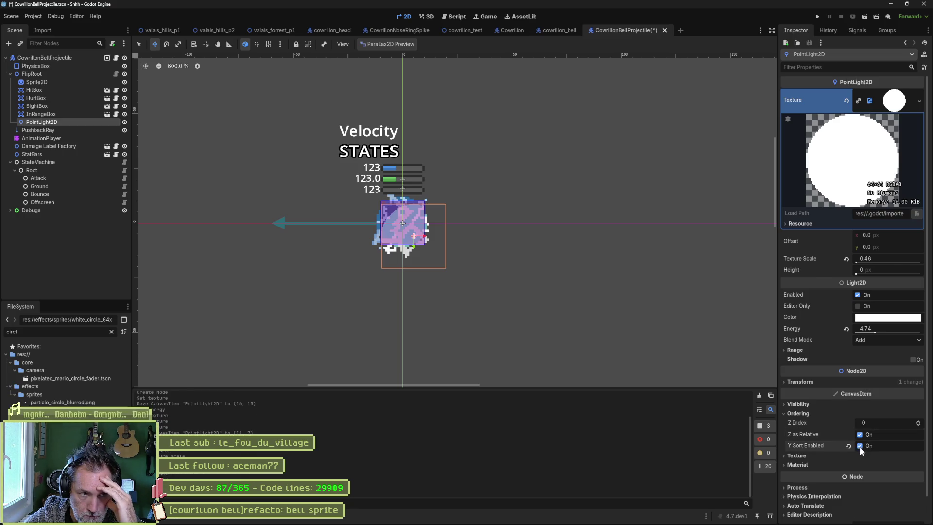
left_click(803, 406)
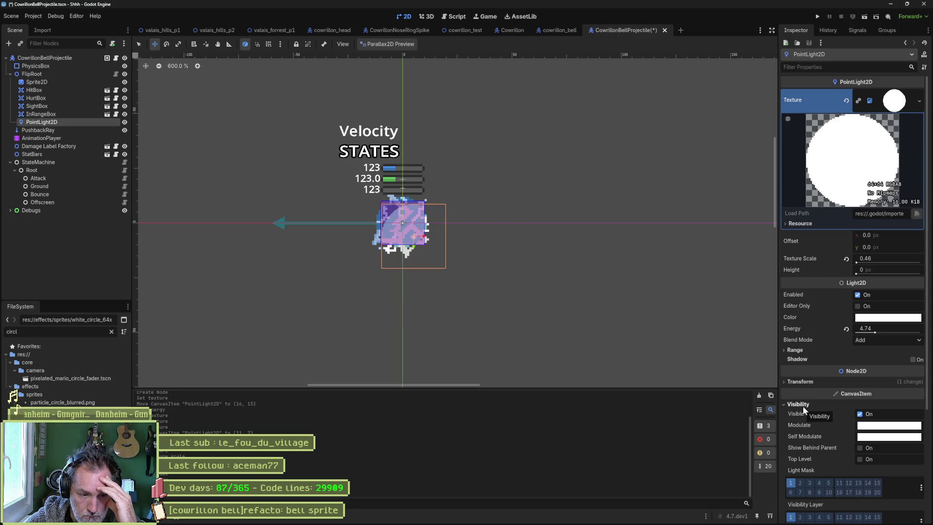
left_click(804, 406)
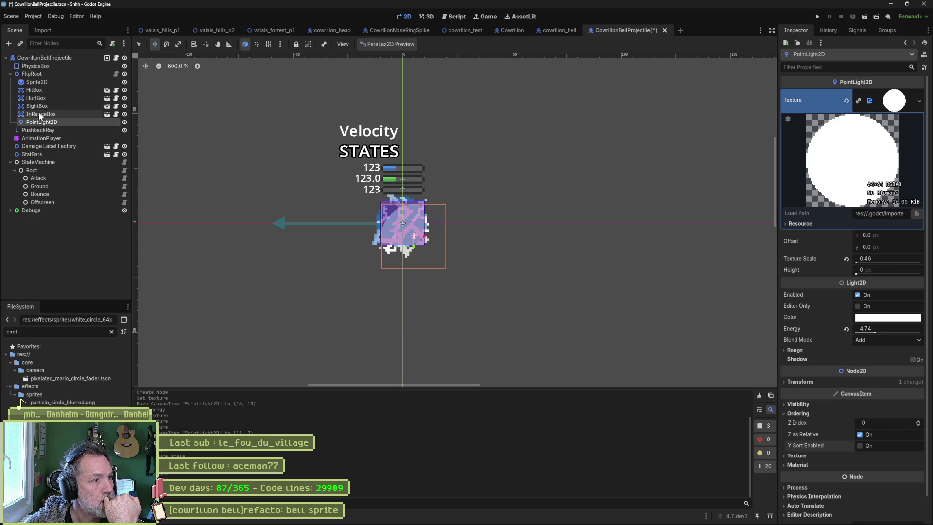
mouse_move(42, 121)
left_mouse_down()
mouse_move(41, 80)
mouse_move(39, 91)
left_mouse_up()
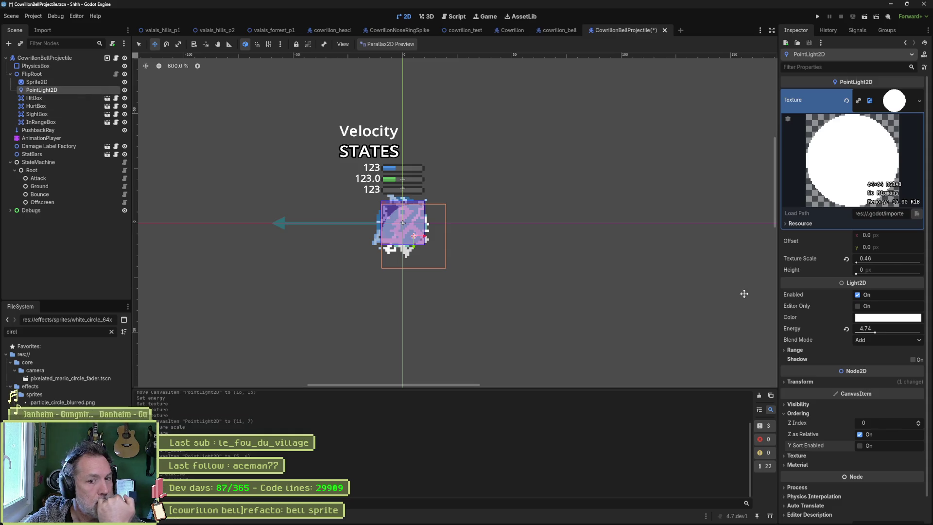
Lower the PointLight2D Energy from 4.74 to 1.4 and save CowrillonBellProjectile with Ctrl+S.
left_click(798, 349)
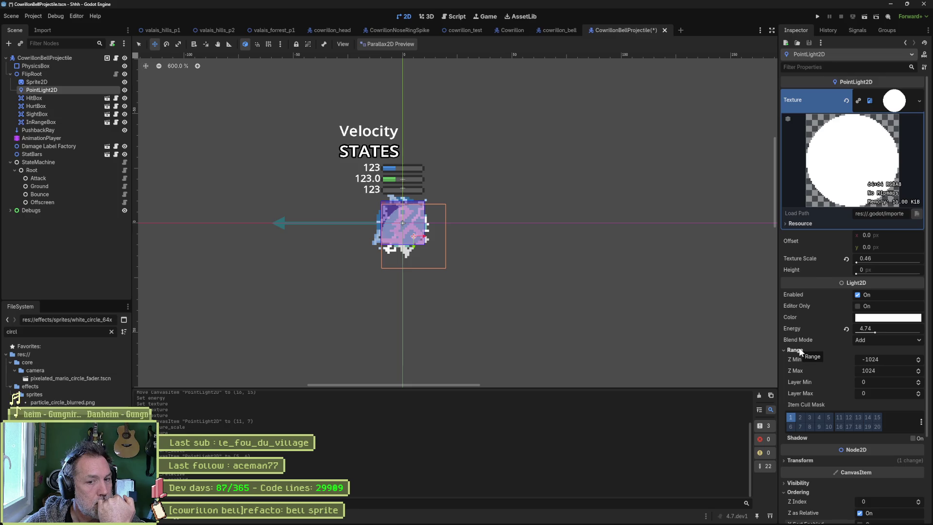
left_click(801, 349)
left_click(803, 348)
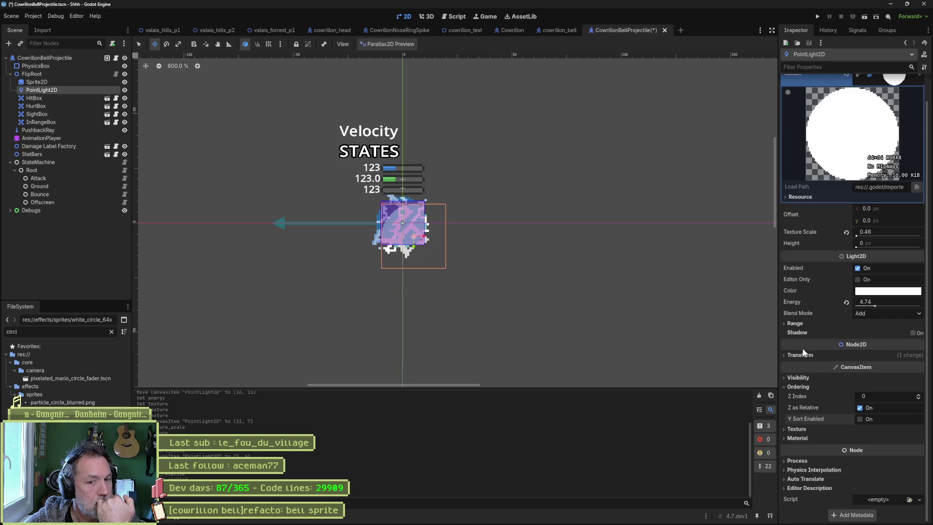
left_click(803, 348)
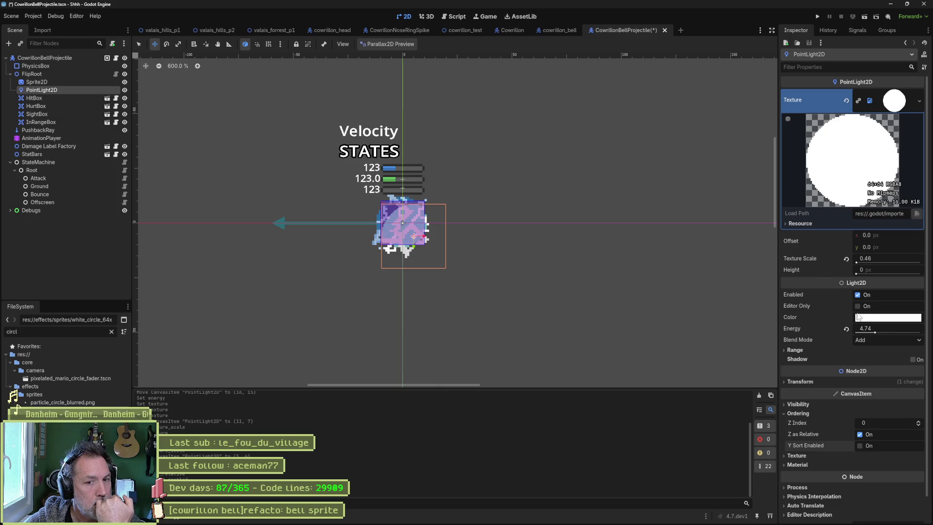
left_click_drag(877, 332, 863, 332)
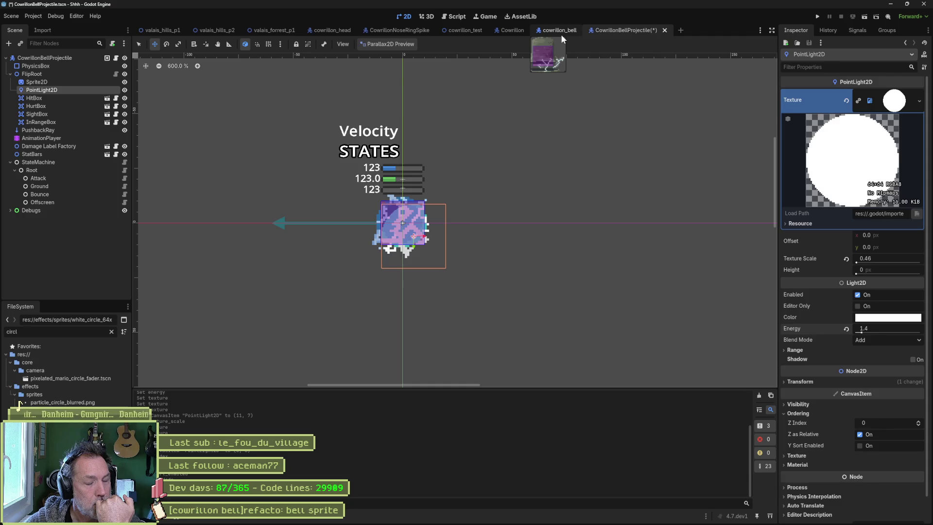
key("ctrl+s")
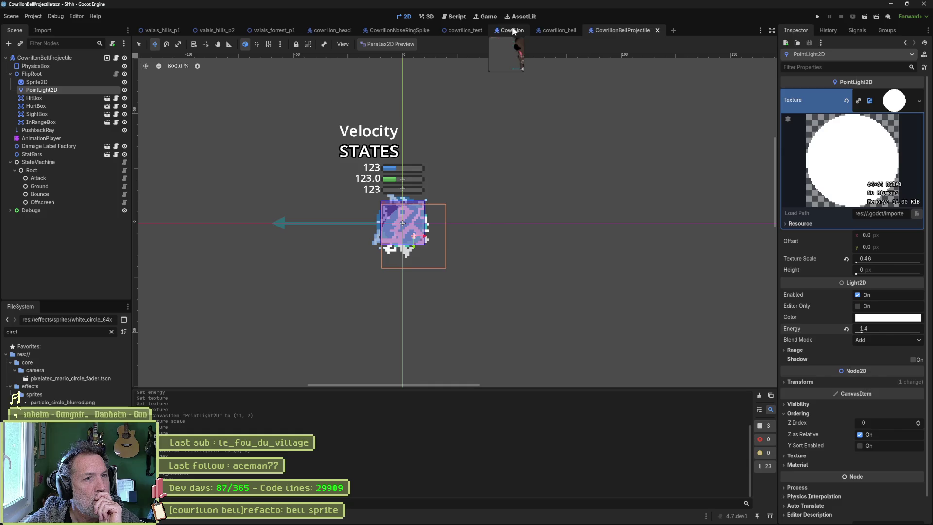
Instance CowrillonBellProjectile into the valais_forrest_p1 level over the Cowrillon's head.
left_click(337, 30)
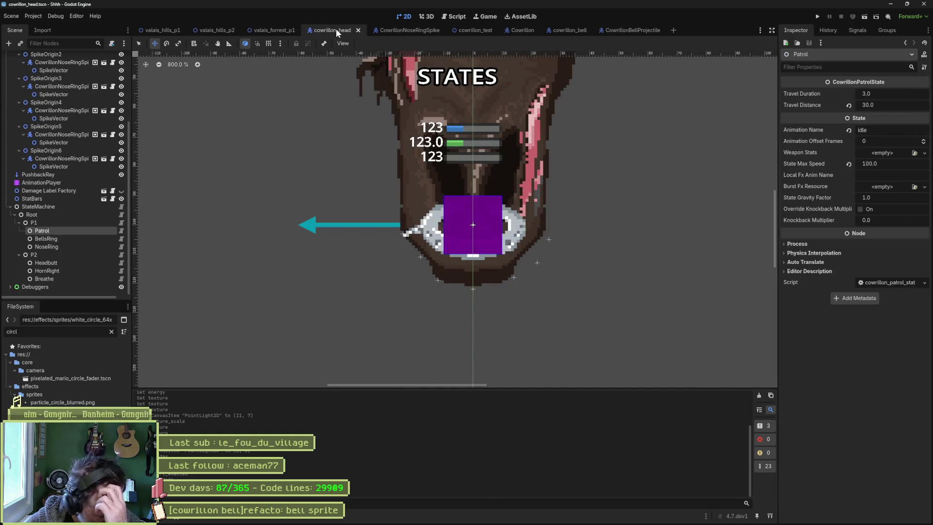
left_click(275, 30)
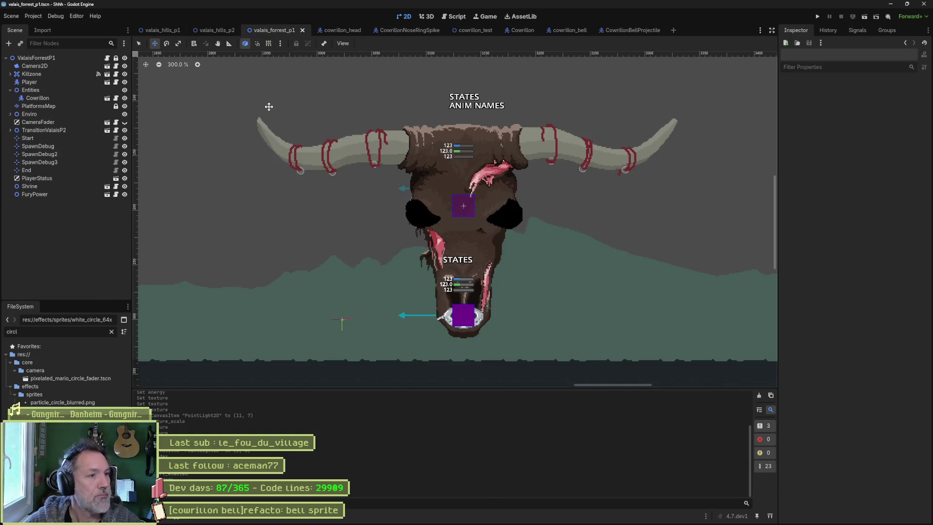
key("ctrl+shift+o")
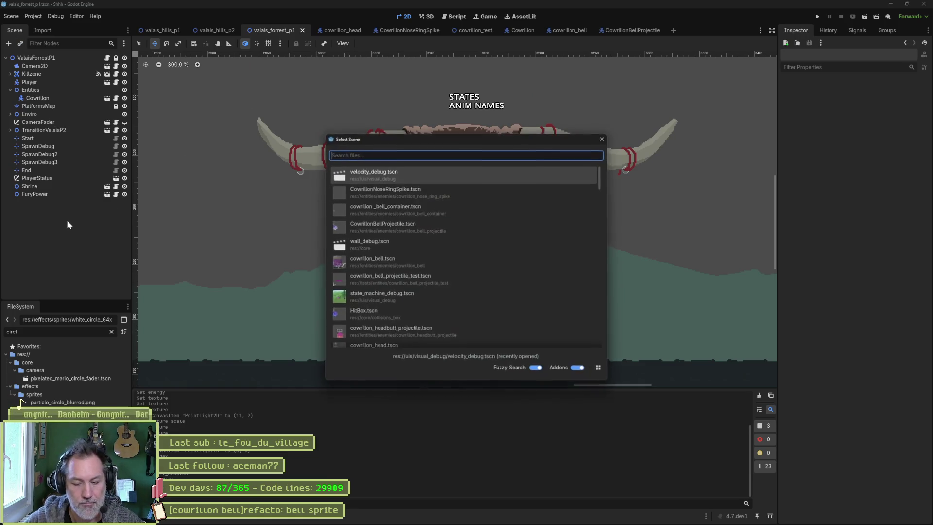
type("bellproj")
key("Return")
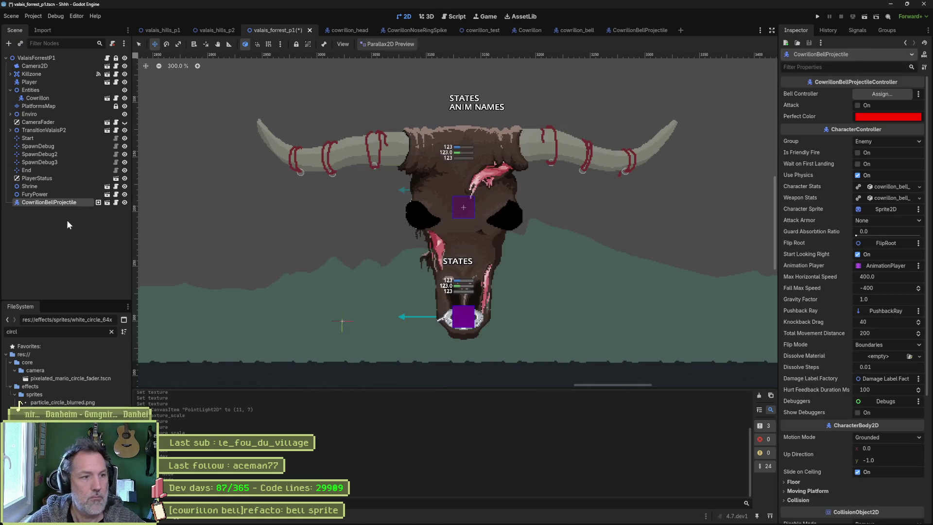
scroll(483, 249, "down", 10)
mouse_move(472, 258)
left_mouse_down()
mouse_move(344, 282)
mouse_move(406, 286)
mouse_move(377, 294)
mouse_move(746, 329)
left_mouse_up()
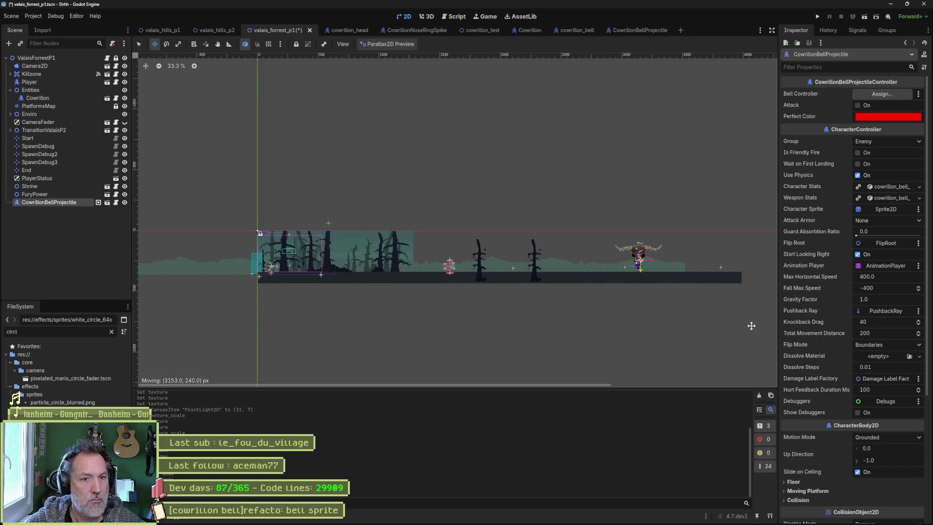
Center the view on the bell and switch the Parallax2D preview to Accurate Preview.
key("f")
scroll(507, 205, "up", 10)
scroll(507, 205, "up", 5)
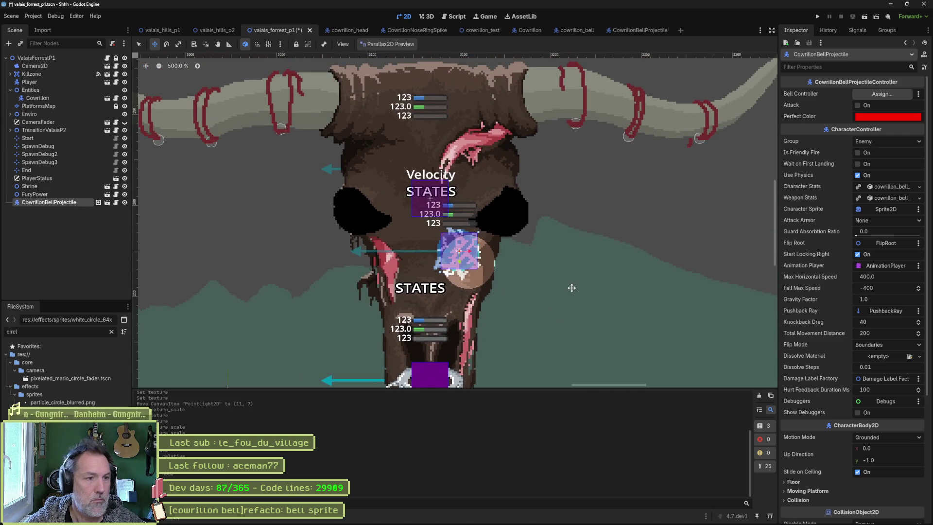
left_click(384, 44)
left_click(401, 66)
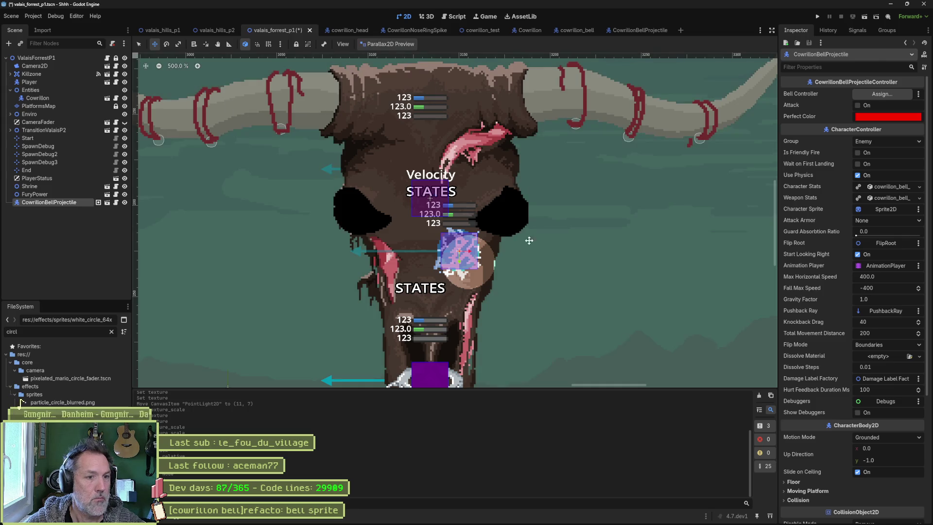
Nudge the bell projectile up and right, then switch to the CowrillonBellProjectile scene.
mouse_move(525, 271)
left_mouse_down()
mouse_move(570, 254)
mouse_move(608, 211)
mouse_move(638, 194)
mouse_move(577, 246)
left_mouse_up()
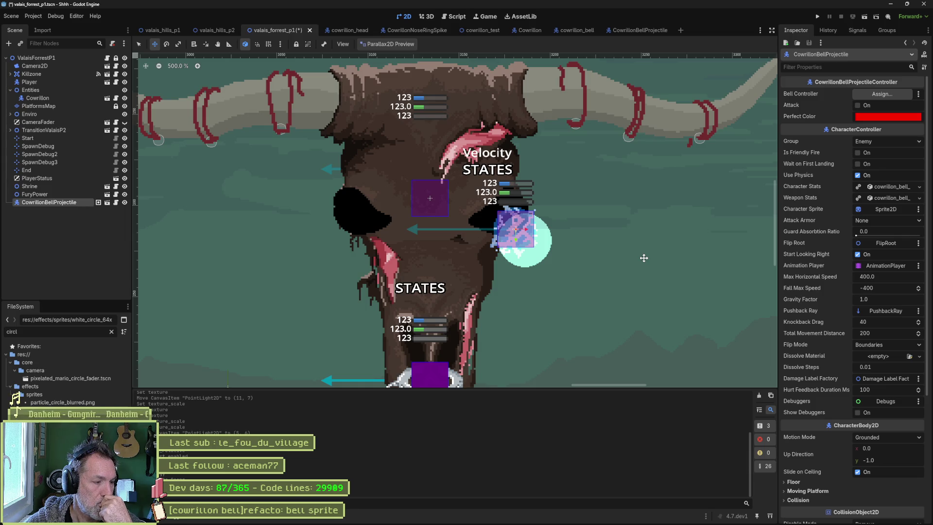
left_click(660, 31)
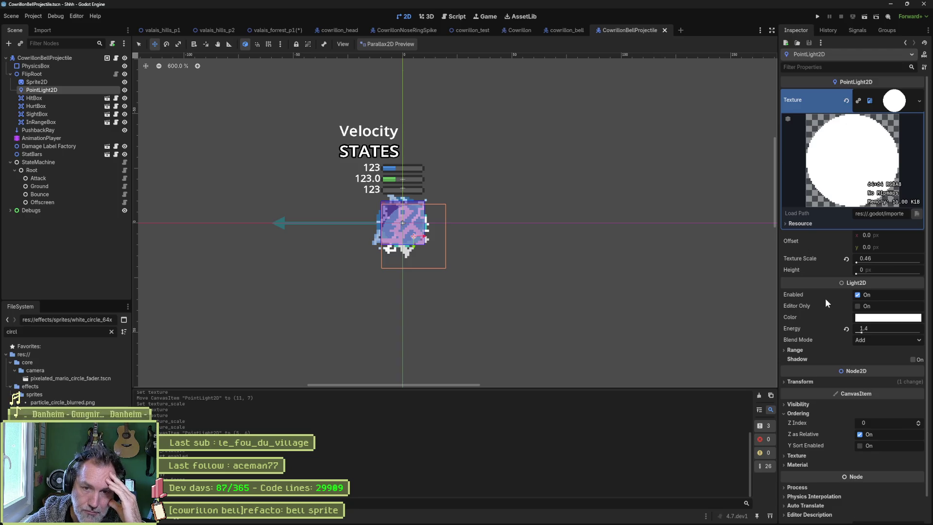
Open the PointLight2D class documentation from the Inspector header.
mouse_move(823, 300)
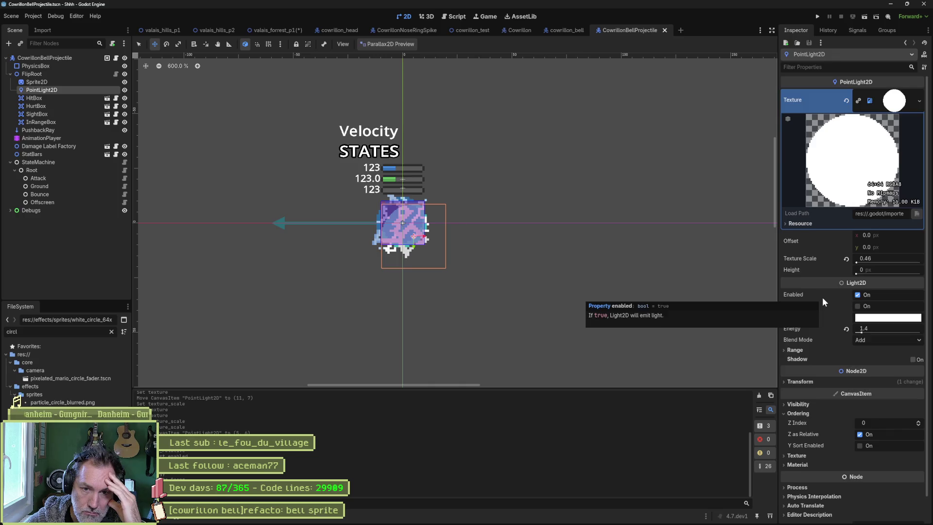
scroll(823, 297, "down", 1)
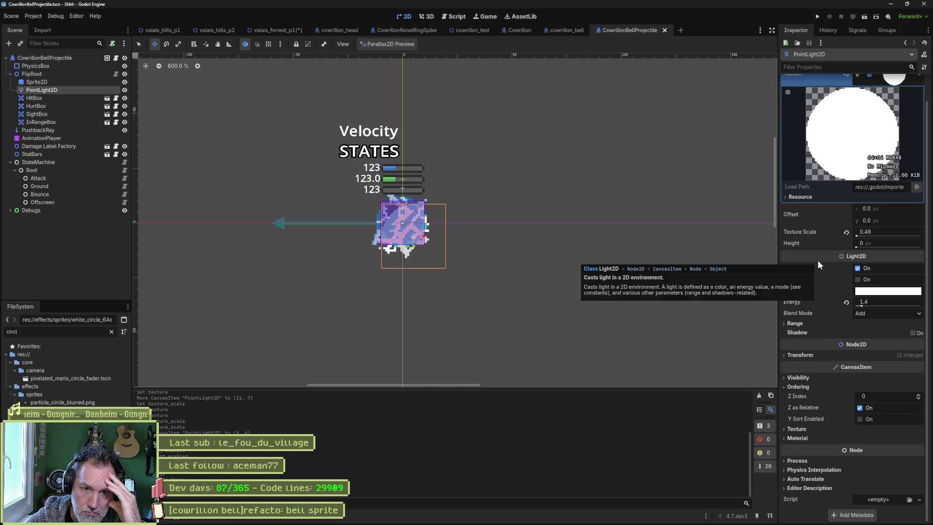
mouse_move(819, 261)
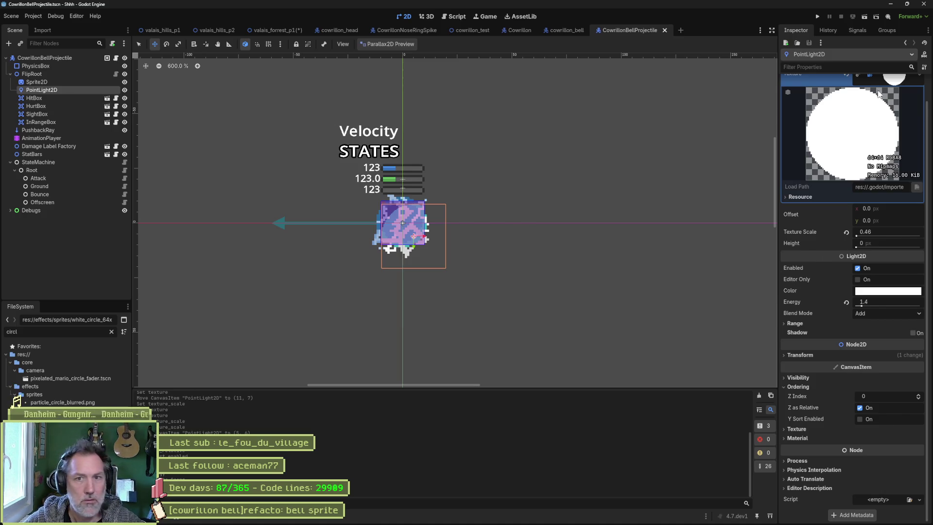
scroll(868, 111, "up", 1)
left_click(925, 54)
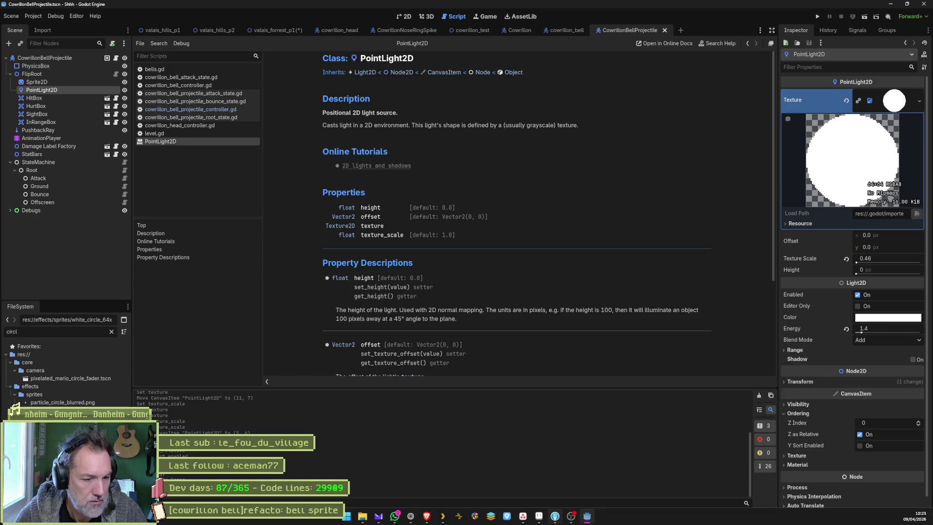
Bring up the web browser and switch to the Gemini chat.
left_click(408, 519)
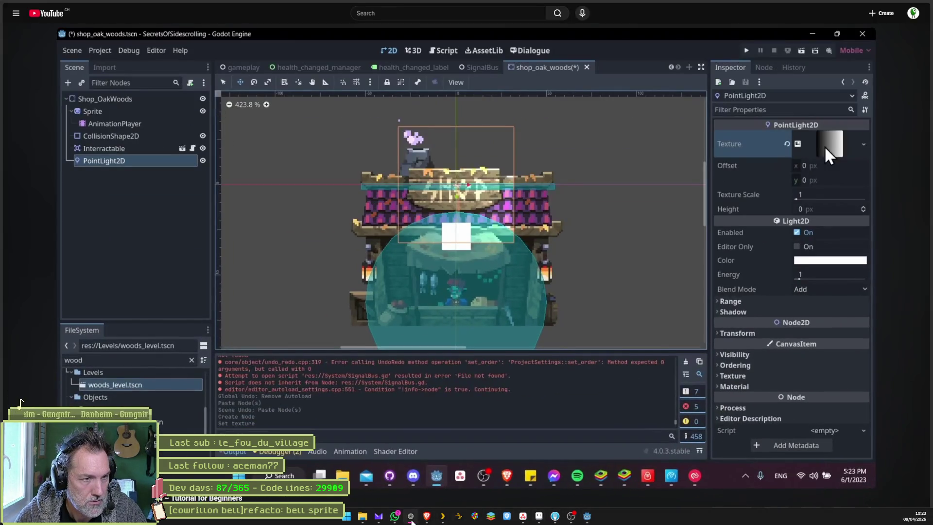
left_click(410, 518)
left_click(410, 520)
mouse_move(40, 57)
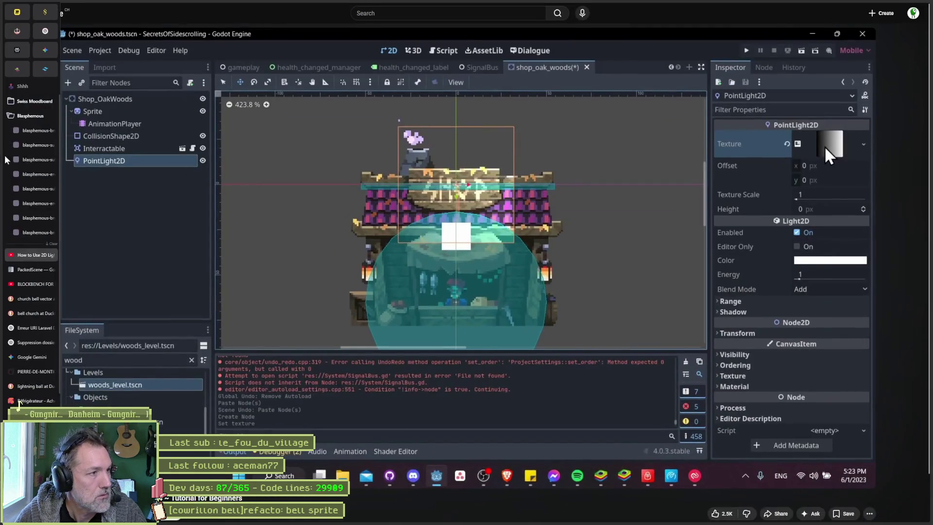
left_click(30, 356)
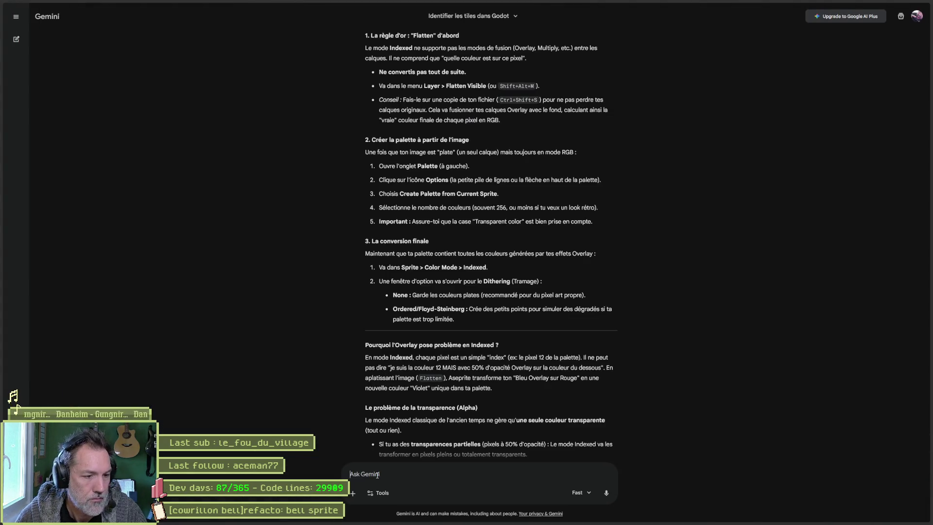
Ask Gemini in French what PointLight2D is for in Godot rather than an overlay.
type("dans godot, a ")
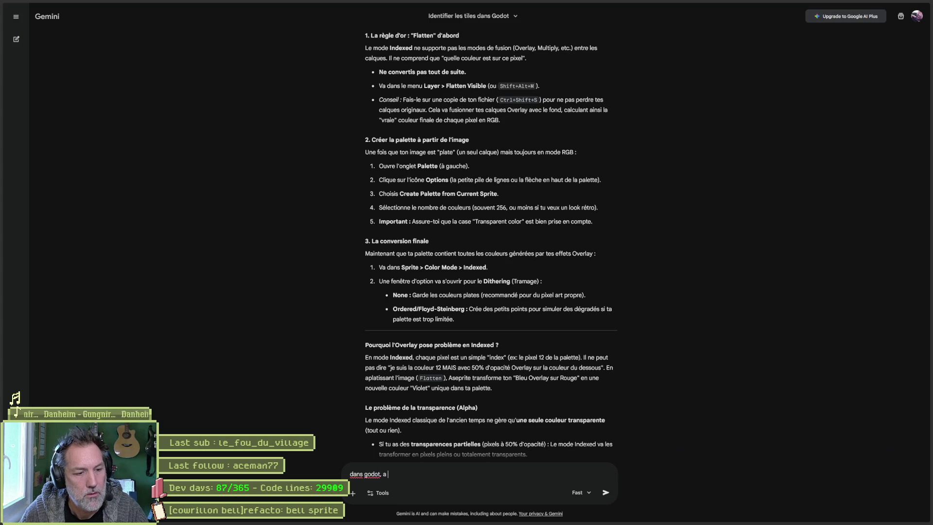
type("quoi sert le")
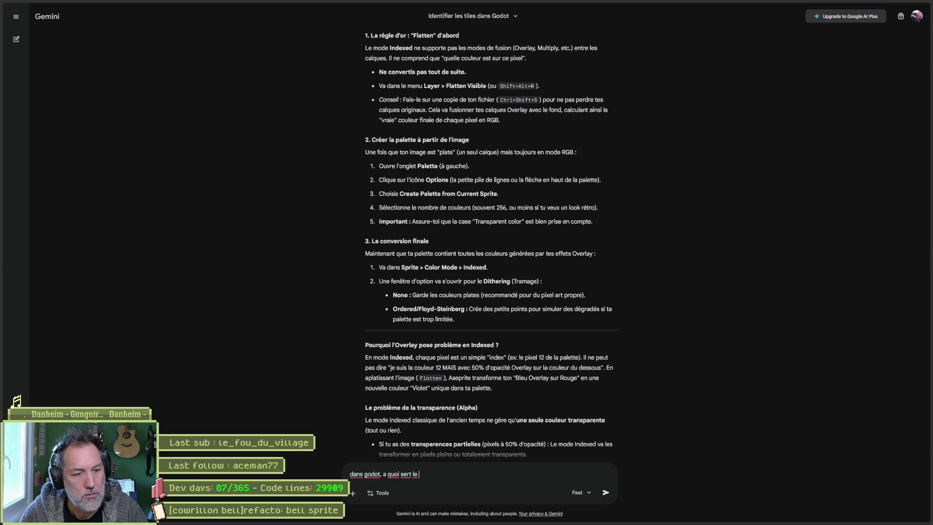
key("alt+Tab")
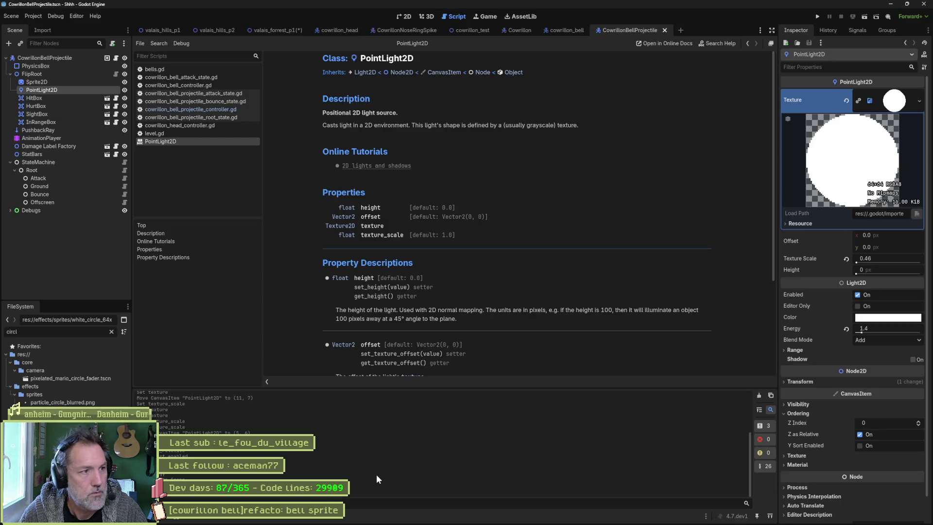
key("alt+Tab")
type("poin")
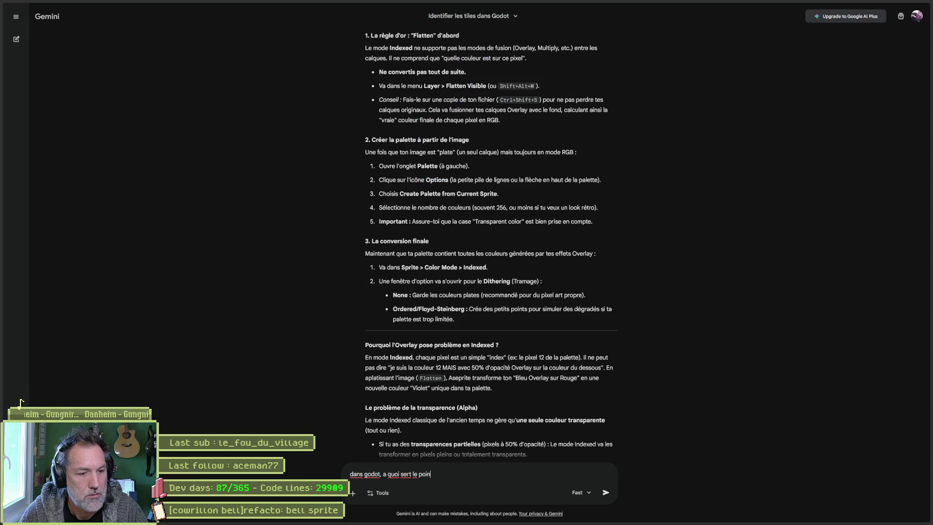
type("tlight2d")
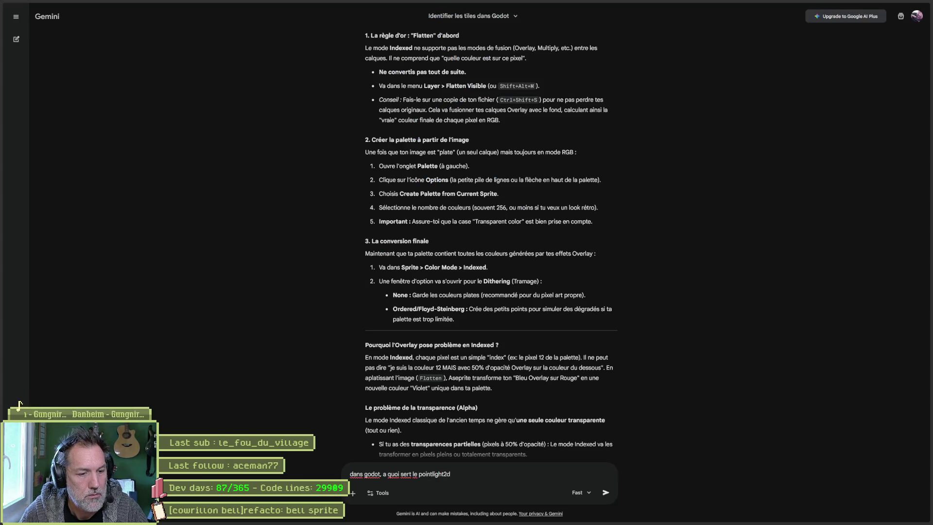
type(" plutot qu'un ")
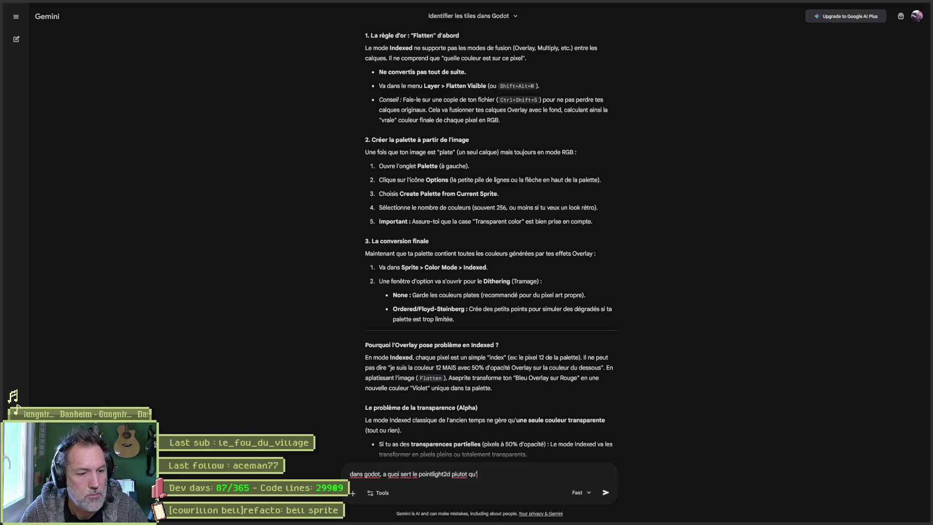
type("overlay")
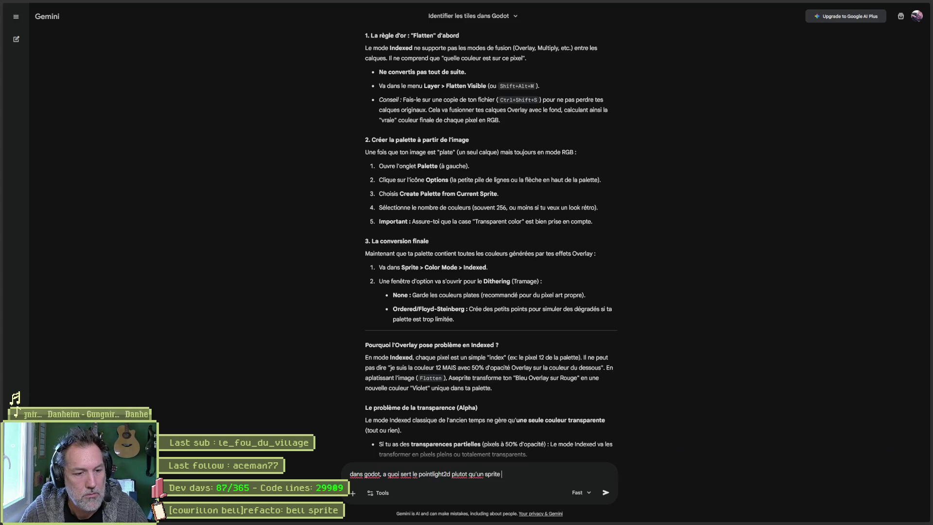
type("?")
key("Return")
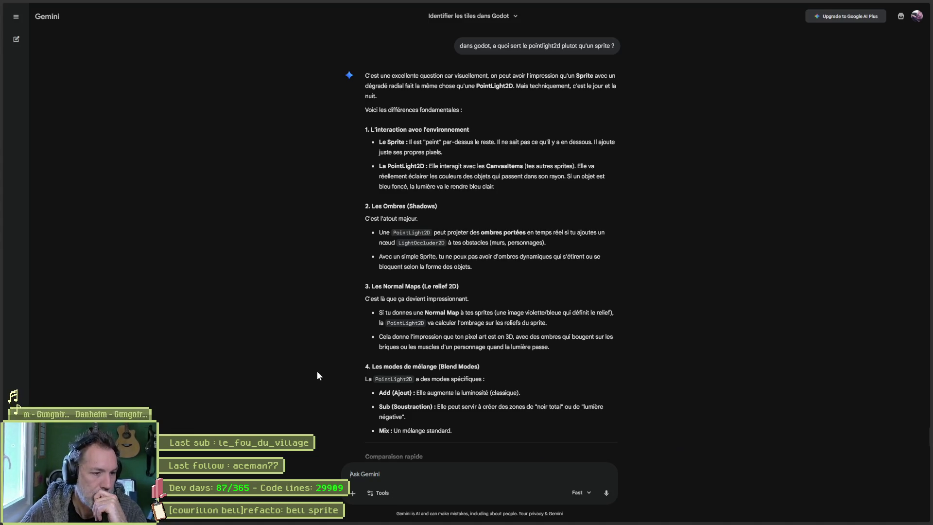
scroll(423, 308, "down", 3)
scroll(583, 296, "up", 4)
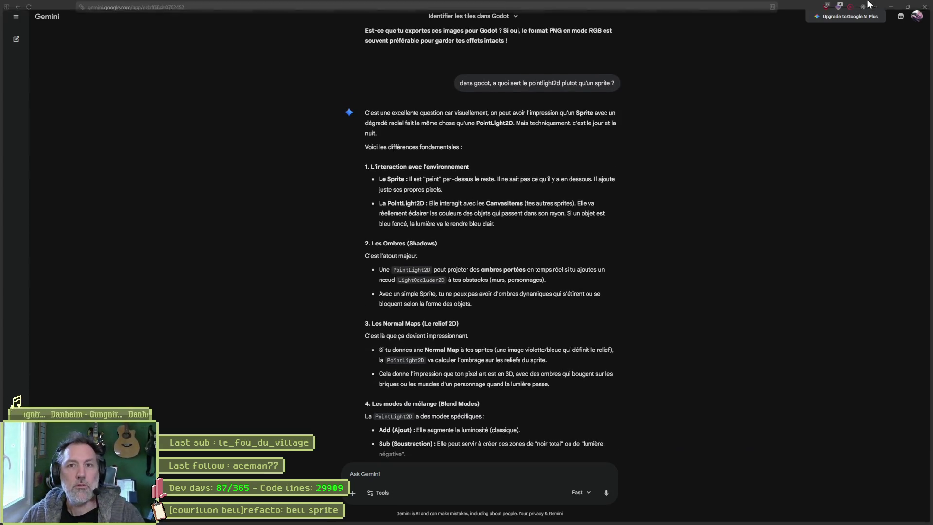
Add a LightOccluder2D node to the cowrillon_bell scene.
key("alt+Tab")
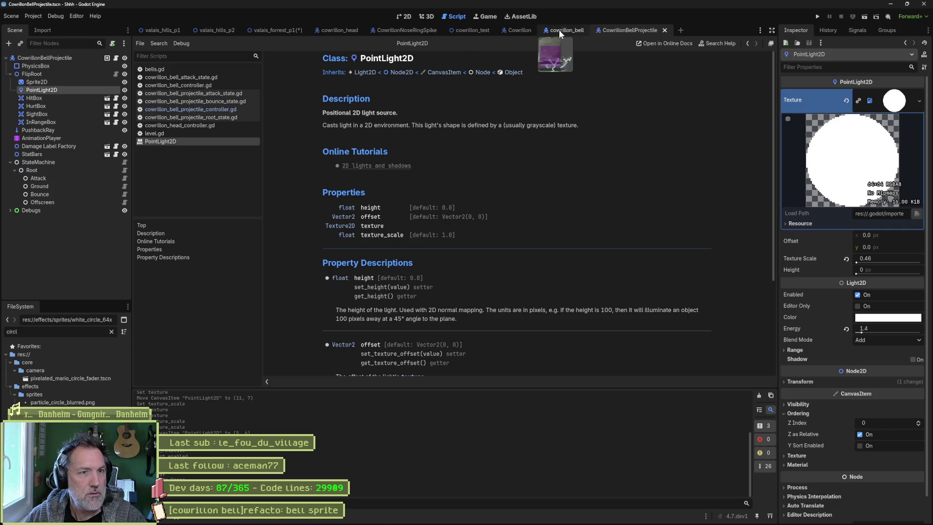
left_click(566, 31)
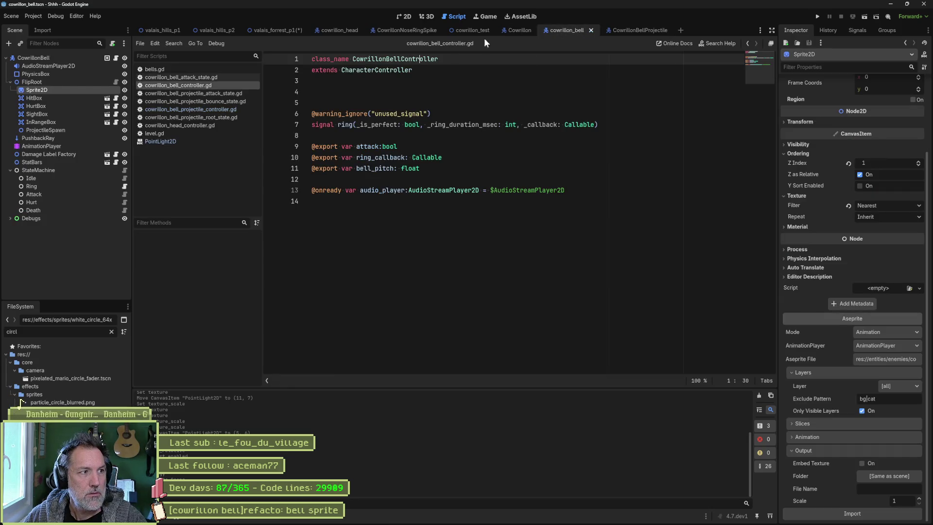
left_click(48, 59)
key("ctrl+a")
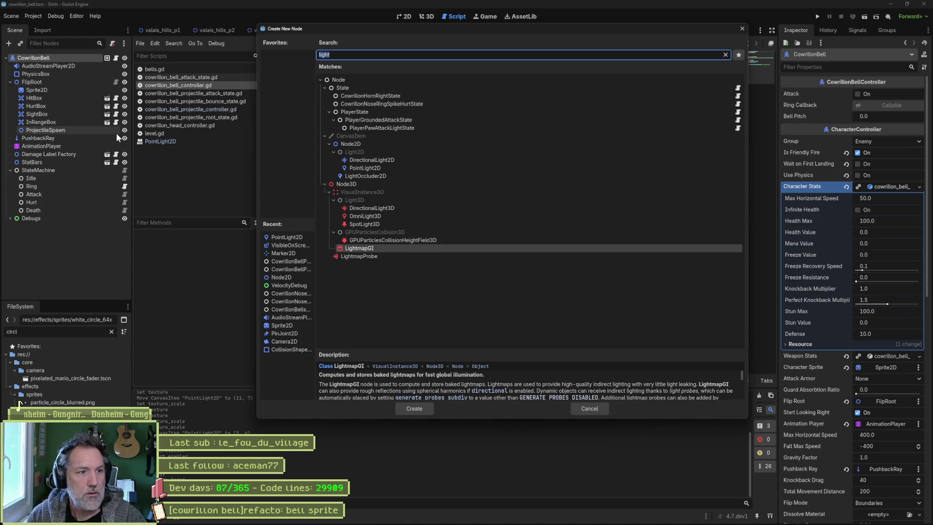
type("occ")
key("Return")
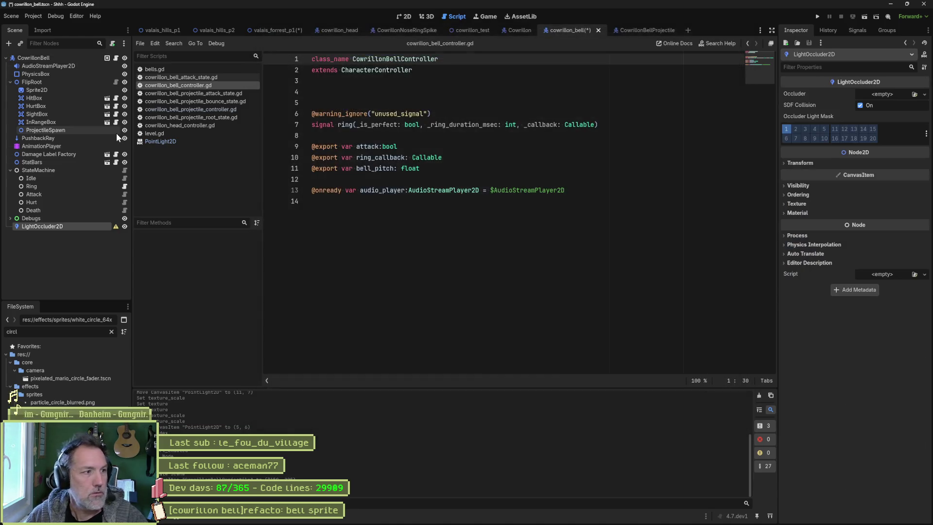
left_click(405, 17)
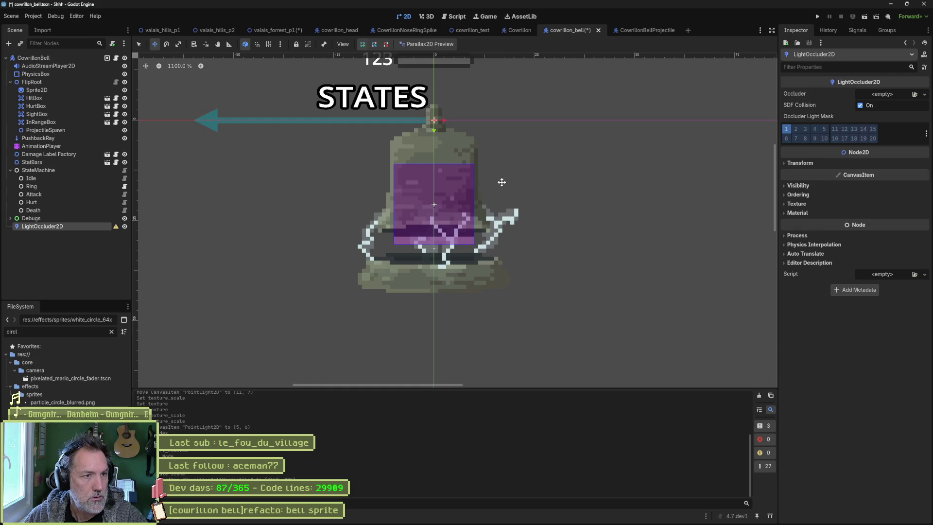
scroll(501, 181, "down", 4)
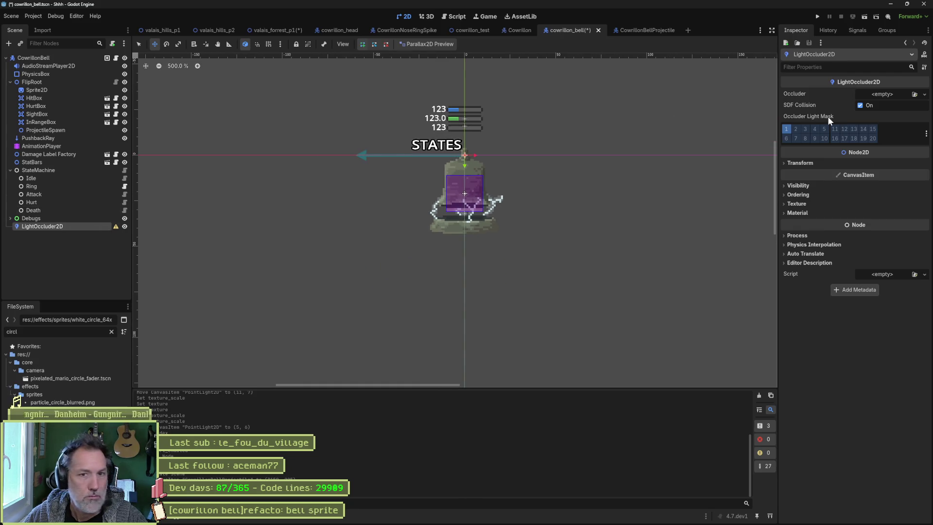
Give the occluder a new OccluderPolygon2D and add points to its polygon.
left_click(888, 94)
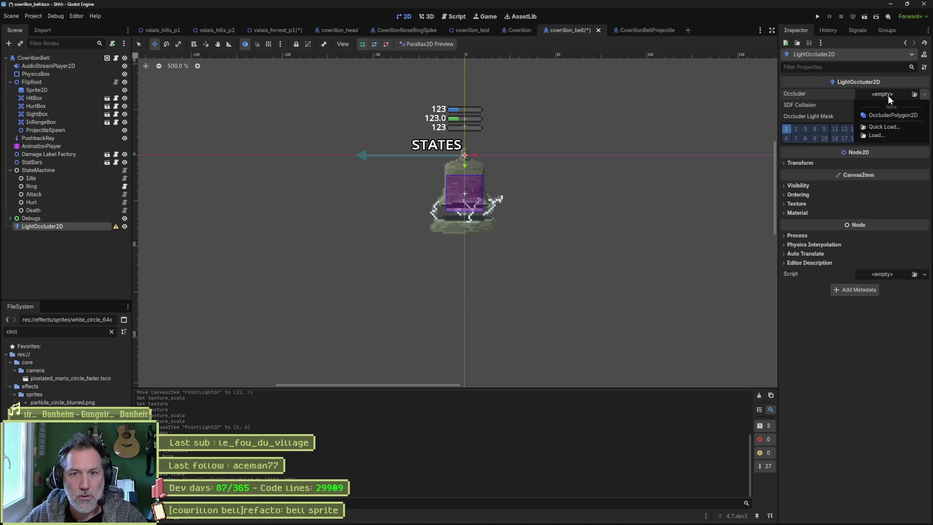
left_click(900, 115)
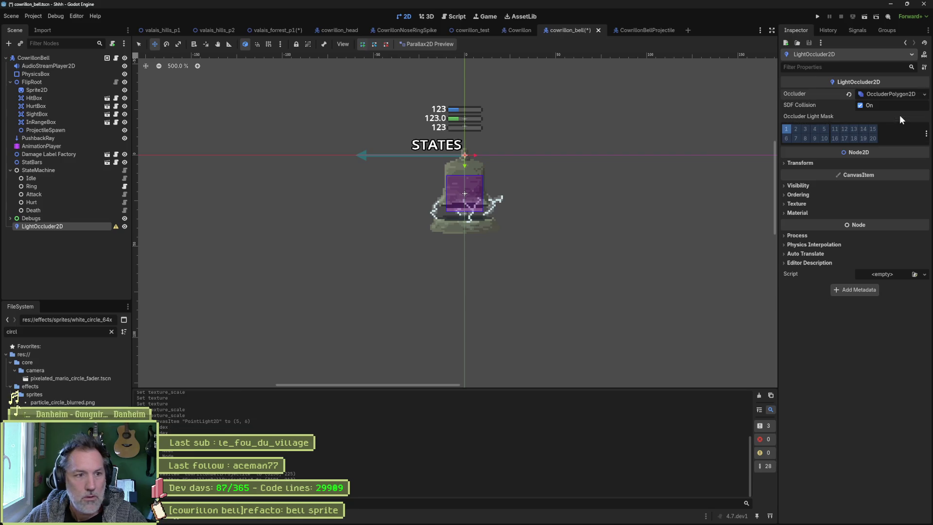
left_click(892, 90)
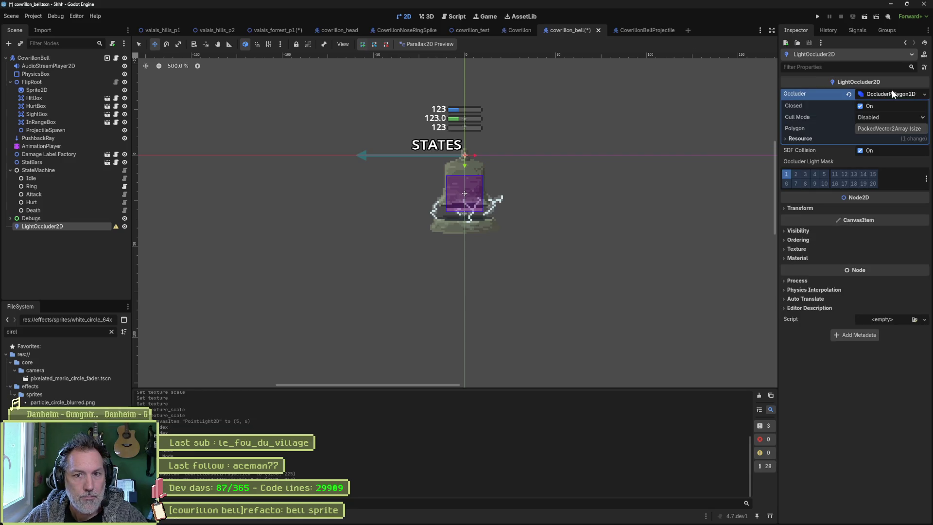
left_click(897, 129)
left_click(919, 139)
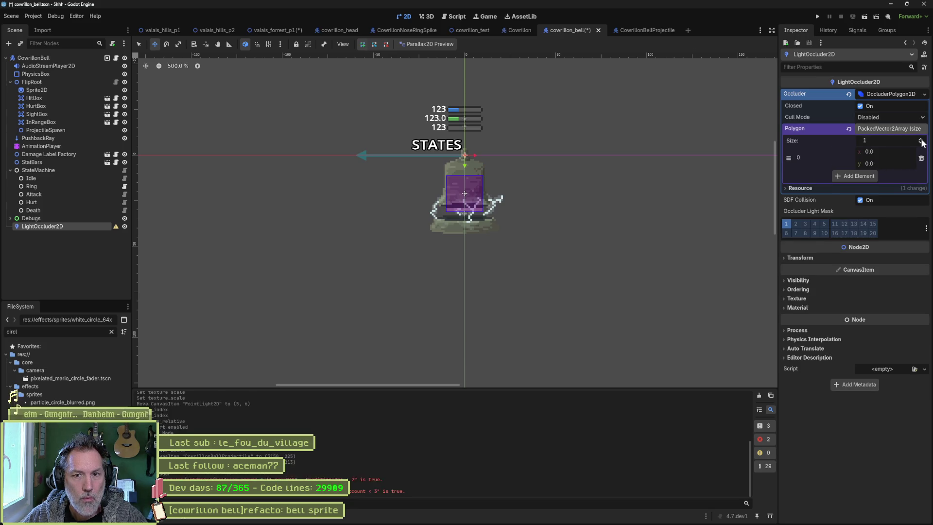
left_click(920, 139)
left_click(920, 139)
left_click(919, 139)
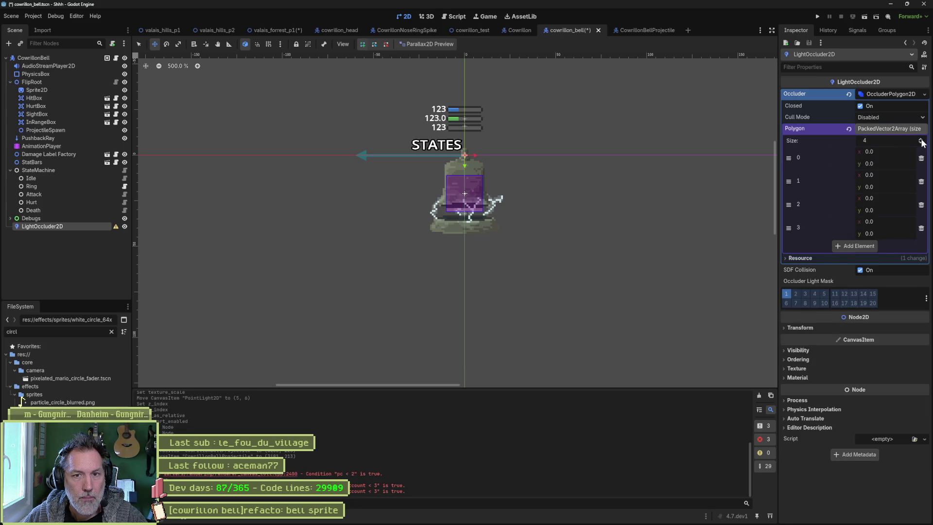
Set the points to a 50×50 square and drag the occluder over the bell sprite.
left_click(902, 176)
type("50")
key("Tab")
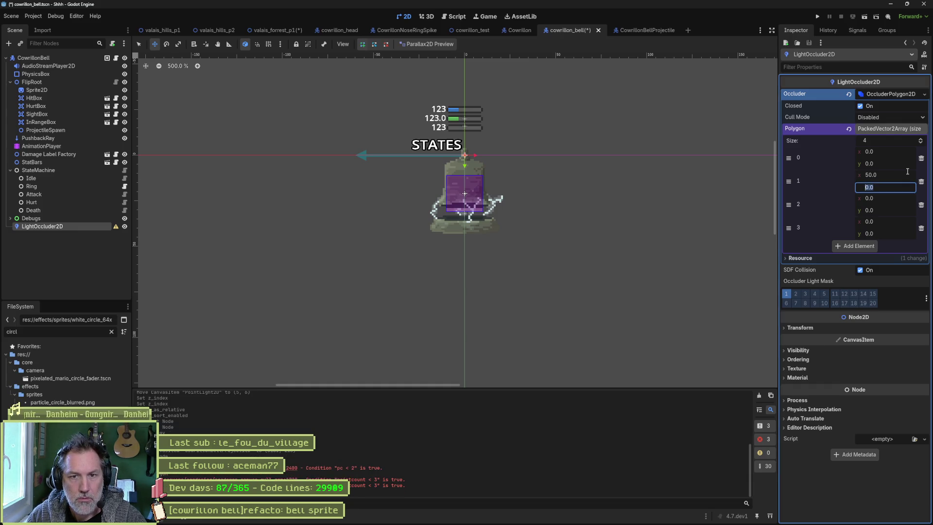
key("Tab")
key("Tab")
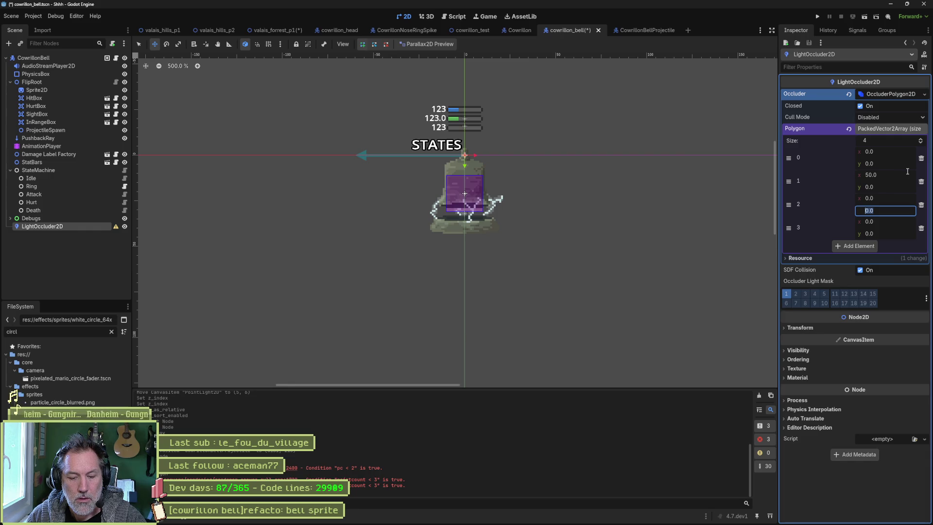
type("50")
key("Tab")
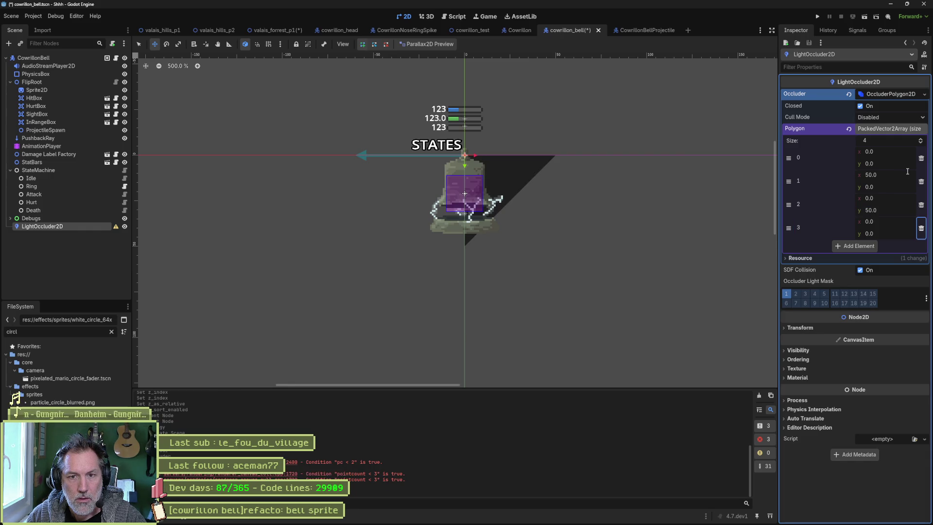
type("50")
key("Tab")
key("Tab")
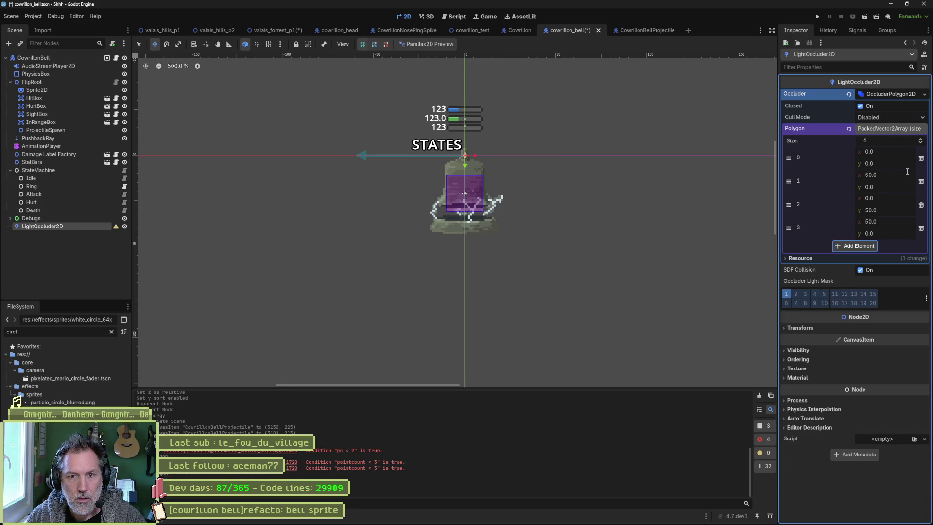
key("shift+Tab")
type("50.0")
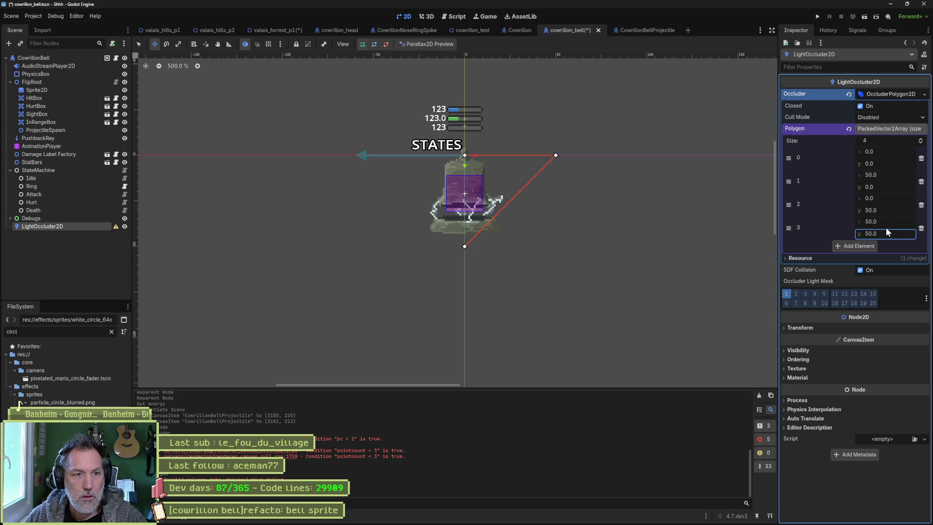
key("Return")
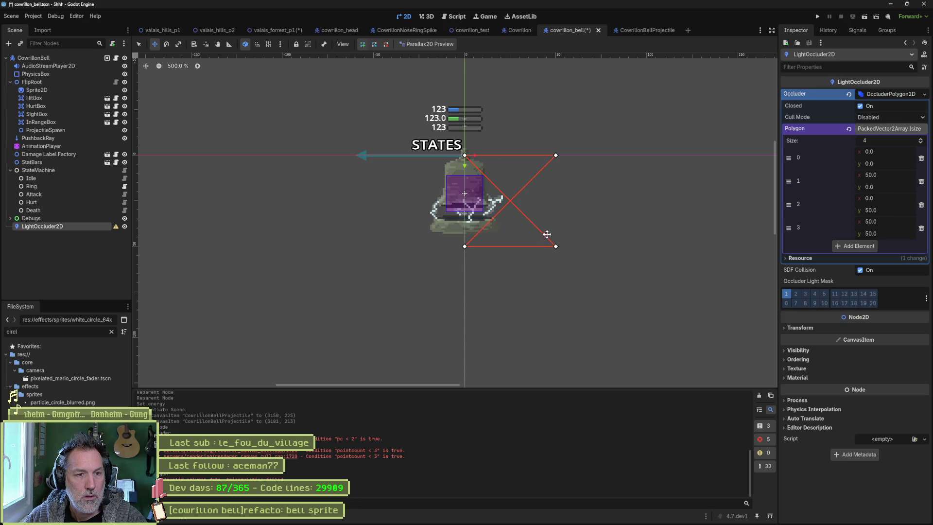
left_click_drag(554, 246, 510, 247)
mouse_move(789, 204)
left_mouse_down()
mouse_move(789, 156)
mouse_move(789, 228)
left_mouse_up()
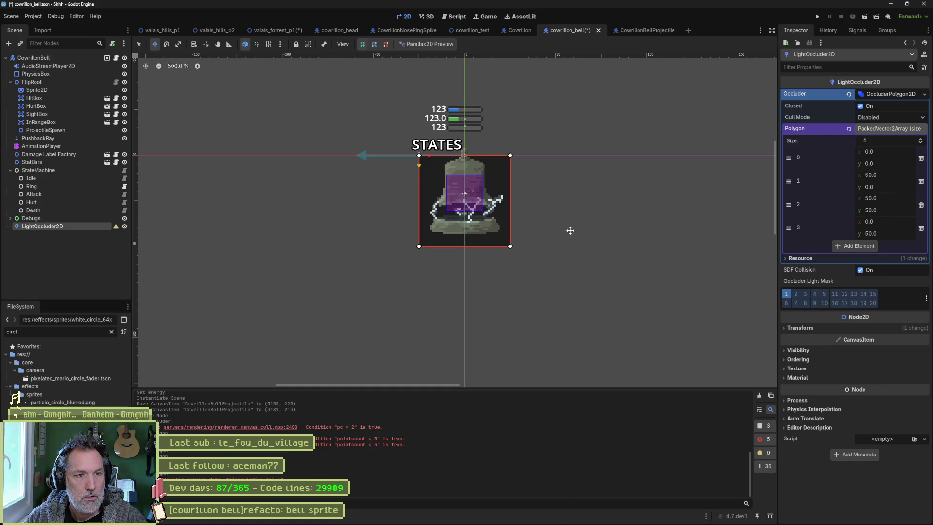
Instance cowrillon_bell.tscn into the valais_forrest_p1 level.
left_click(474, 33)
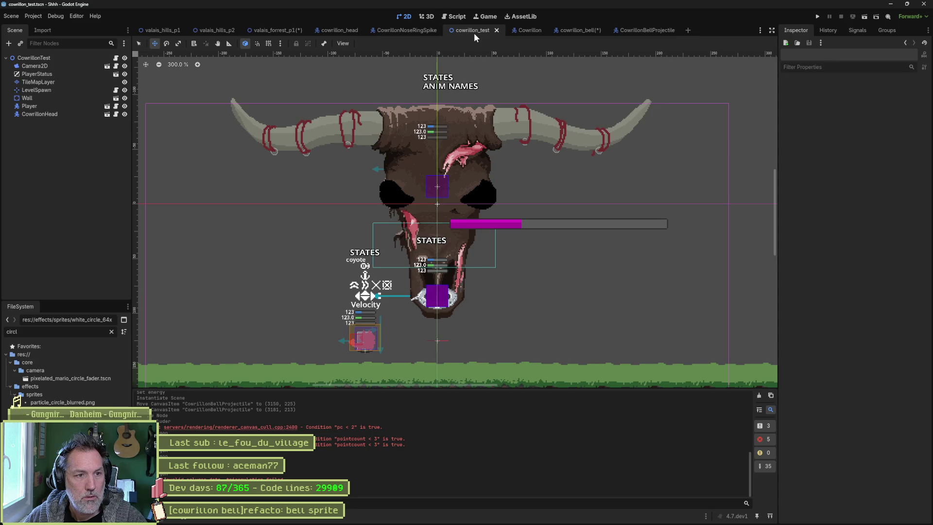
left_click(286, 31)
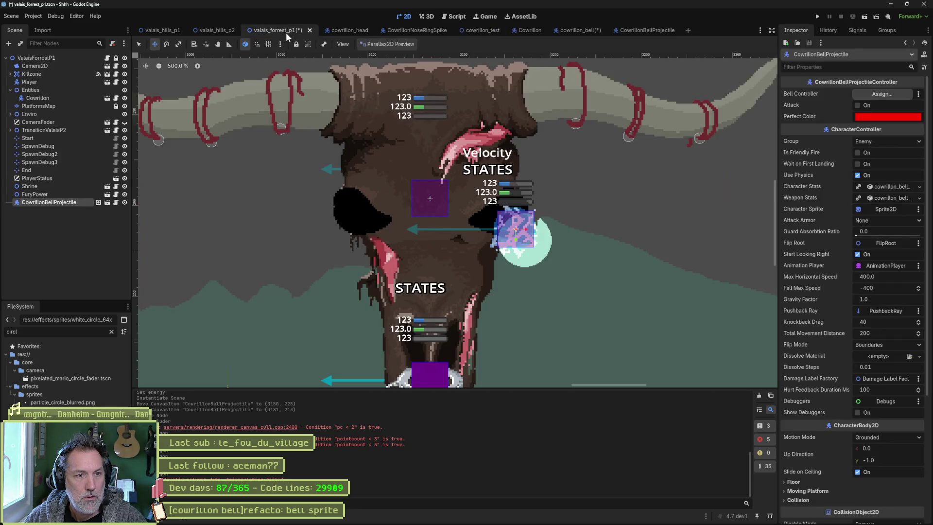
left_click(114, 247)
key("ctrl+shift+o")
type("bell")
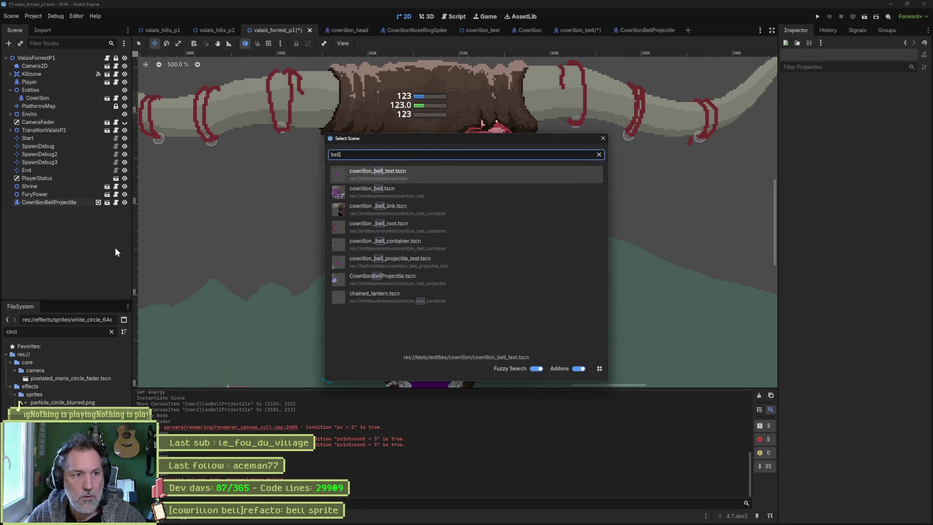
key("Down")
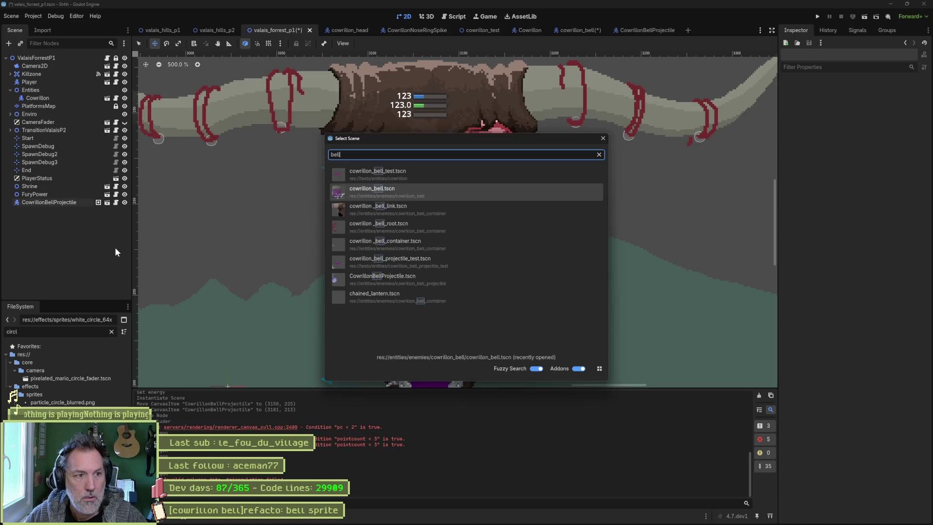
key("Return")
Place the bell beside the bull's right horn and run the game with F5.
scroll(250, 202, "down", 10)
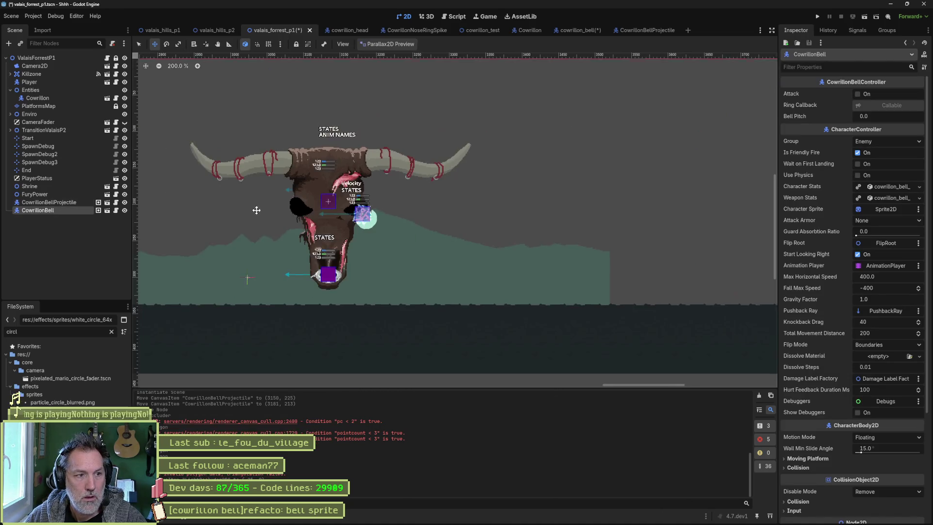
mouse_move(256, 208)
left_mouse_down()
mouse_move(509, 221)
mouse_move(503, 210)
left_mouse_up()
scroll(505, 216, "down", 1)
scroll(545, 219, "up", 7)
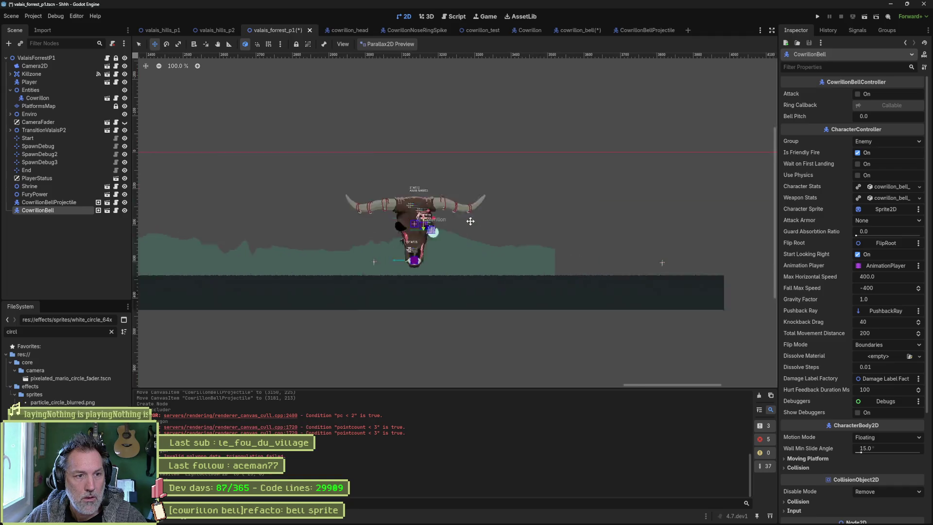
mouse_move(357, 208)
left_mouse_down()
mouse_move(381, 229)
mouse_move(419, 229)
mouse_move(456, 211)
mouse_move(425, 233)
mouse_move(463, 215)
mouse_move(439, 207)
mouse_move(476, 205)
left_mouse_up()
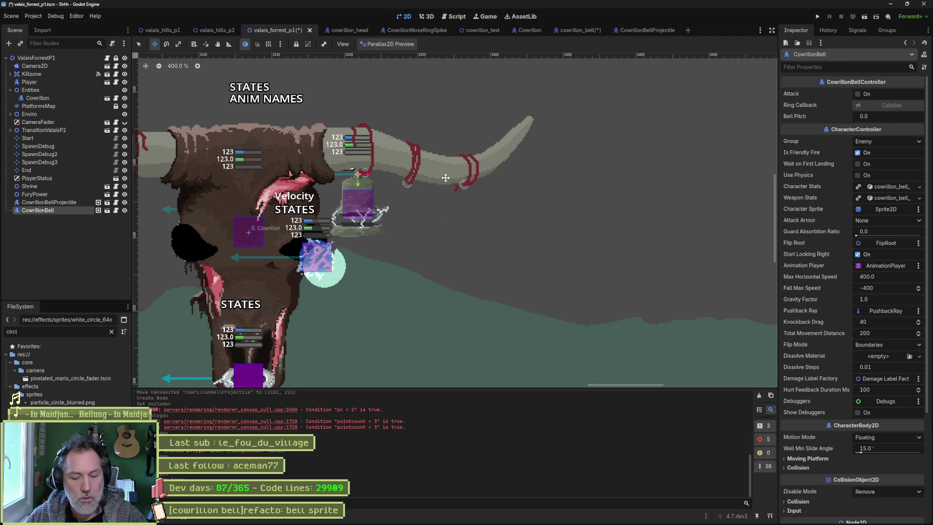
key("F5")
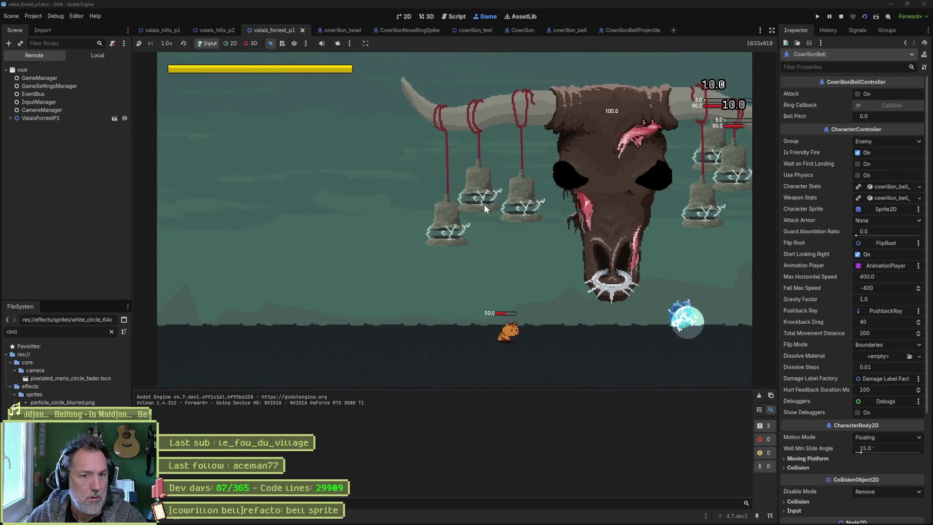
Stop the running game with F8.
key("F8")
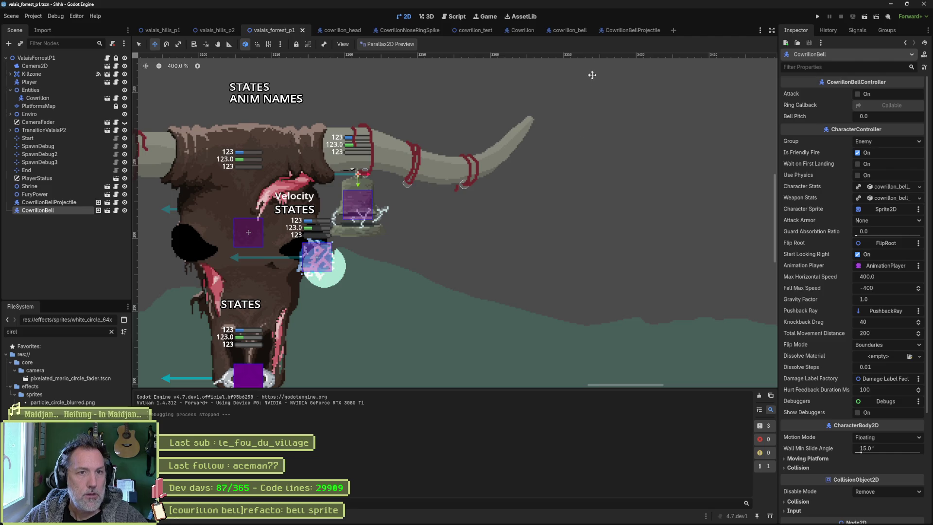
Delete the CowrillonBell and projectile nodes from valais_forrest_p1 and save the level.
left_click(54, 203, "shift")
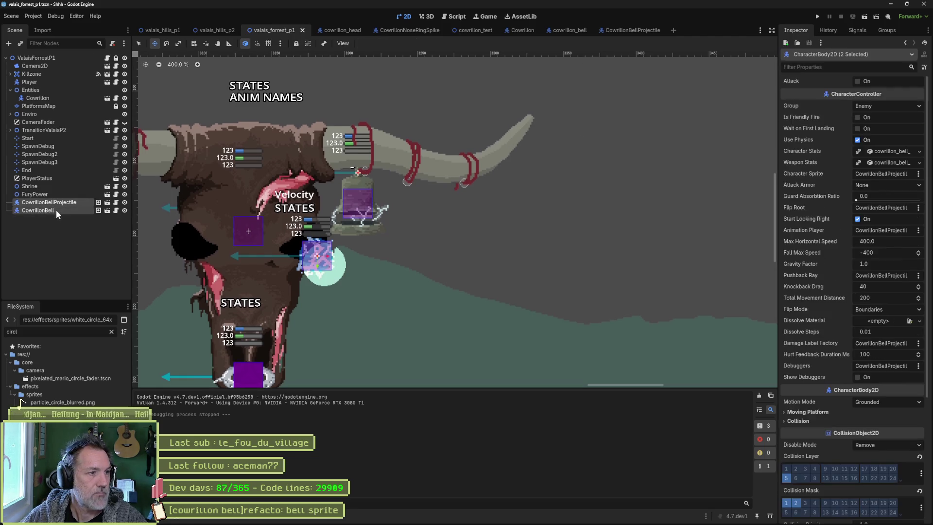
key("Delete")
key("Return")
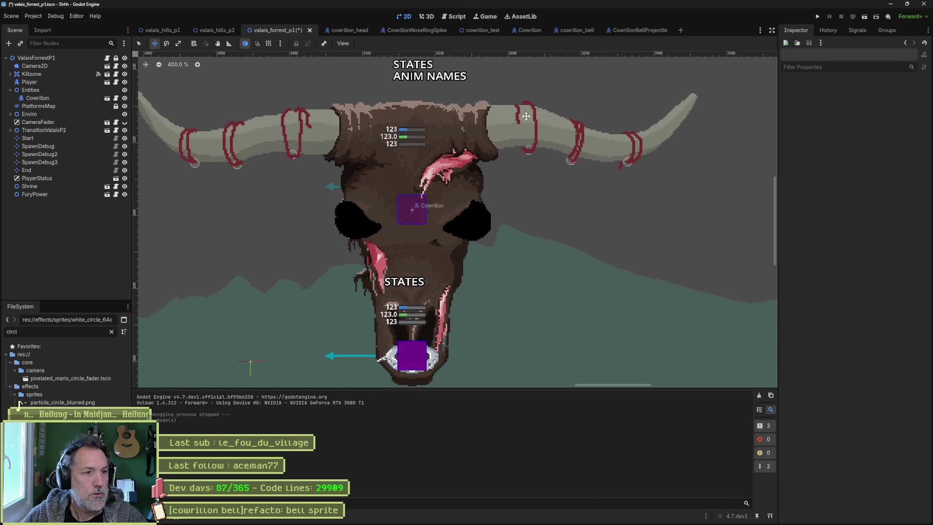
key("ctrl+s")
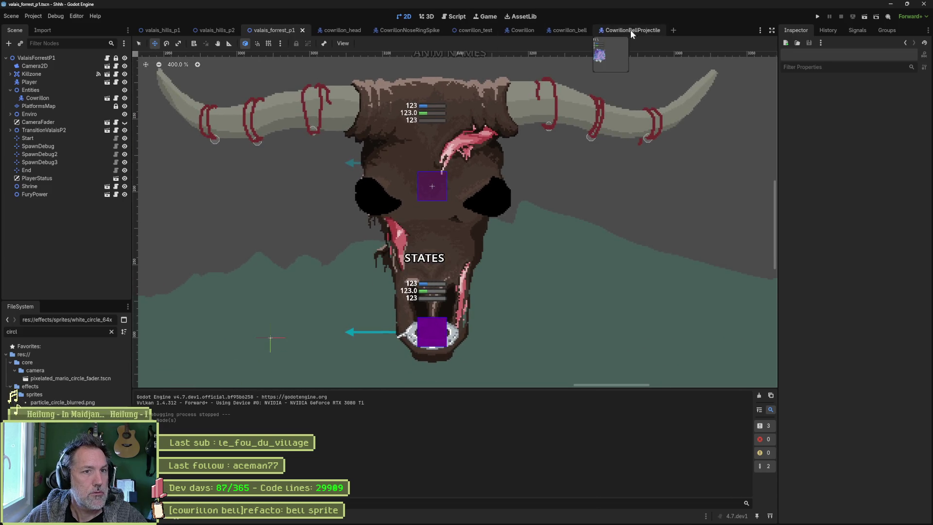
Instance cowrillon_bell into cowrillon_test, to the right of the bull's head.
left_click(475, 29)
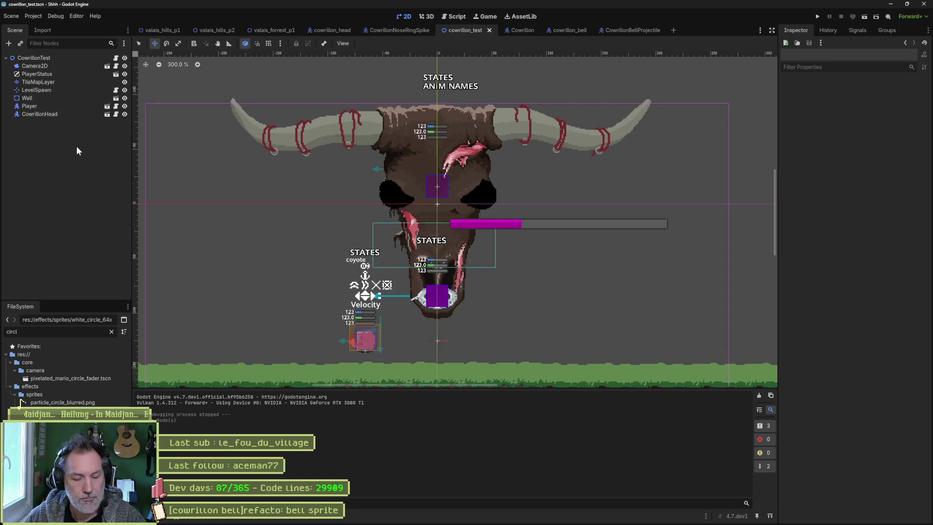
key("ctrl+shift+o")
key("Return")
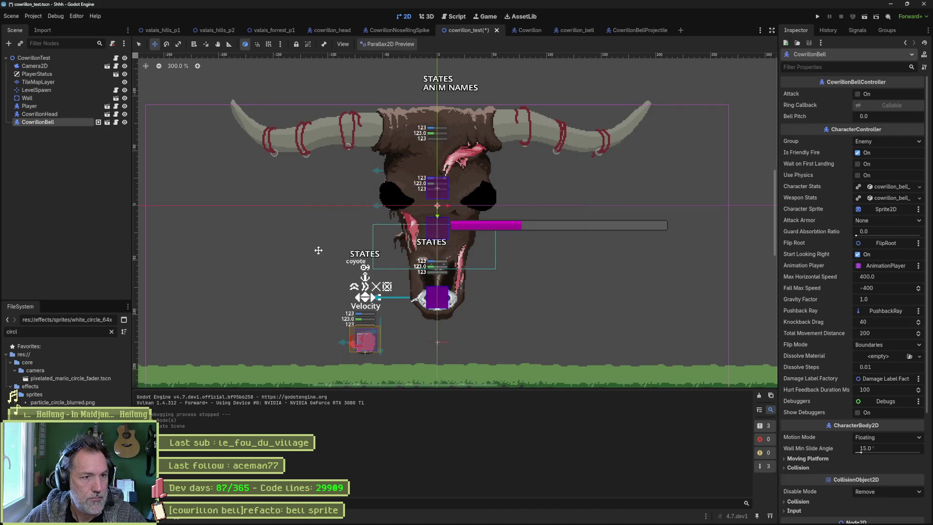
mouse_move(319, 250)
left_mouse_down()
mouse_move(391, 270)
mouse_move(457, 319)
left_mouse_up()
left_click(73, 164)
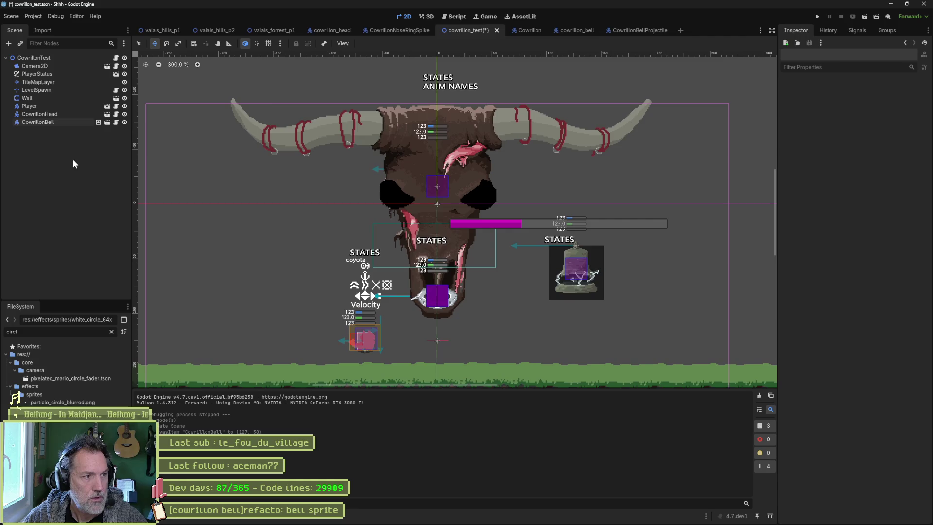
Instance CowrillonBellProjectile near the right eye and move the bell onto the head.
key("ctrl+shift+a")
type("bellproj")
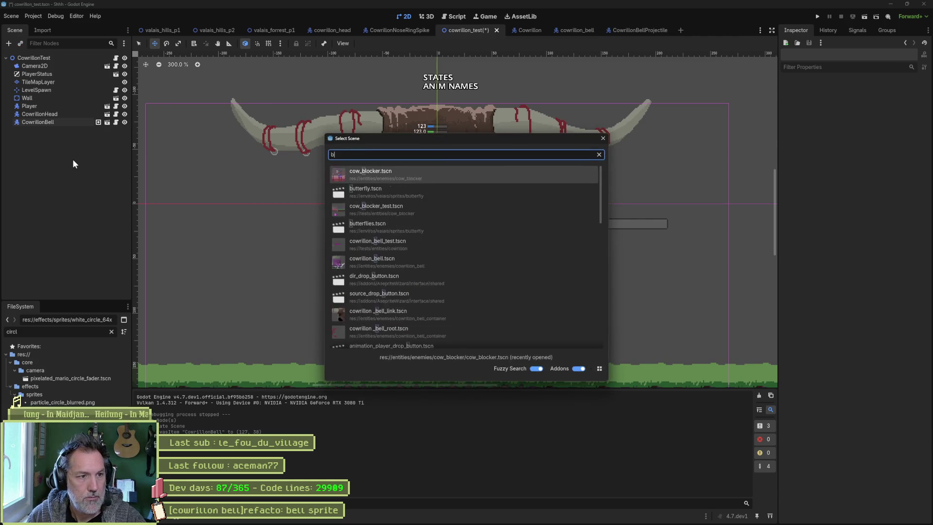
key("Return")
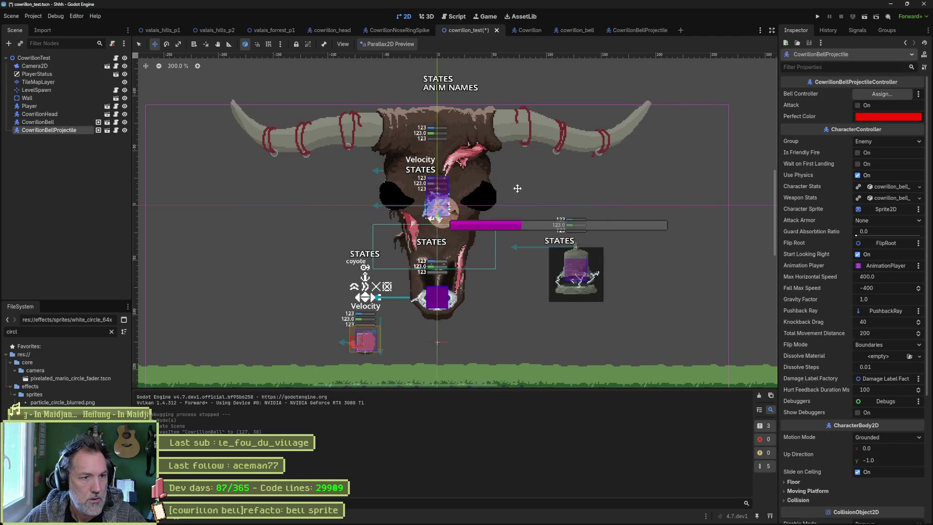
mouse_move(517, 189)
left_mouse_down()
mouse_move(656, 274)
mouse_move(671, 266)
mouse_move(574, 222)
mouse_move(588, 183)
left_mouse_up()
left_click(68, 122)
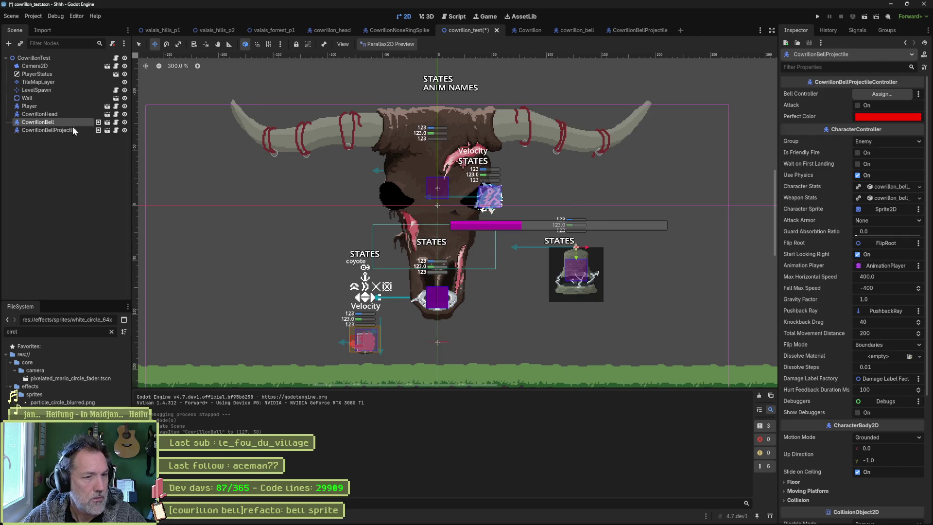
left_click_drag(645, 209, 585, 111)
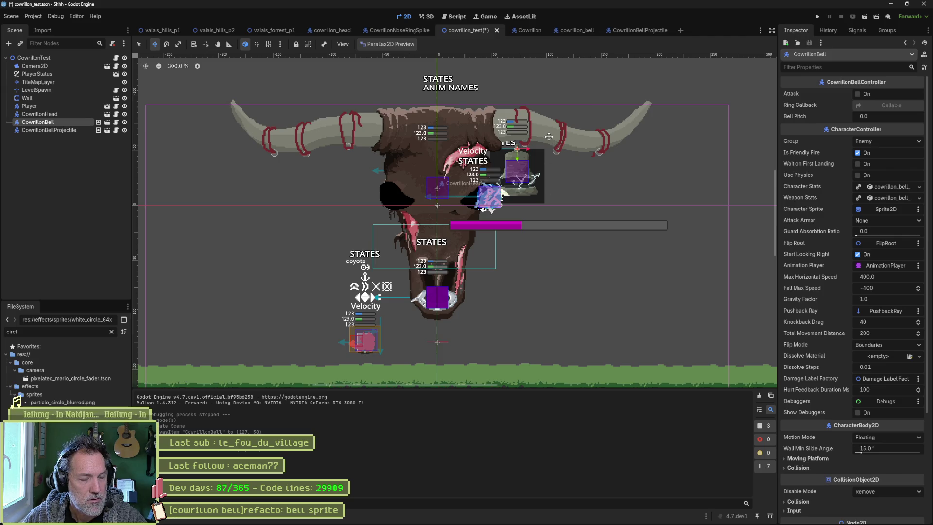
Inspect the LightOccluder2D polygon in the cowrillon_bell scene.
mouse_move(620, 27)
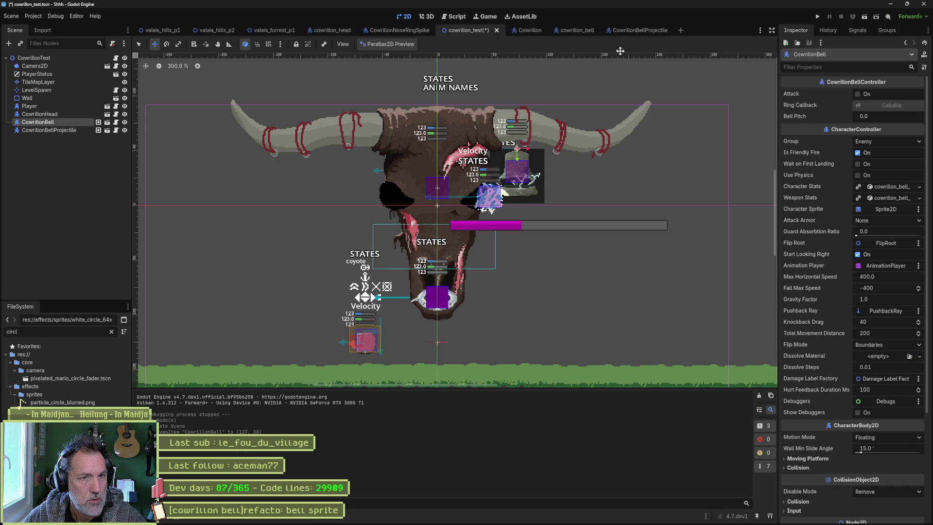
mouse_move(590, 30)
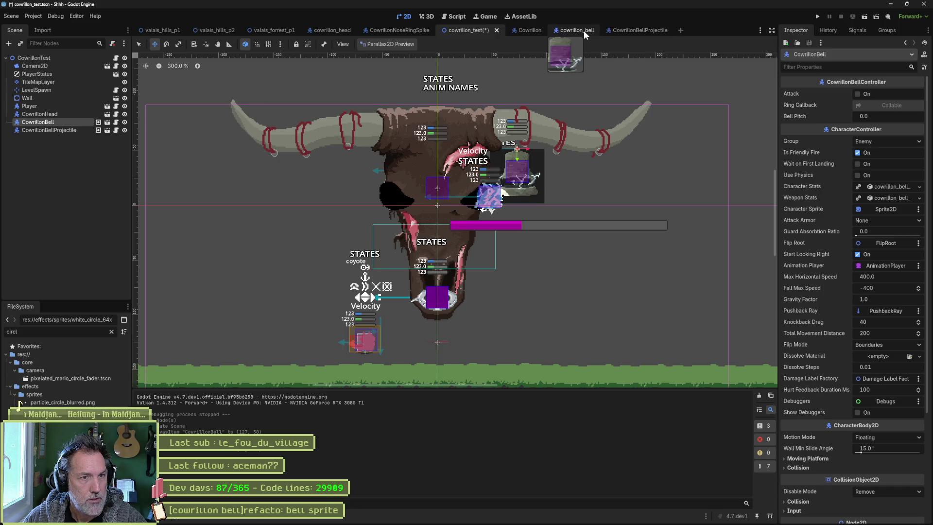
left_click(584, 31)
left_click(51, 259)
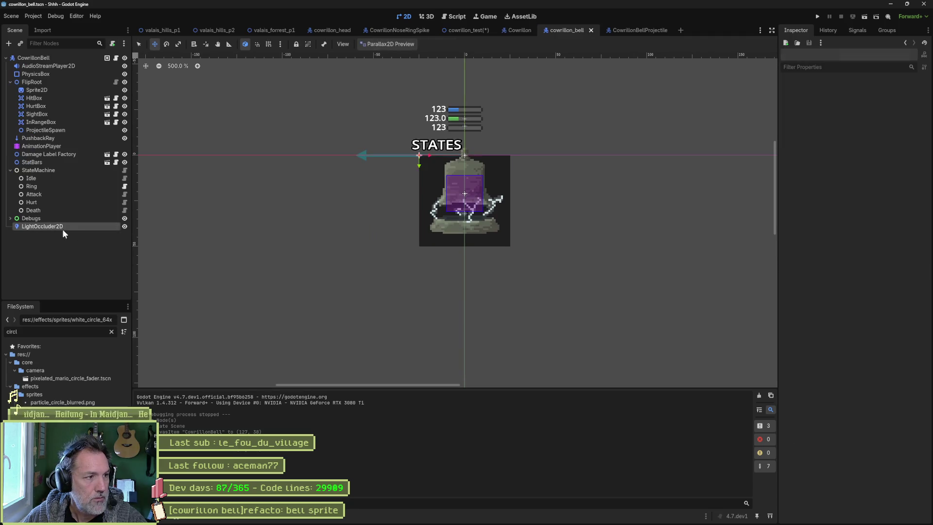
left_click(62, 226)
Delete the PointLight2D from CowrillonBellProjectile, then return to cowrillon_test.
left_click(632, 30)
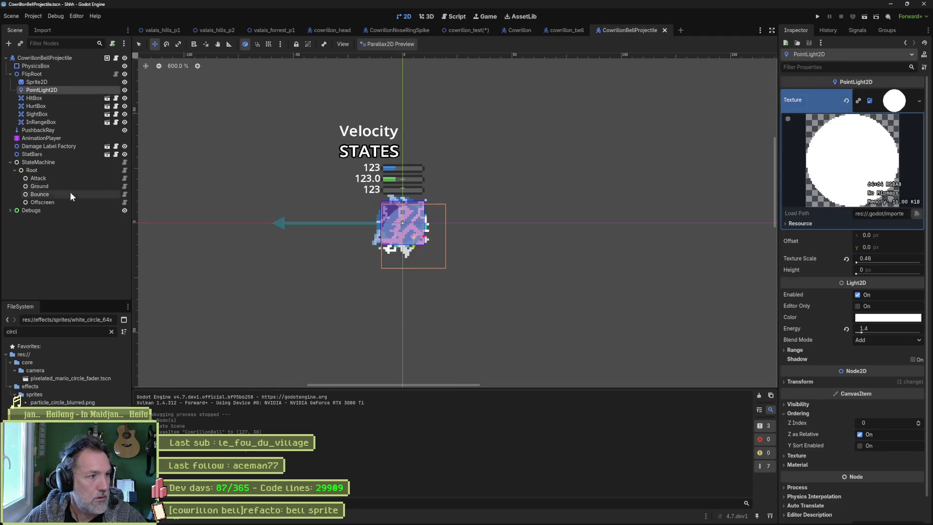
left_click(56, 85)
key("Delete")
key("Return")
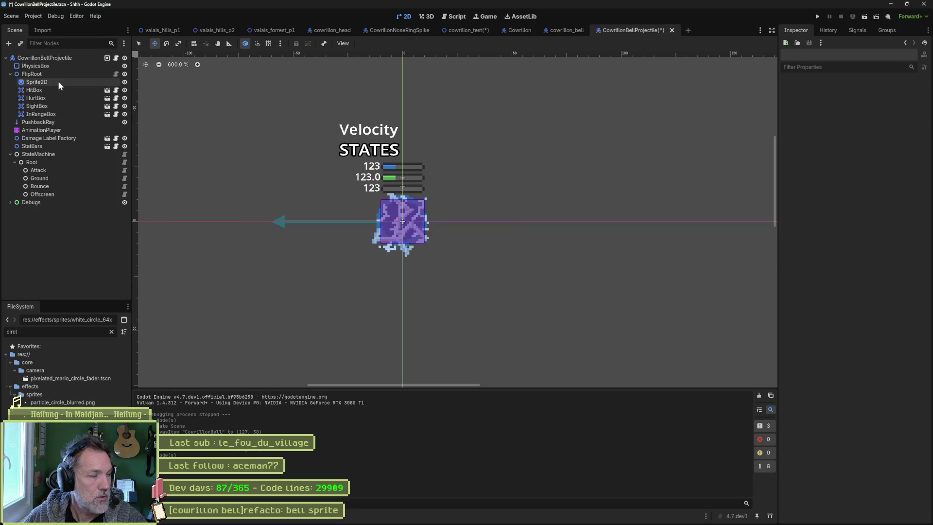
left_click(564, 30)
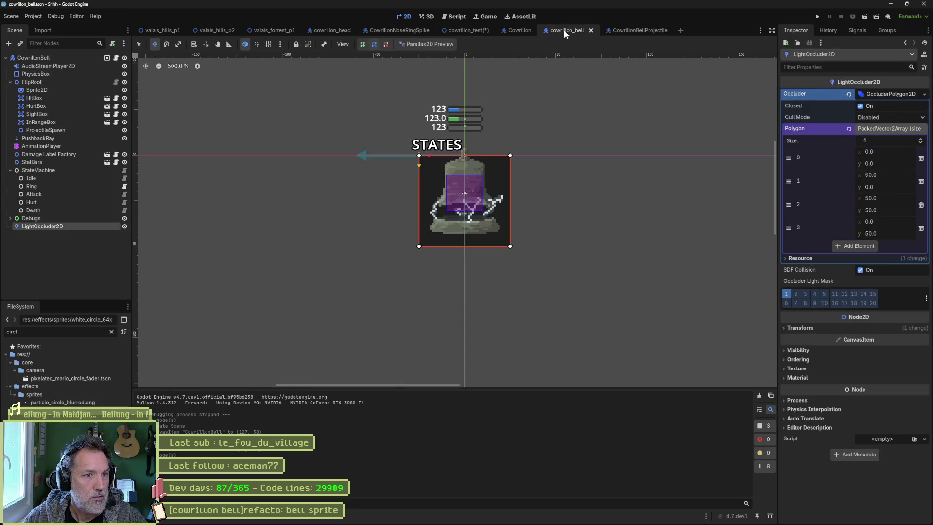
left_click(472, 30)
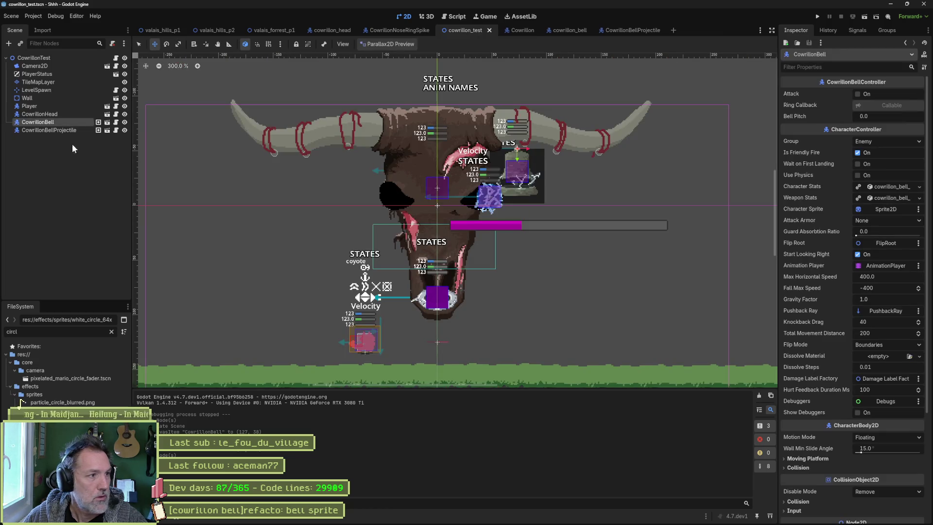
Add a PointLight2D child to the CowrillonBellProjectile instance.
left_click(41, 129)
key("ctrl+a")
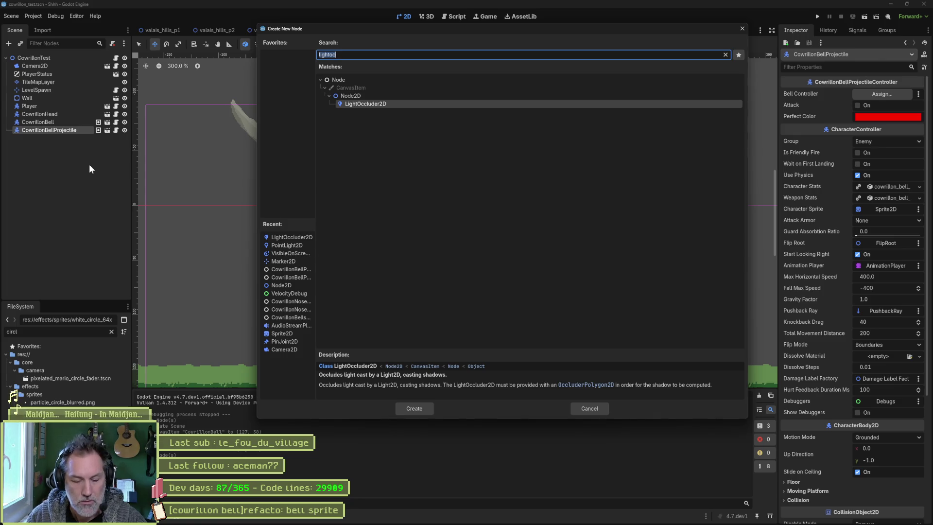
type("light")
key("Up")
key("Up")
key("Up")
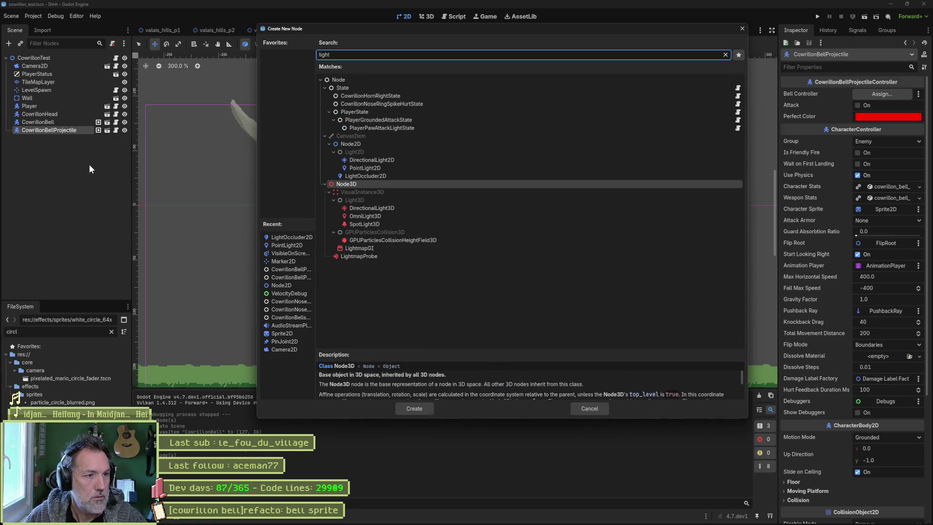
key("Return")
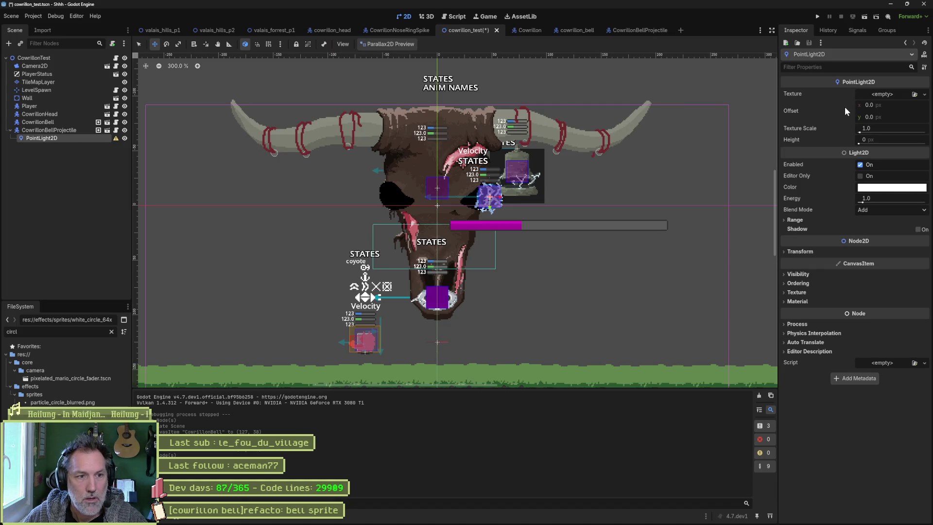
Assign white_circle_64x64.png as the light texture, scale it to 2.63, and save.
left_click(904, 97)
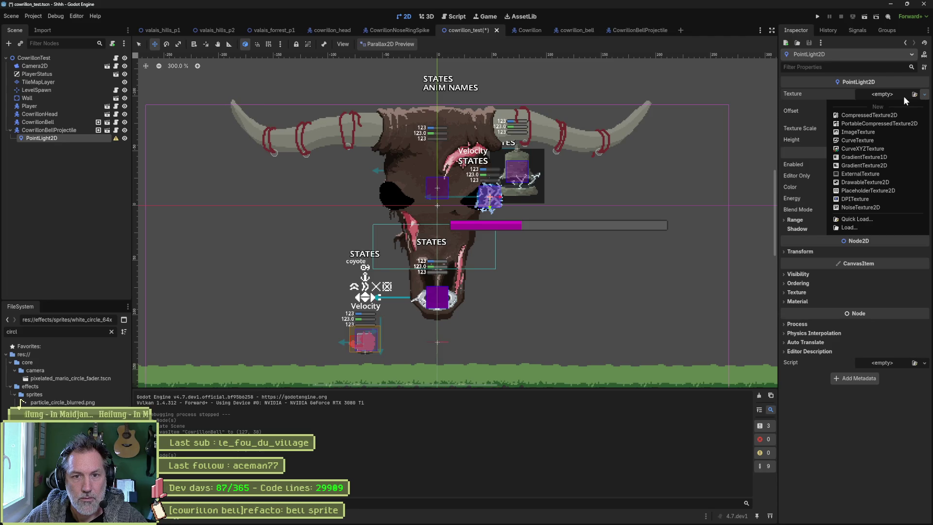
left_click(903, 95)
mouse_move(63, 411)
left_mouse_down()
mouse_move(729, 148)
mouse_move(891, 96)
left_mouse_up()
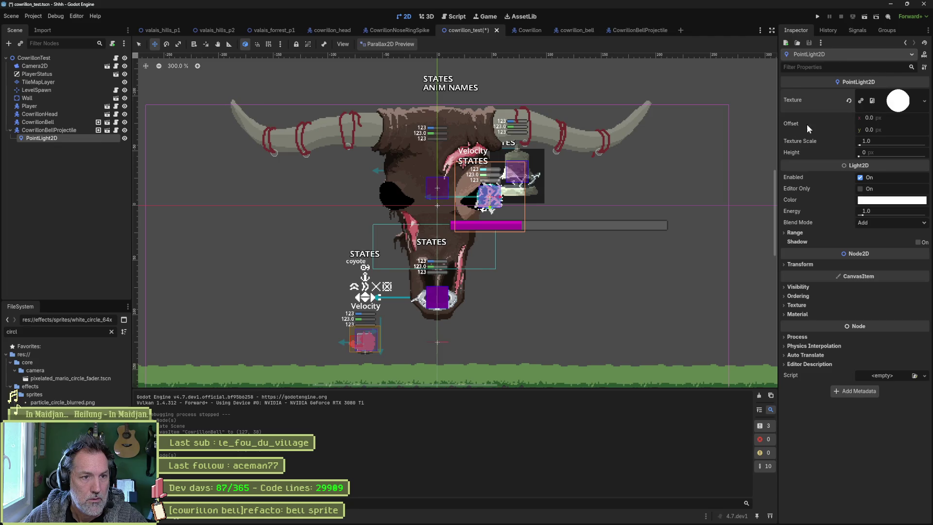
key("ctrl+s")
scroll(503, 216, "up", 1)
scroll(504, 217, "up", 3)
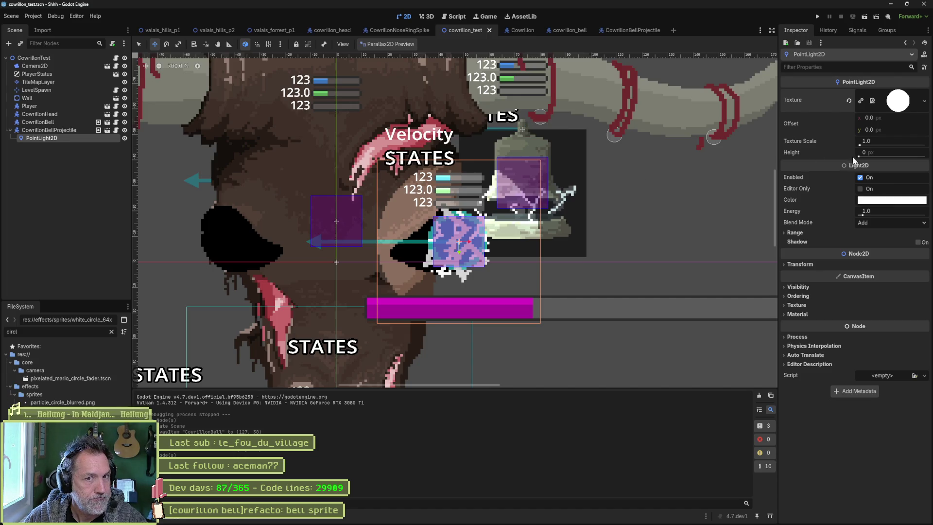
left_click_drag(861, 146, 862, 146)
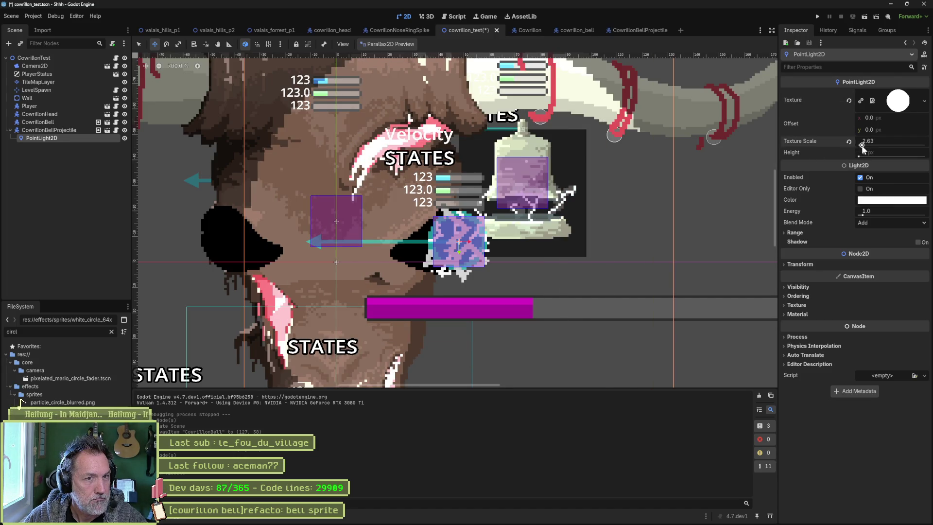
key("ctrl+s")
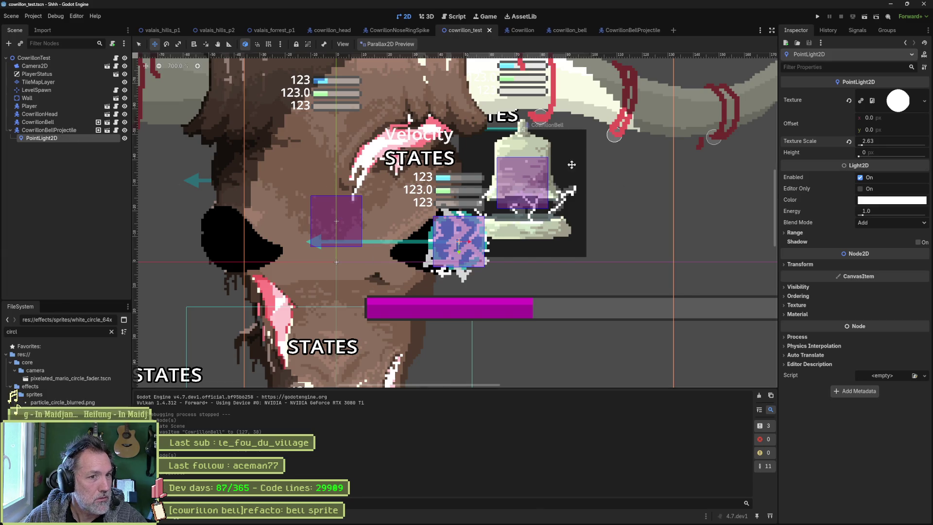
Add a LightOccluder2D node to the cowrillon_test scene.
left_click(54, 180)
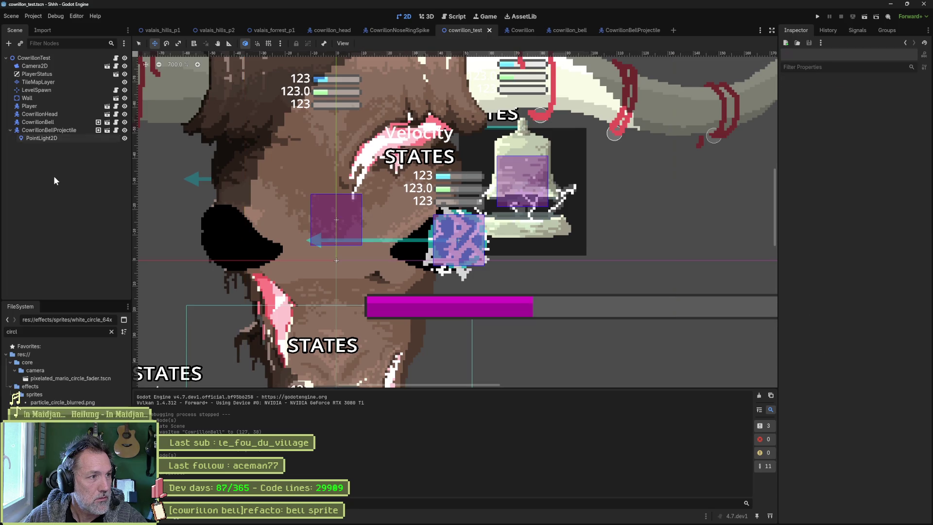
key("ctrl+a")
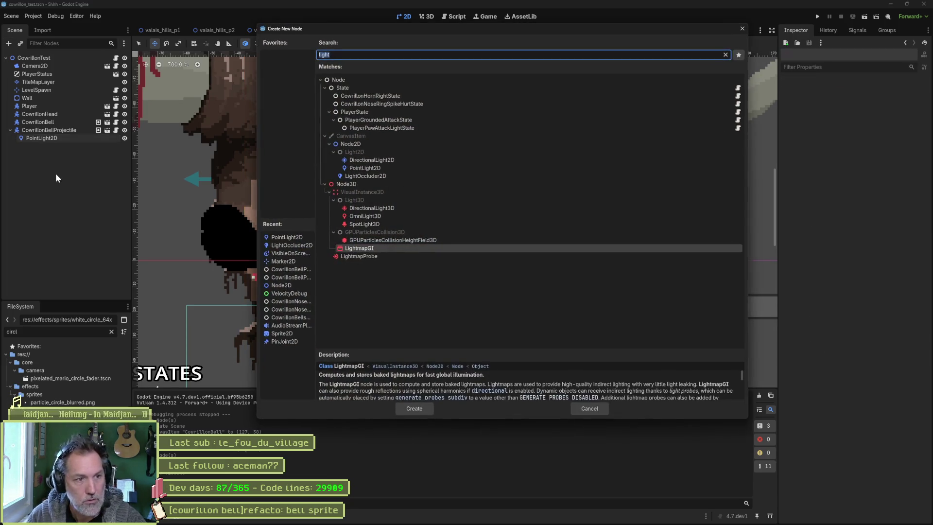
type("occlud")
key("Up")
key("Up")
key("Up")
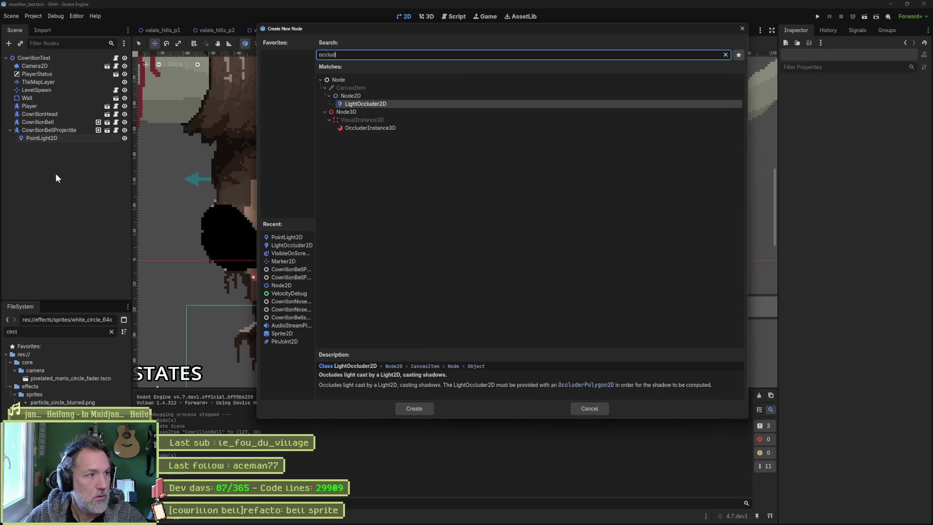
key("Return")
Create a new occluder polygon with four points and save the scene.
scroll(332, 193, "down", 3)
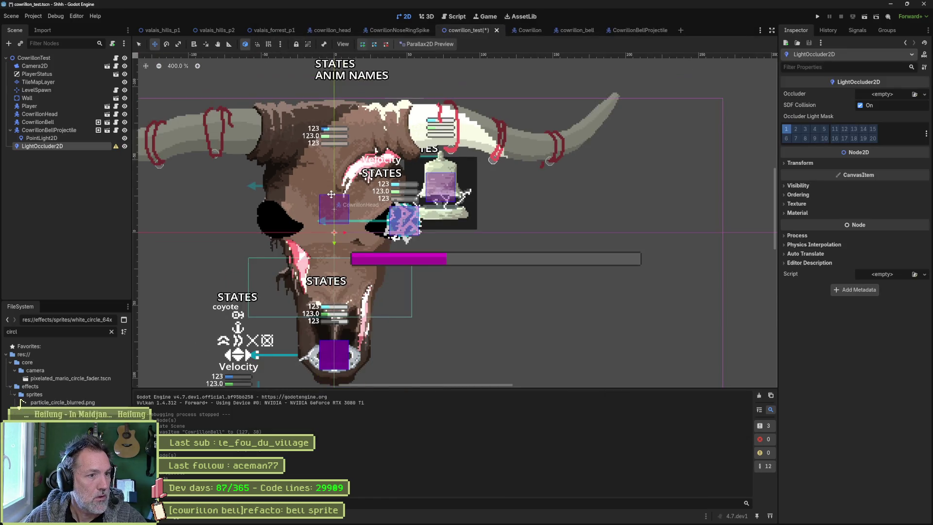
left_click(471, 176)
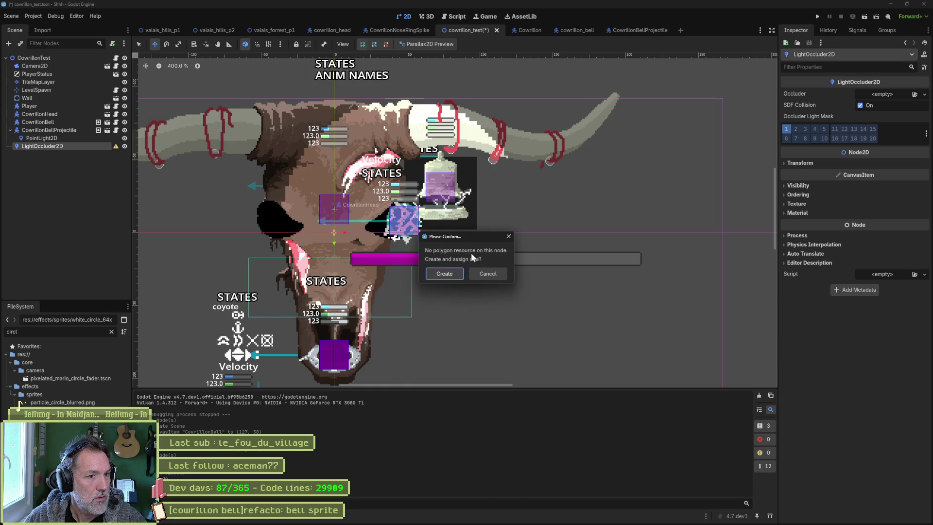
left_click(456, 271)
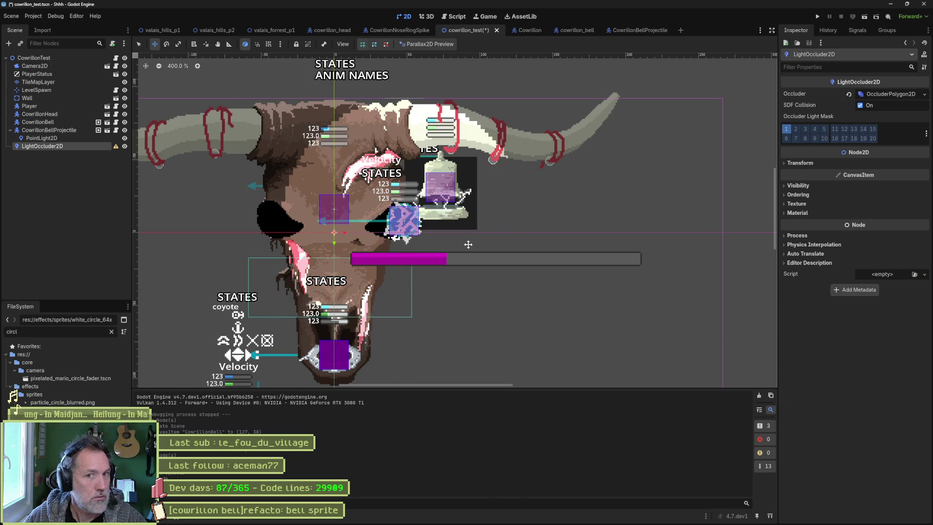
left_click(888, 93)
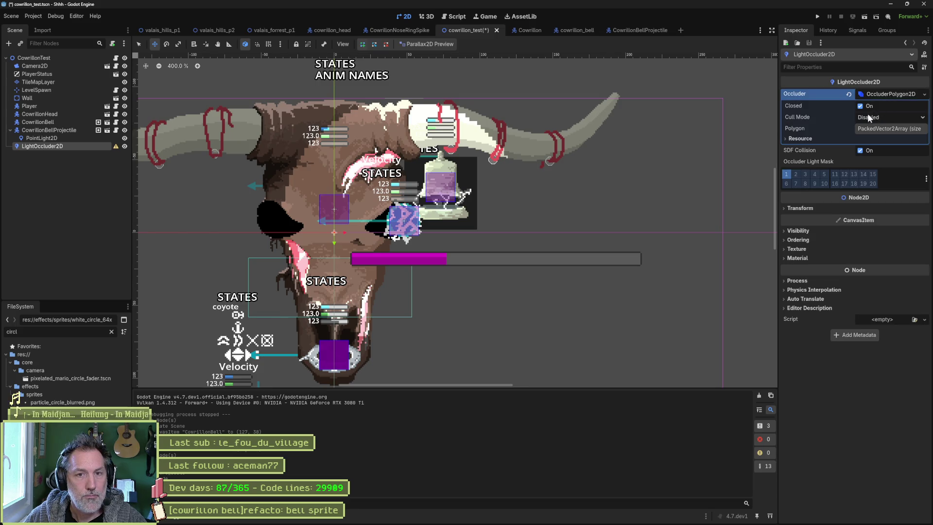
left_click(882, 127)
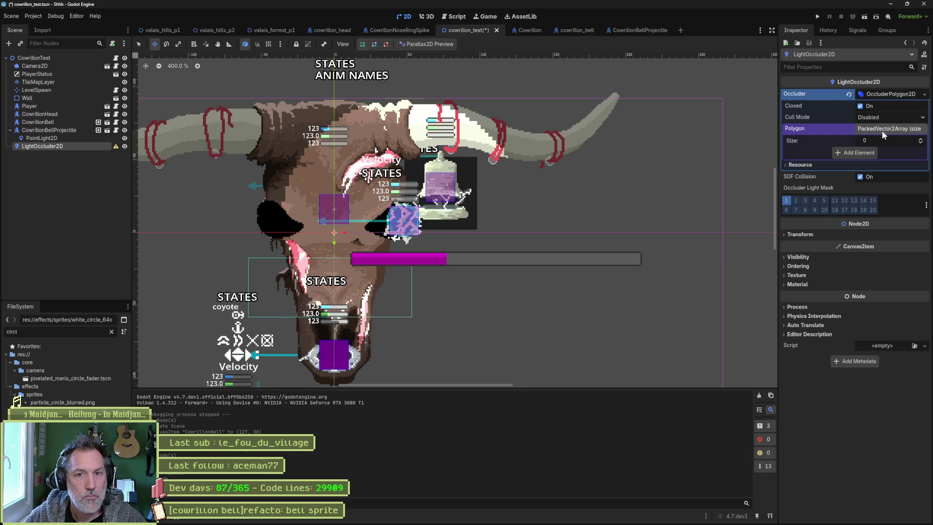
left_click(891, 117)
left_click(891, 115)
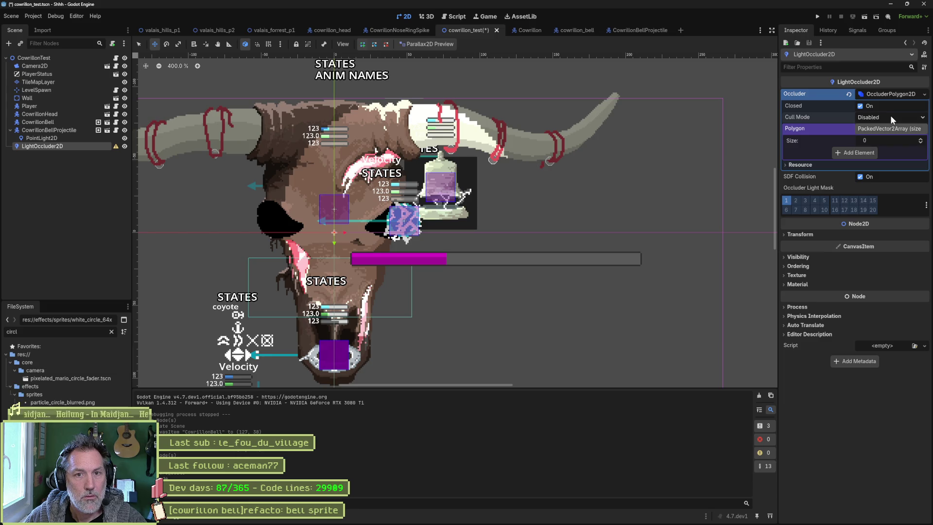
left_click(878, 138)
type("4")
key("Return")
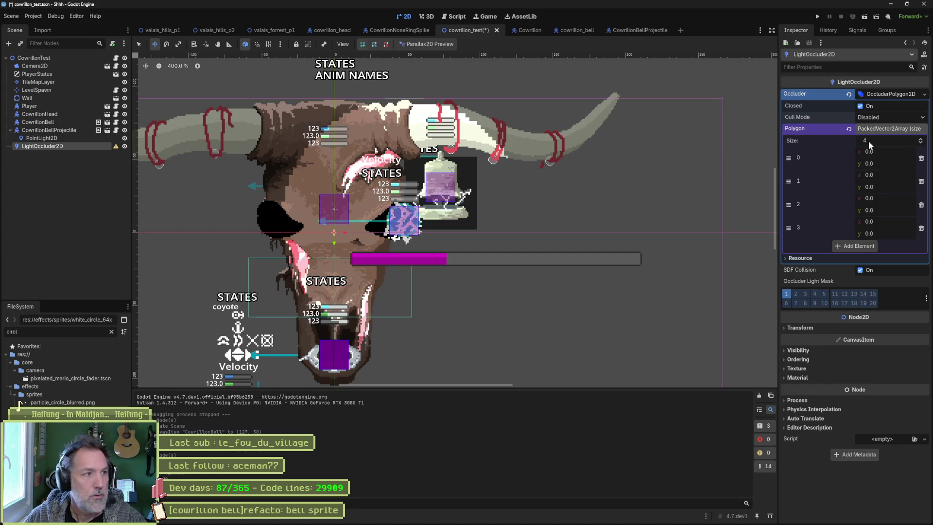
key("ctrl+s")
Make the points a 50×50 square, move it up near the bell, and save.
left_click(888, 152)
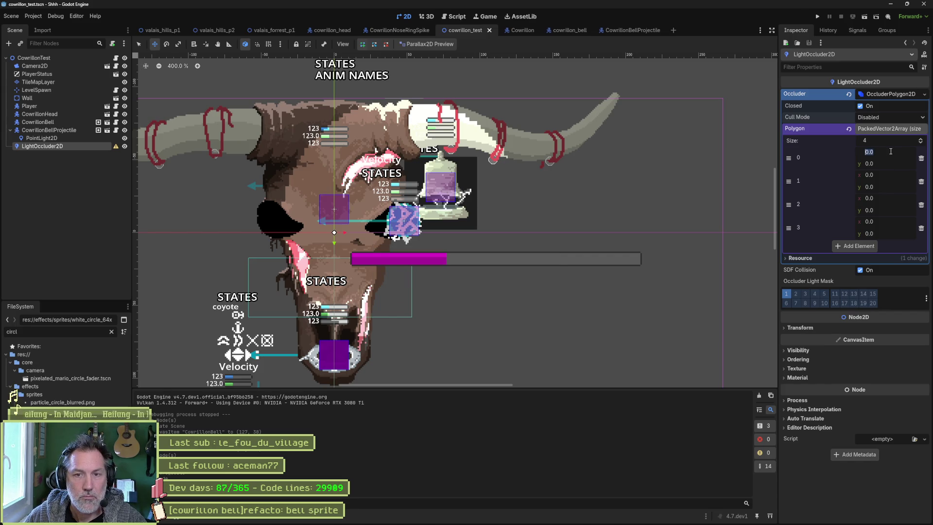
type("50")
key("Tab")
key("Tab")
key("Tab")
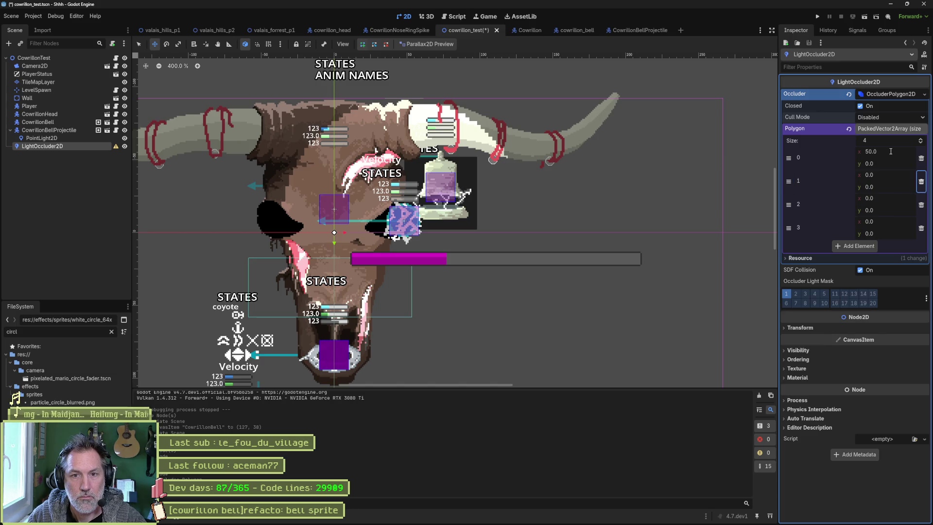
key("shift+Tab")
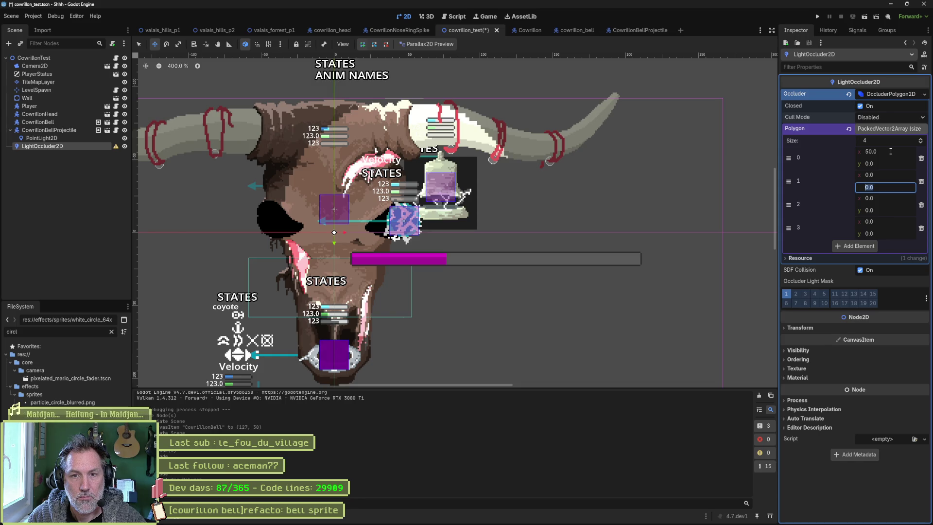
key("Tab")
key("Tab")
key("Tab")
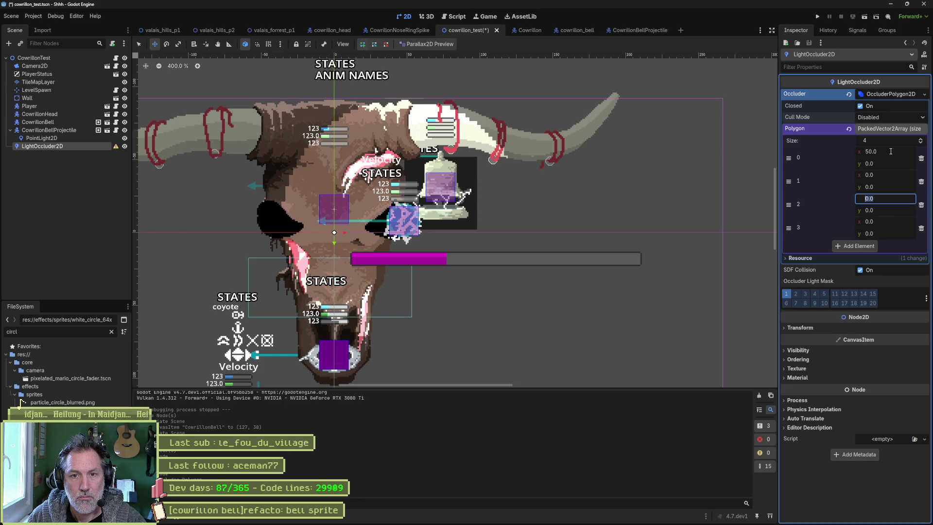
key("Tab")
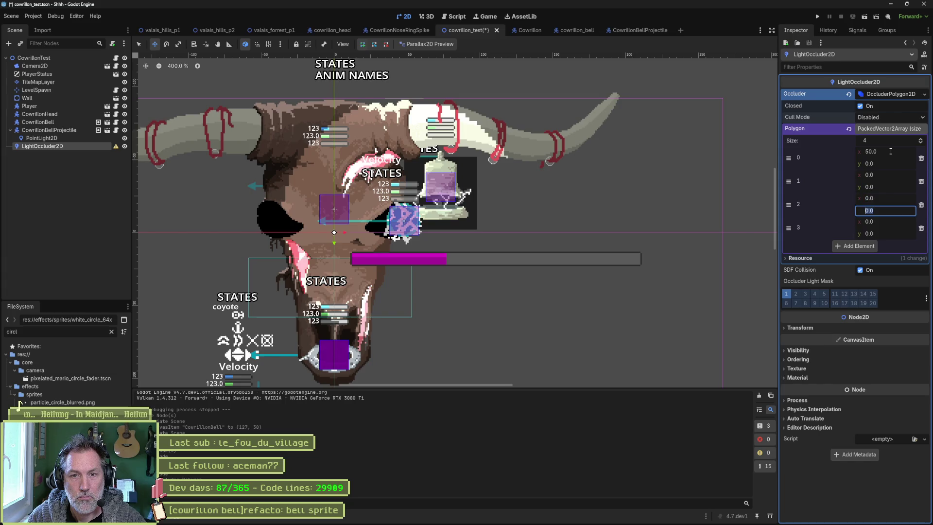
type("50")
key("Tab")
key("Tab")
key("Tab")
type("50")
key("Tab")
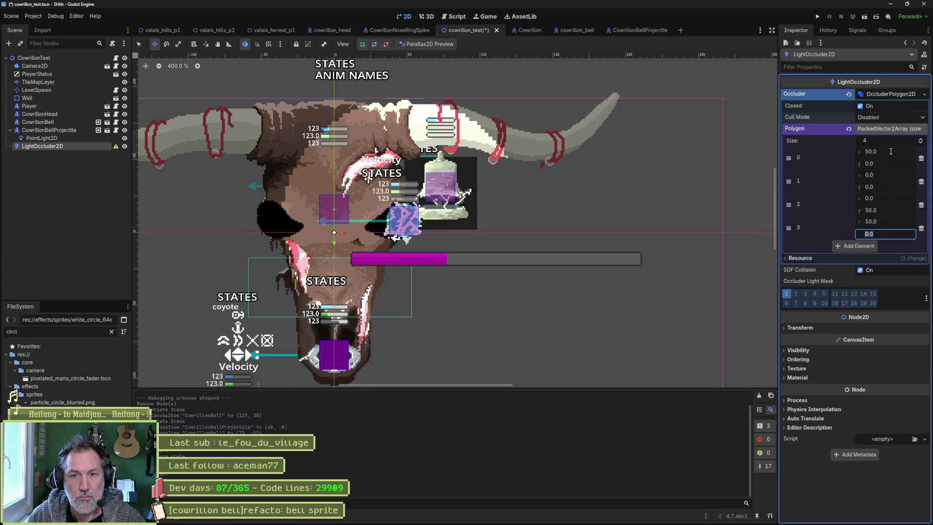
type("50")
key("Return")
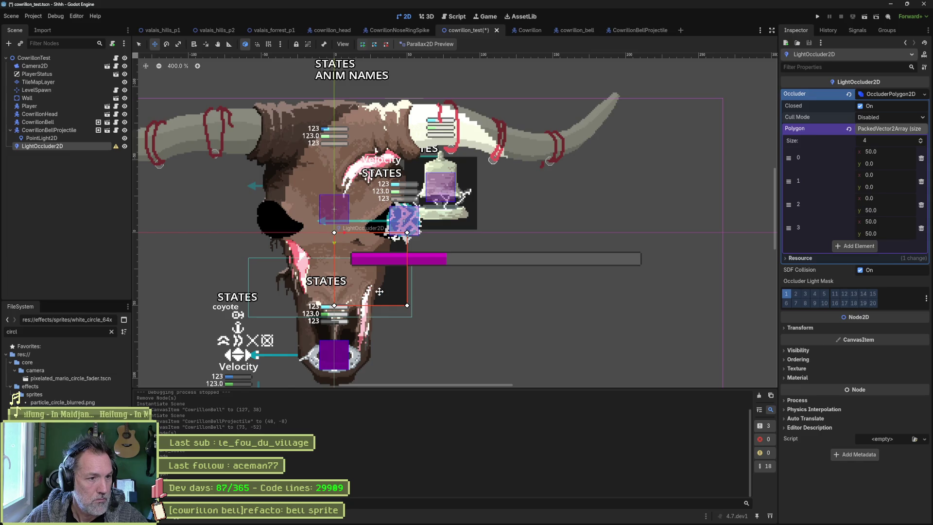
mouse_move(394, 289)
left_mouse_down()
mouse_move(433, 289)
mouse_move(438, 233)
mouse_move(473, 134)
mouse_move(530, 192)
mouse_move(495, 180)
mouse_move(532, 190)
mouse_move(459, 183)
left_mouse_up()
mouse_move(486, 180)
left_mouse_down()
mouse_move(584, 188)
mouse_move(476, 173)
mouse_move(464, 154)
left_mouse_up()
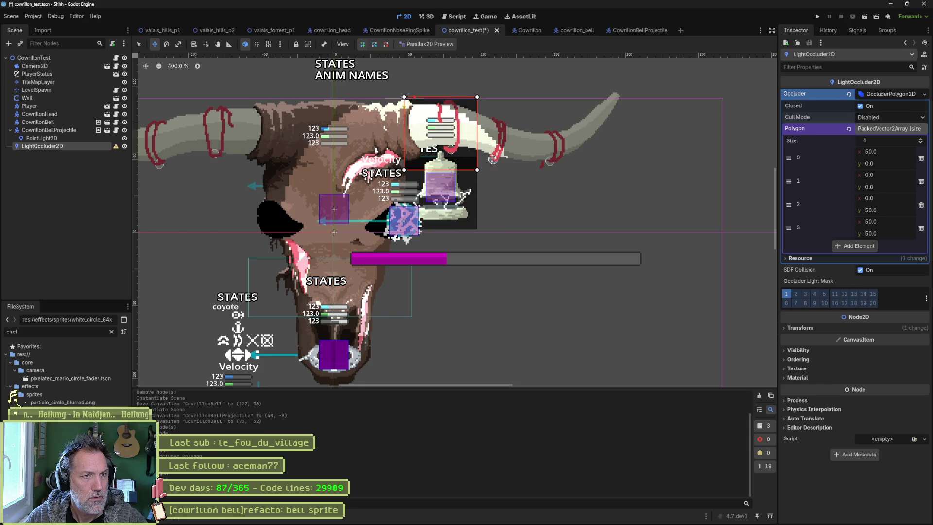
key("ctrl+s")
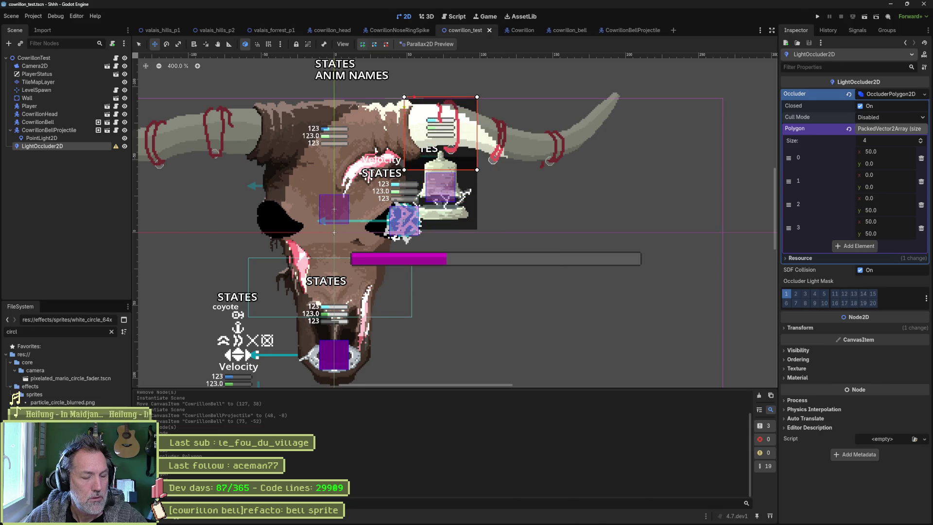
Switch to the browser showing the lights tutorial's radial gradient texture.
mouse_move(416, 521)
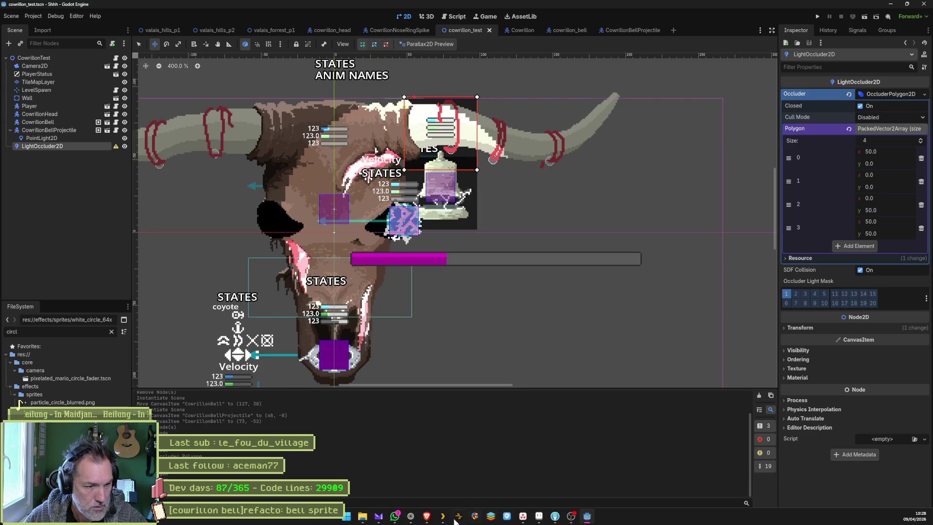
left_click(412, 518)
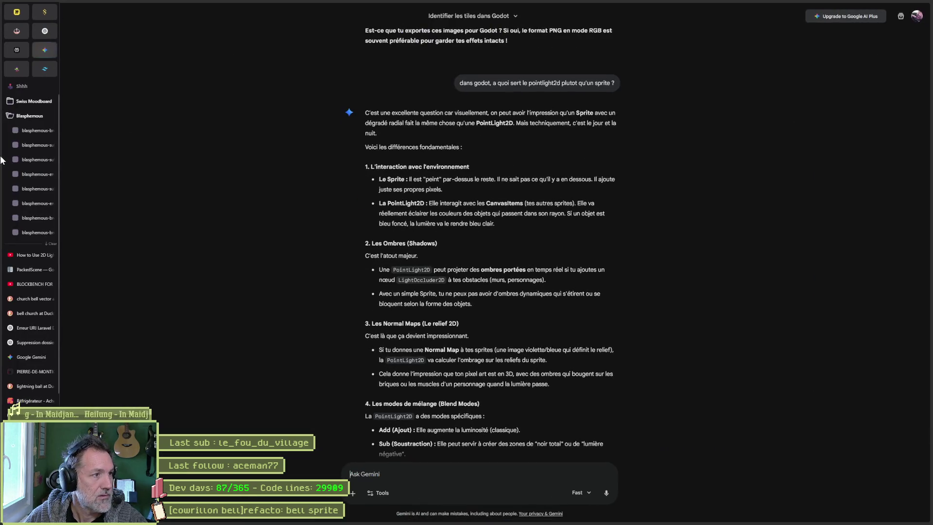
scroll(2, 161, "down", 3)
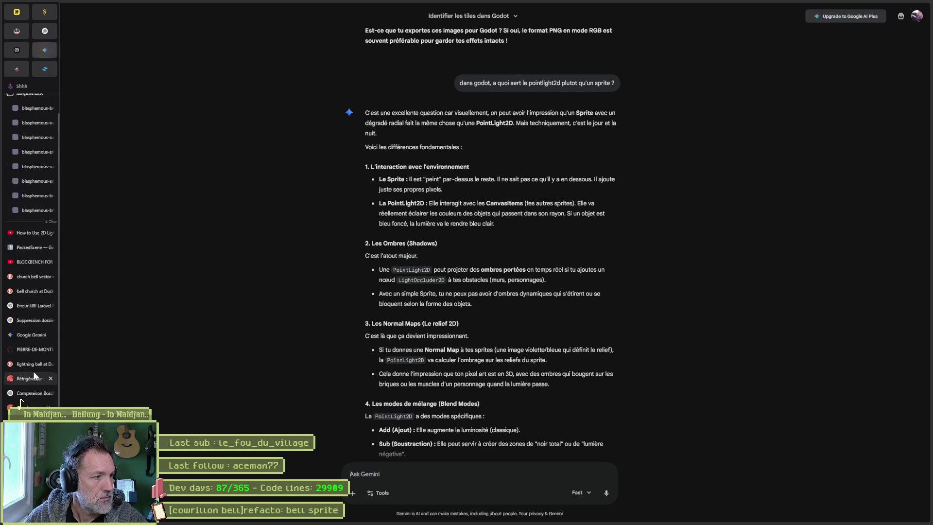
scroll(32, 292, "up", 3)
Open the 'How to Use 2D Lights' tutorial tab and skip ahead to the woods level part.
left_click(26, 255)
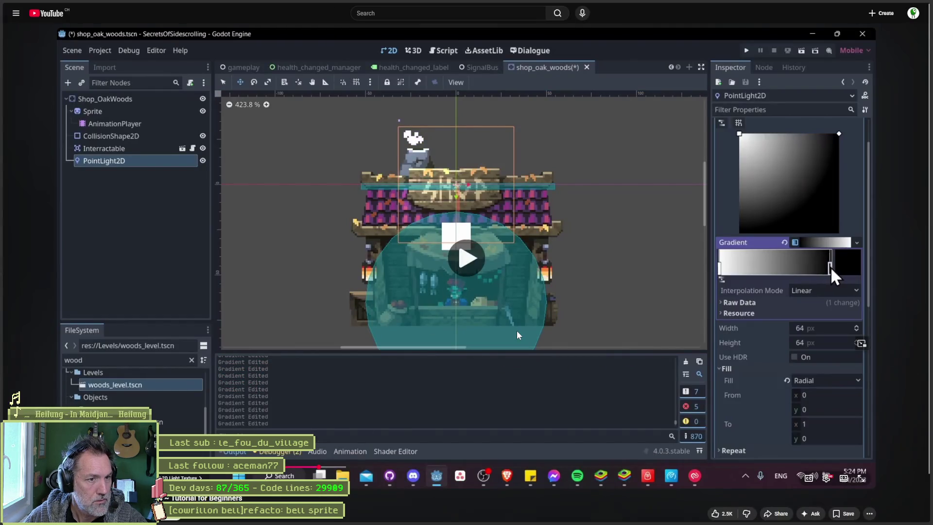
key("l")
key("l")
key("l")
key("l")
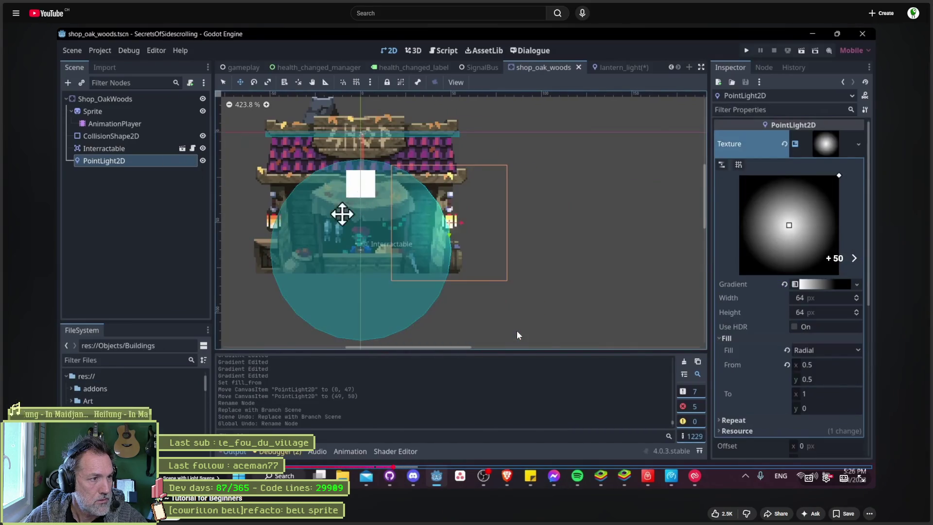
key("l")
key("Right")
key("Right")
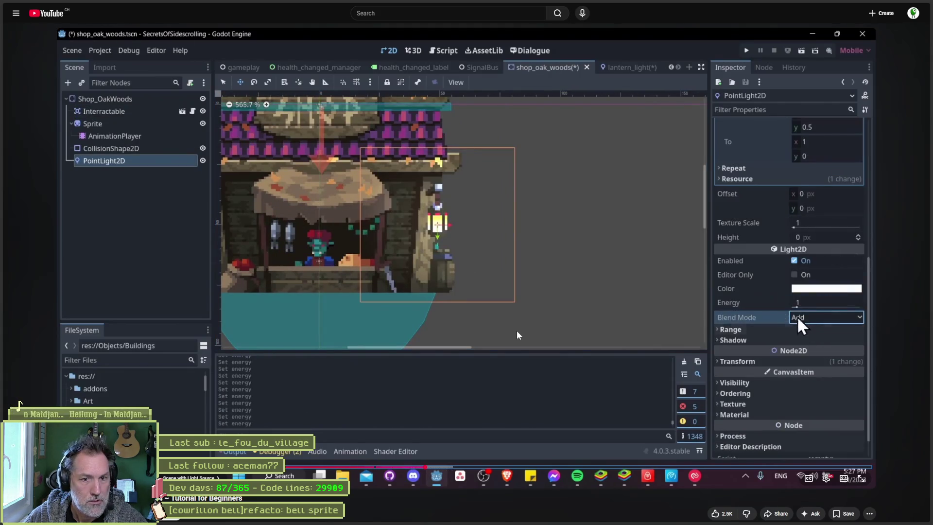
key("l")
key("l")
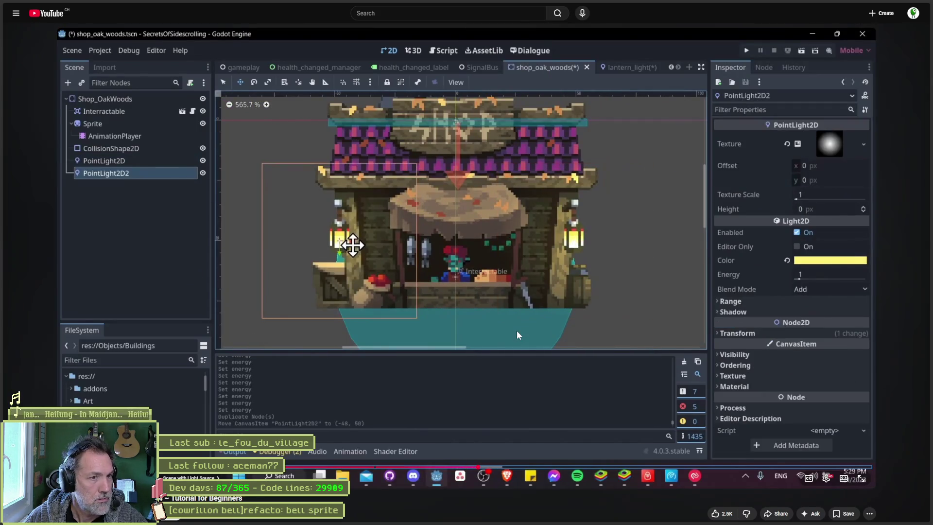
key("l")
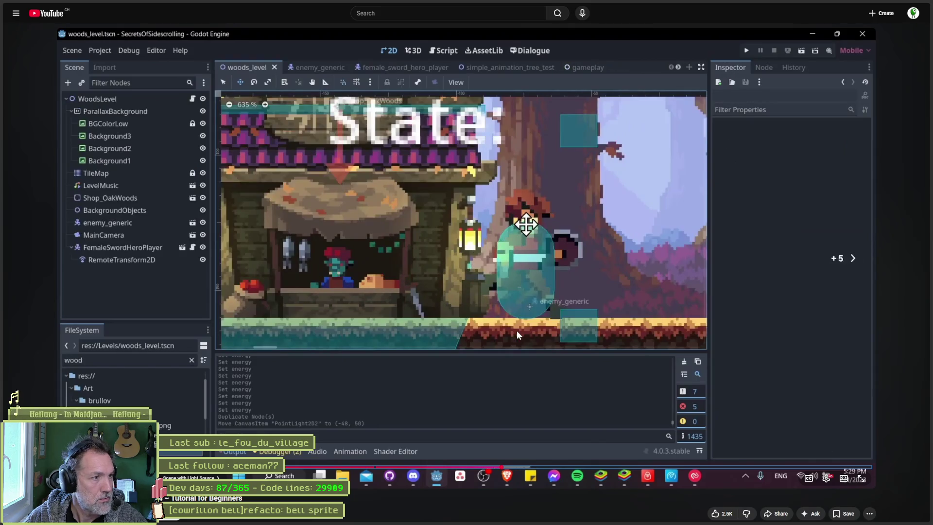
Skip past the light range and Z Index parts to the pink DirectionalLight2D setup, then pause.
key("Right")
key("l")
key("l")
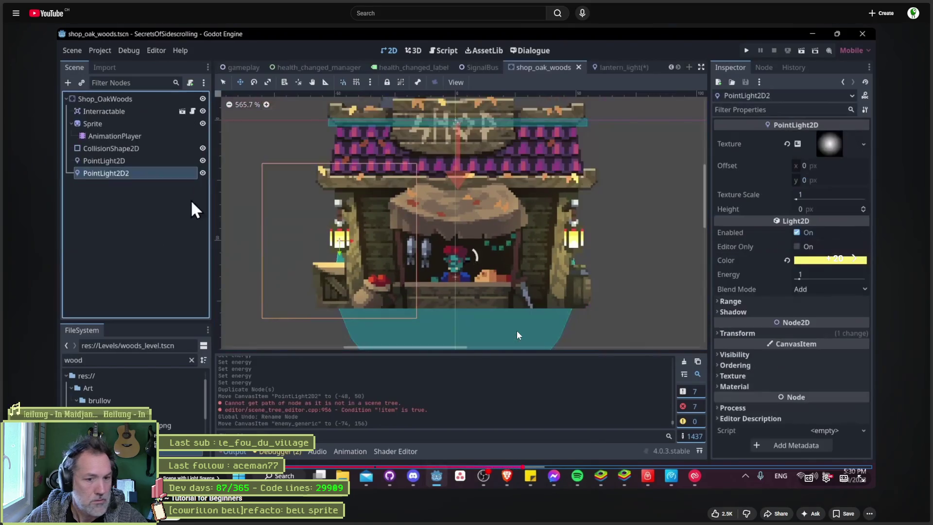
key("l")
key("l")
type("-1")
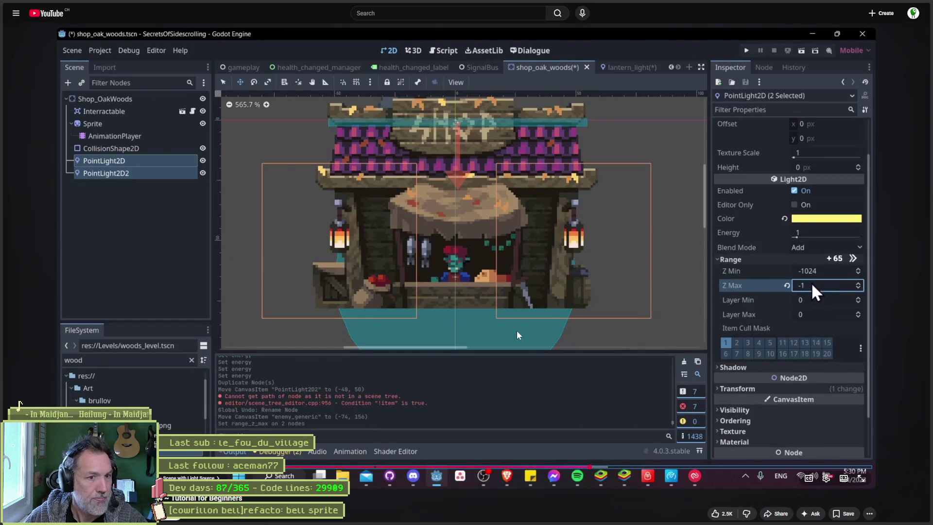
key("l")
key("l")
key("l")
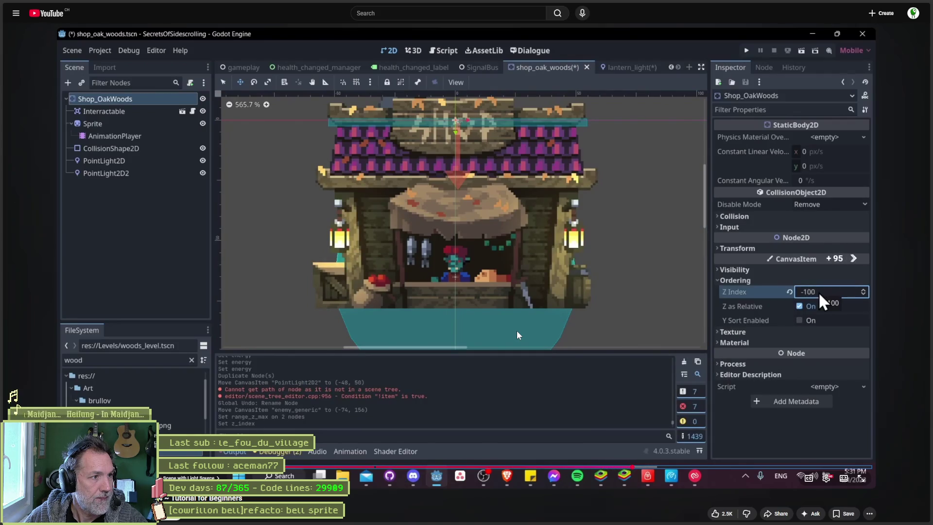
key("l")
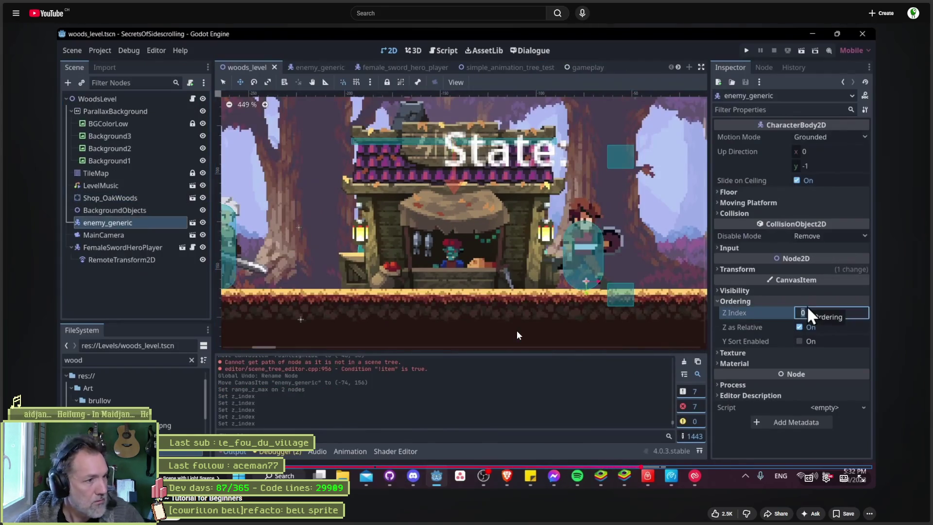
key("l")
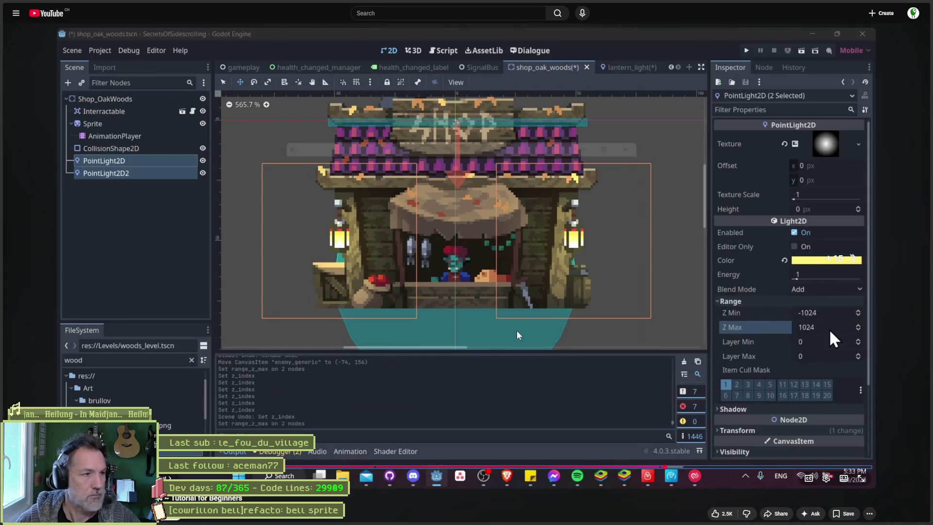
key("l")
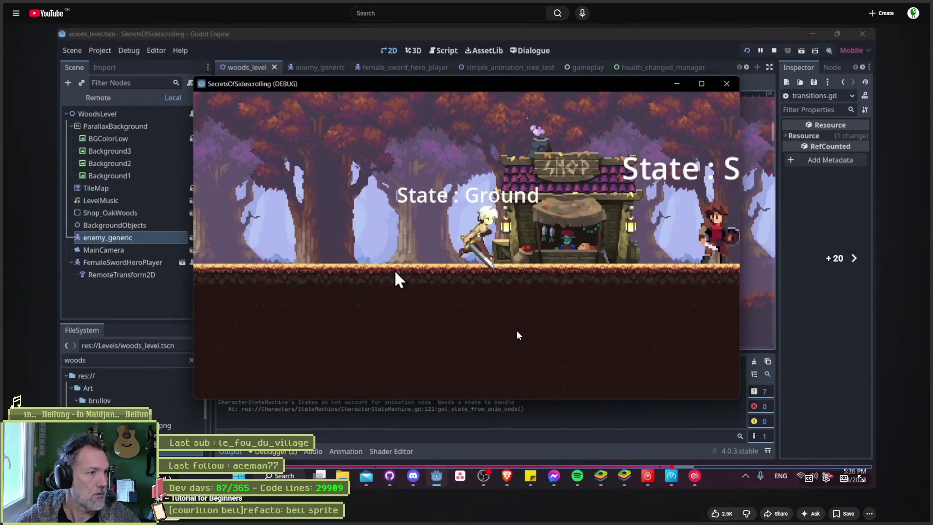
key("l")
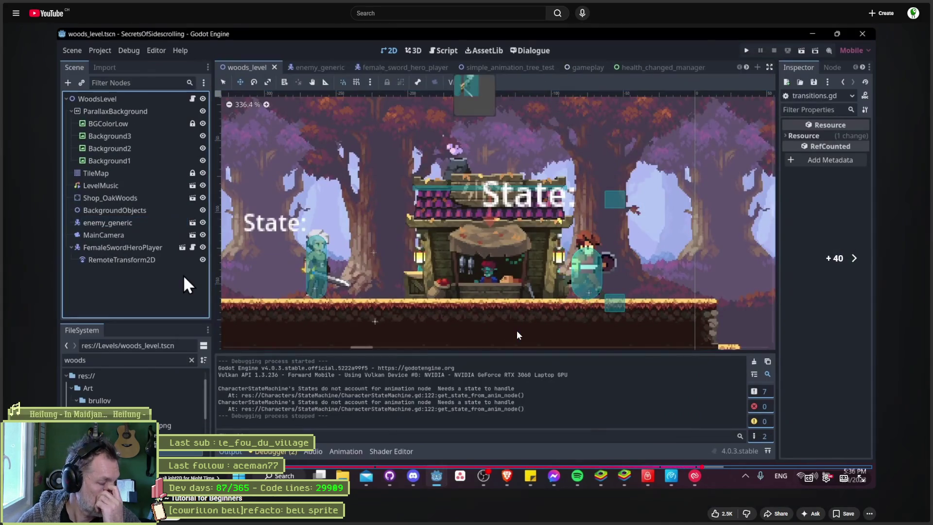
key("Right")
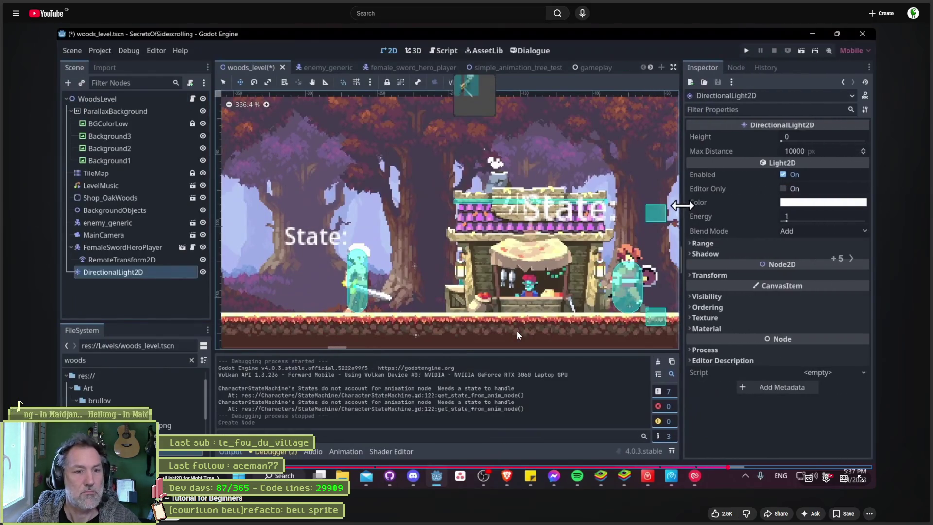
key("Right")
key("Right")
key("Right")
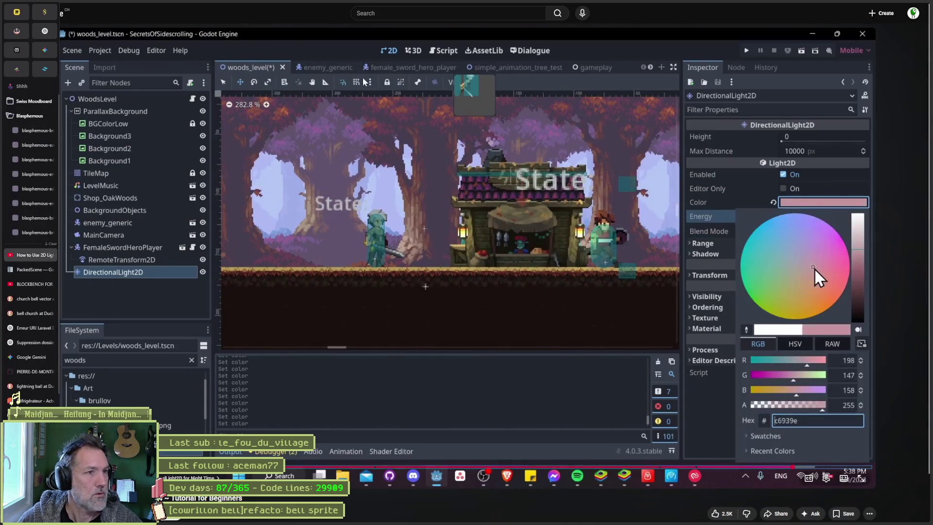
key("space")
key("ctrl+l")
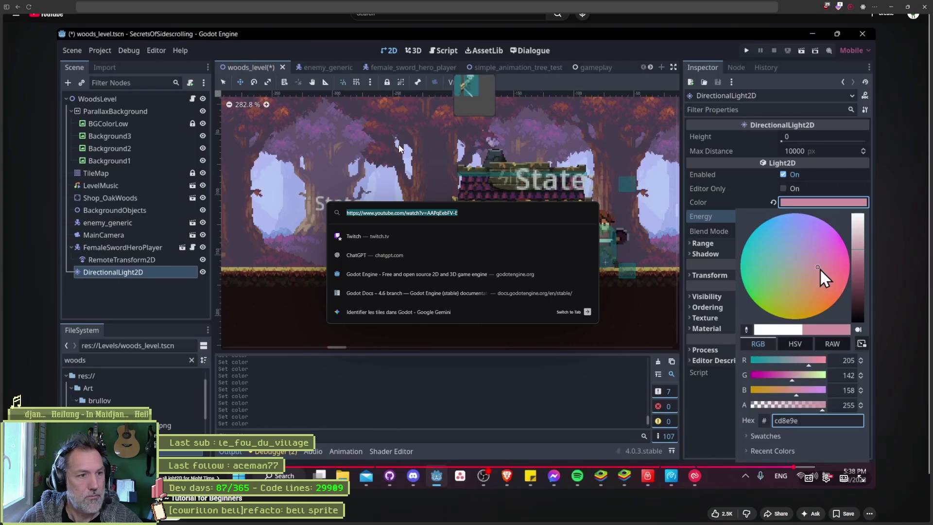
Search 'godot light occluder 2d' and open the LightOccluder2D documentation page.
type("godot")
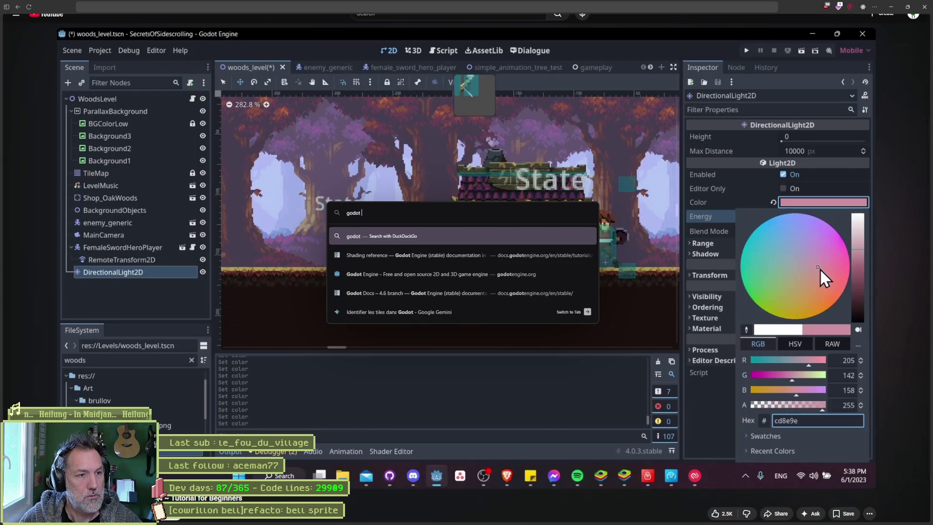
type("light occlucere")
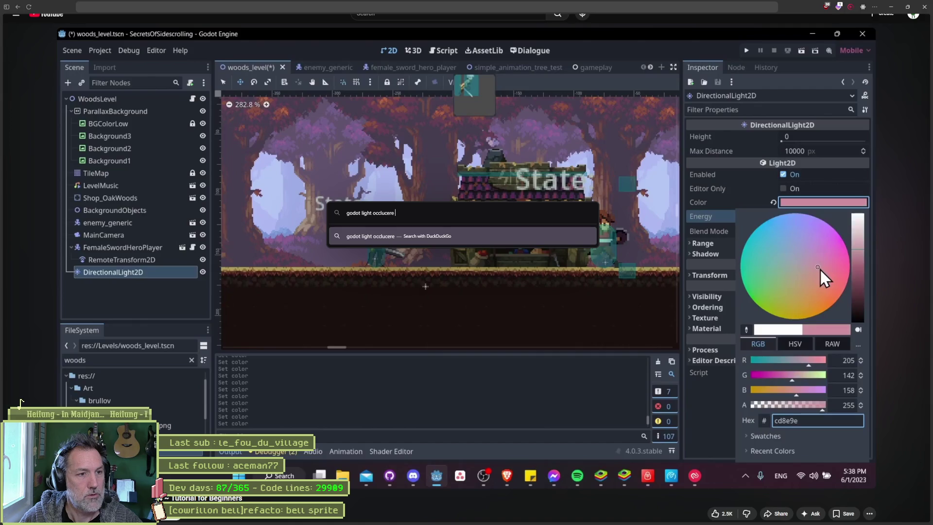
type("2d")
key("Return")
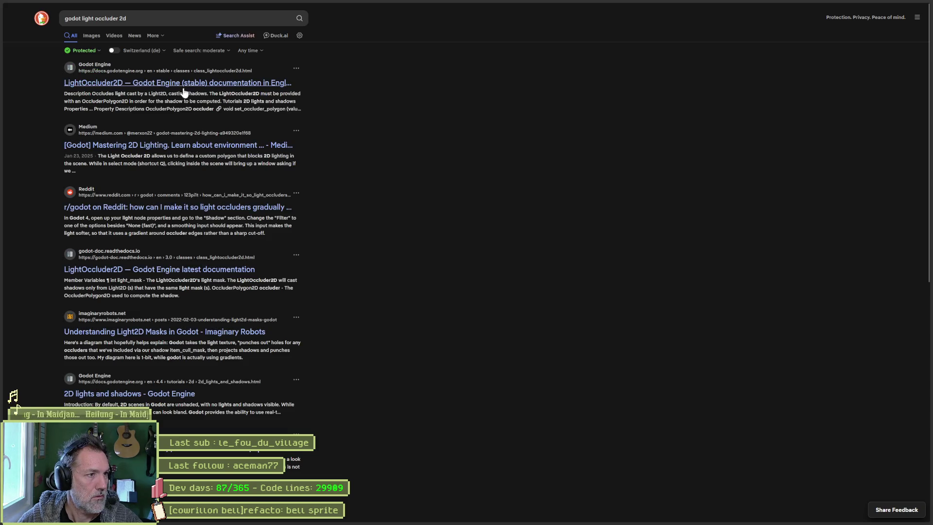
left_click(185, 84)
scroll(521, 284, "down", 4)
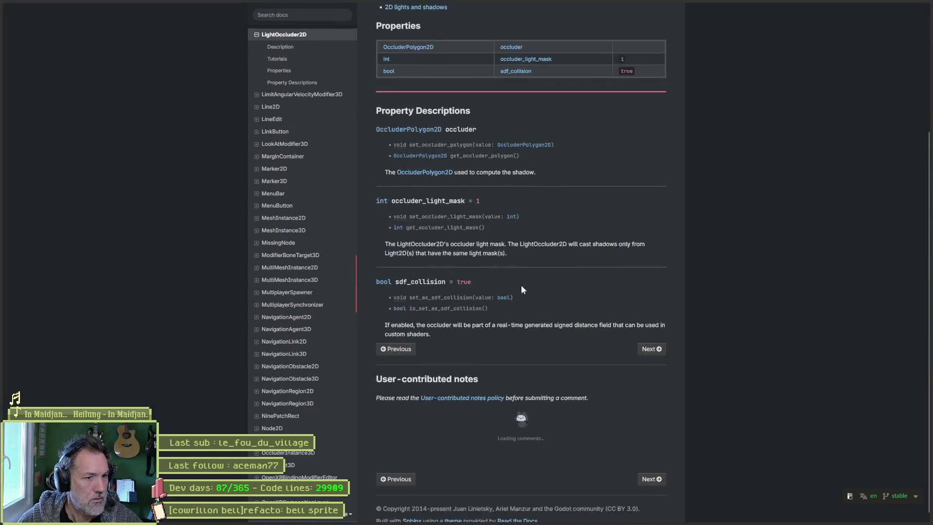
scroll(498, 282, "up", 4)
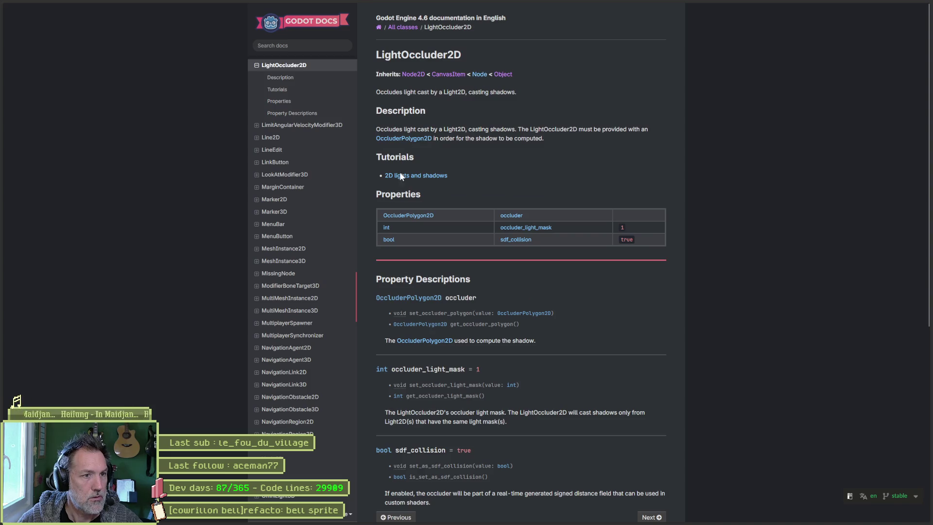
Open the '2D lights and shadows' tutorial page, skim it, and shrink the browser window.
left_click(410, 176)
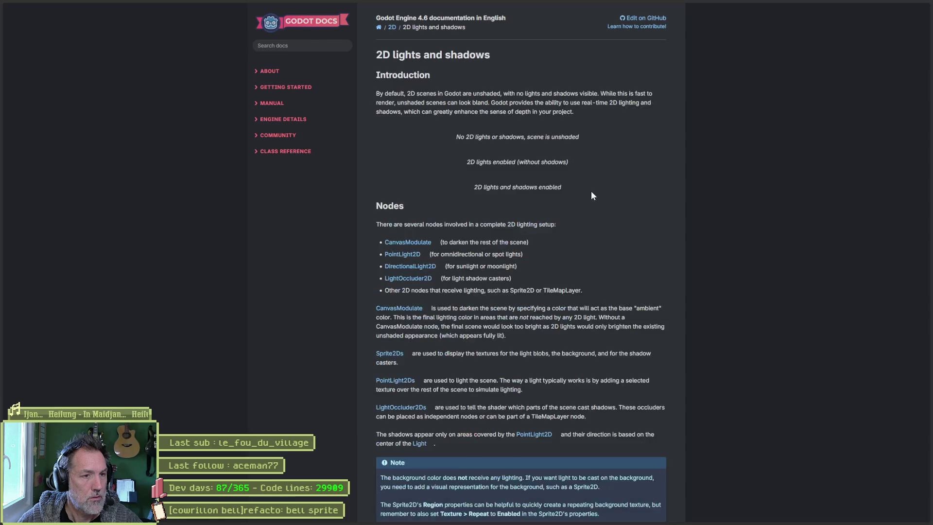
scroll(649, 258, "down", 5)
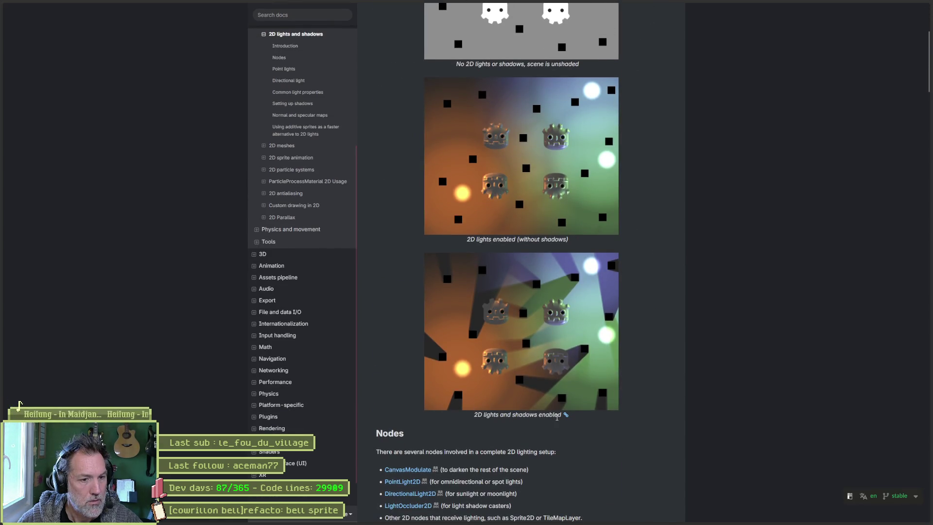
left_click(828, 5)
Back in Godot, enable Shadow on the test scene's PointLight2D.
left_click(811, 97)
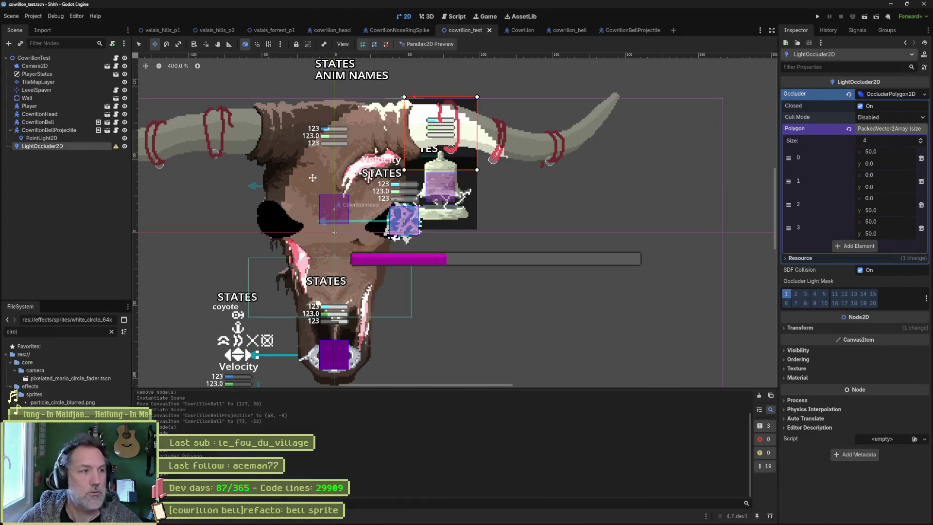
left_click(68, 139)
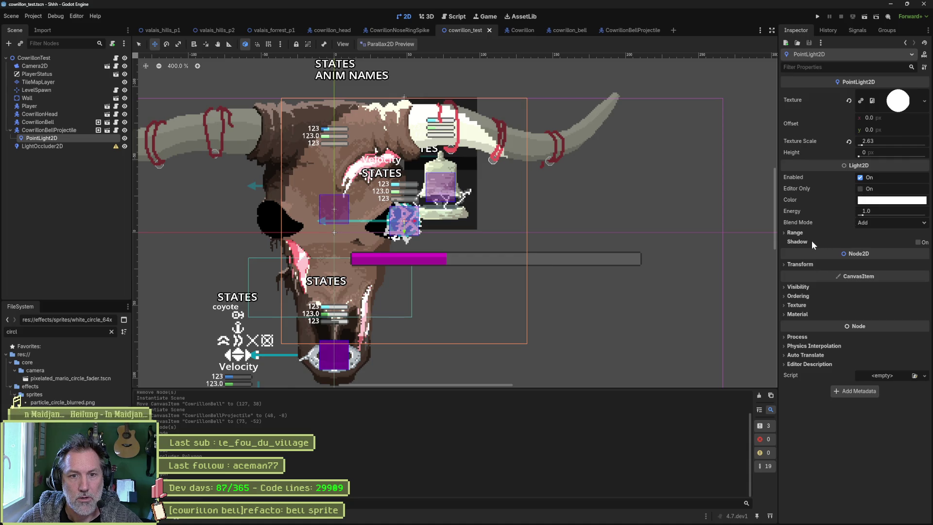
left_click(919, 242)
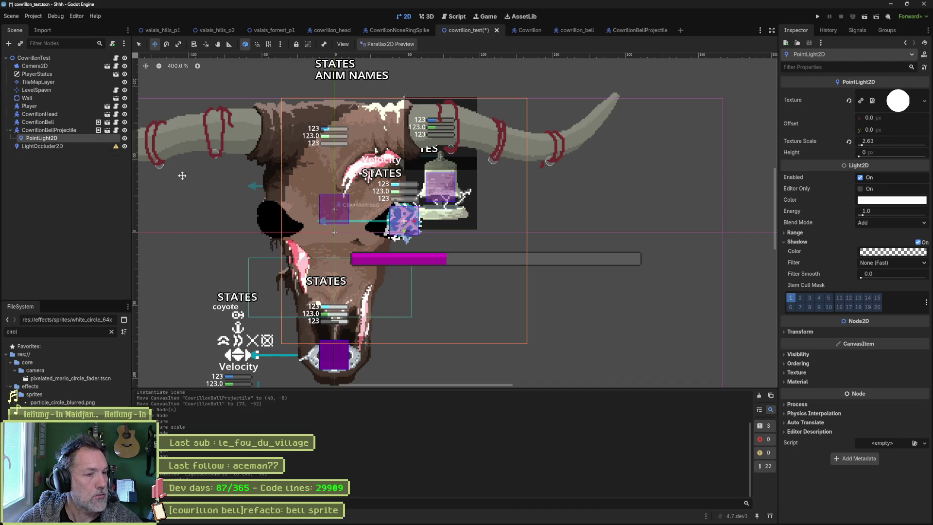
Shift the point light slightly down-right, check the LightOccluder2D, and switch to the cowrillon_bell scene.
mouse_move(353, 243)
left_mouse_down()
mouse_move(370, 264)
mouse_move(317, 265)
mouse_move(471, 268)
mouse_move(410, 275)
left_mouse_up()
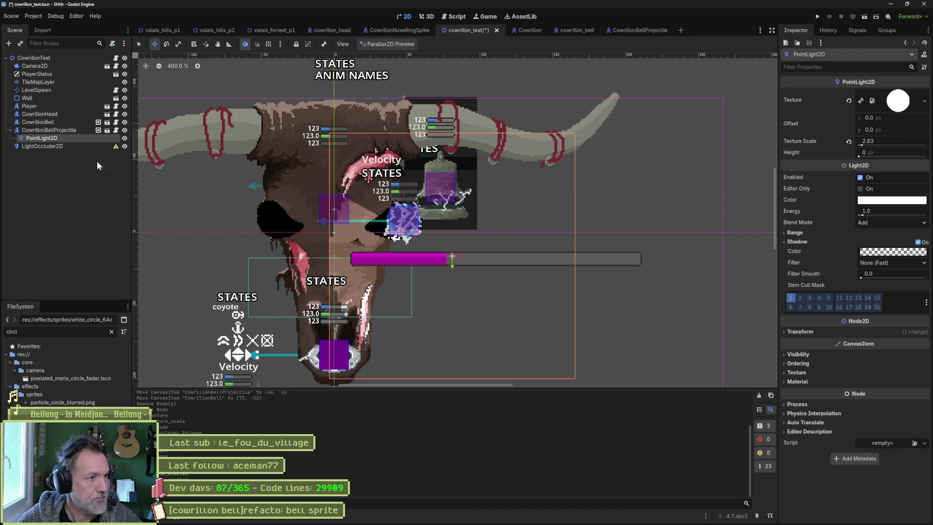
left_click(99, 147)
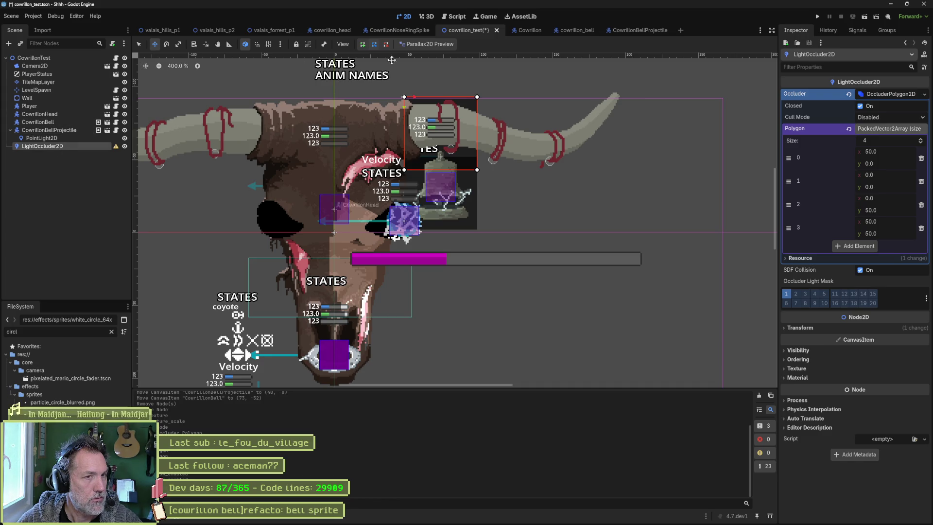
left_click(564, 30)
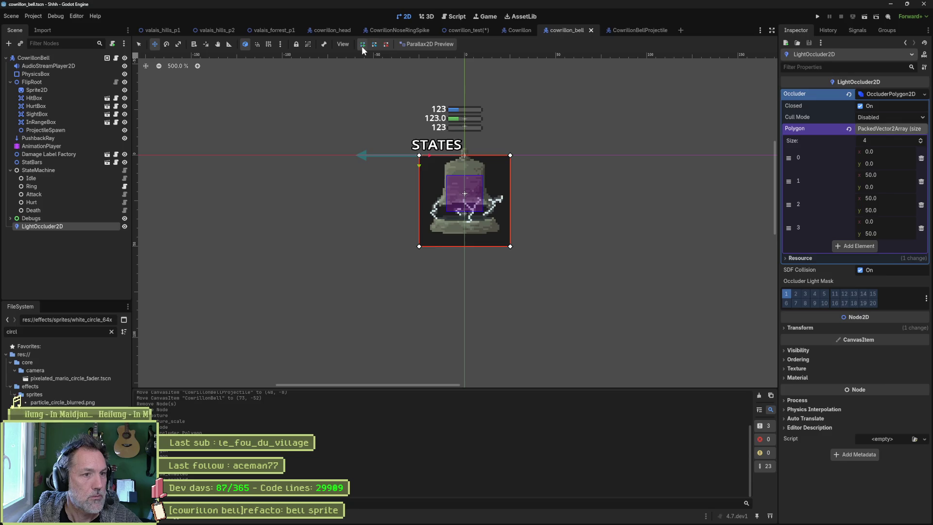
Trace a closed occluder polygon around the bell's outline, pulling the first vertex in to hug it.
left_click_drag(426, 154, 427, 156)
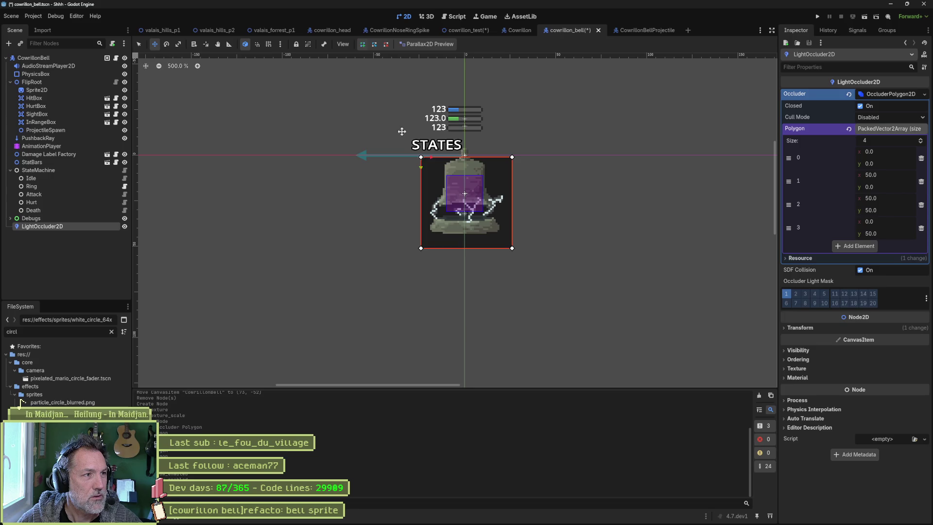
left_click(510, 160)
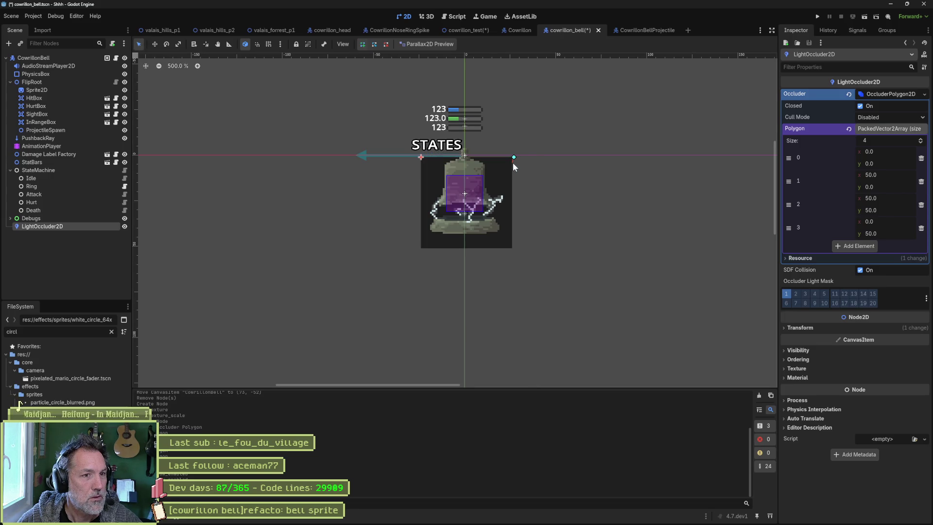
left_click(525, 186)
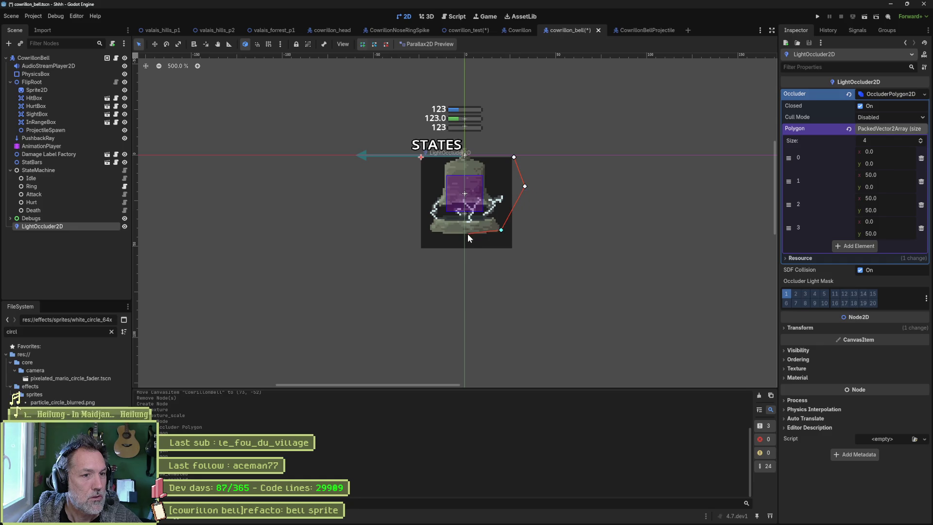
left_click(434, 215)
left_click(443, 193)
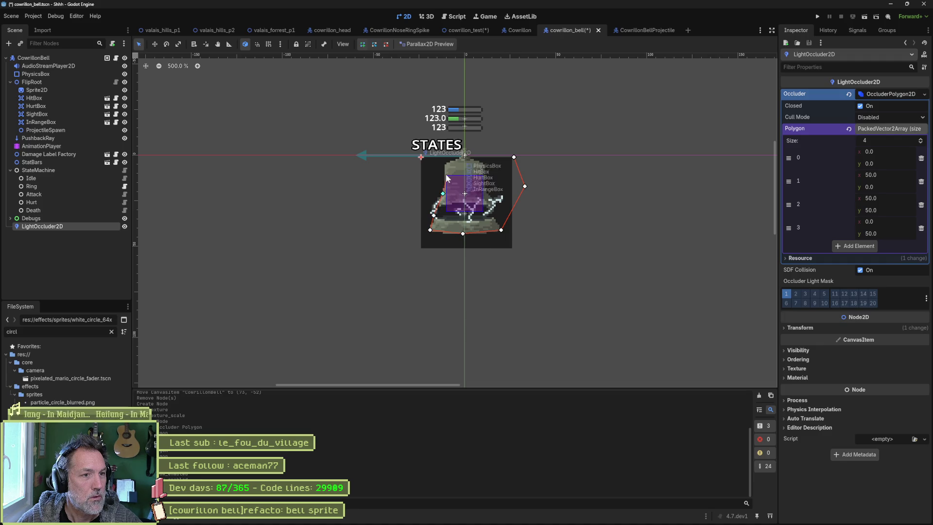
left_click(462, 156)
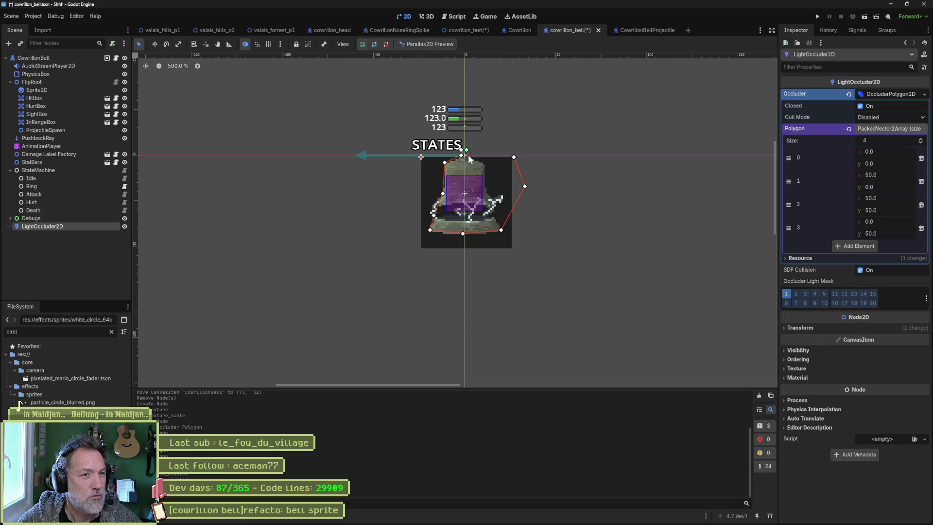
left_click(514, 158)
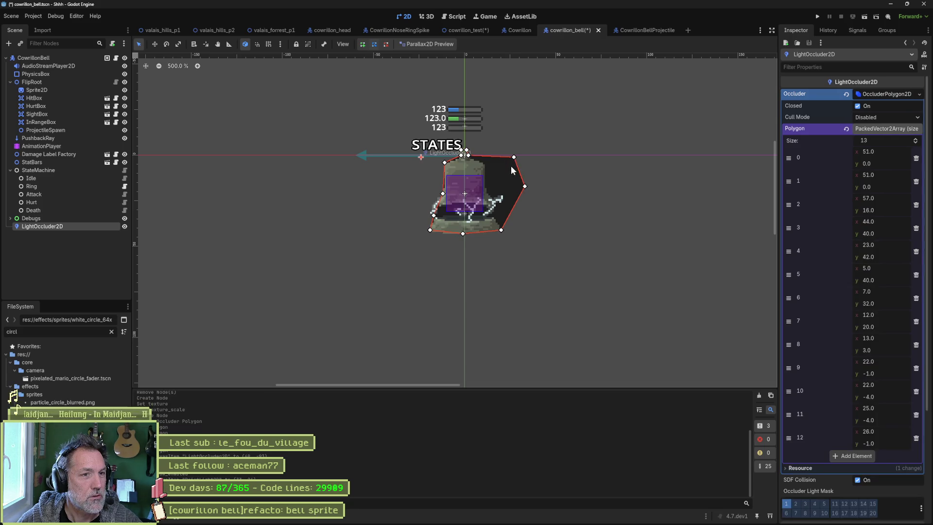
mouse_move(515, 157)
left_mouse_down()
mouse_move(485, 163)
mouse_move(498, 175)
mouse_move(487, 188)
mouse_move(508, 204)
mouse_move(494, 213)
left_mouse_up()
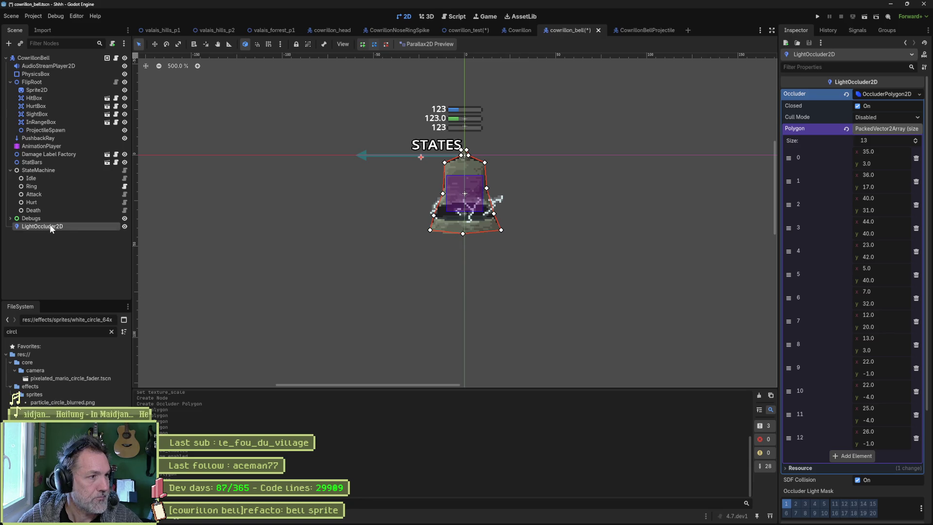
Move LightOccluder2D up under Sprite2D in the scene tree and save the bell scene.
left_click_drag(50, 223, 45, 92)
key("ctrl+s")
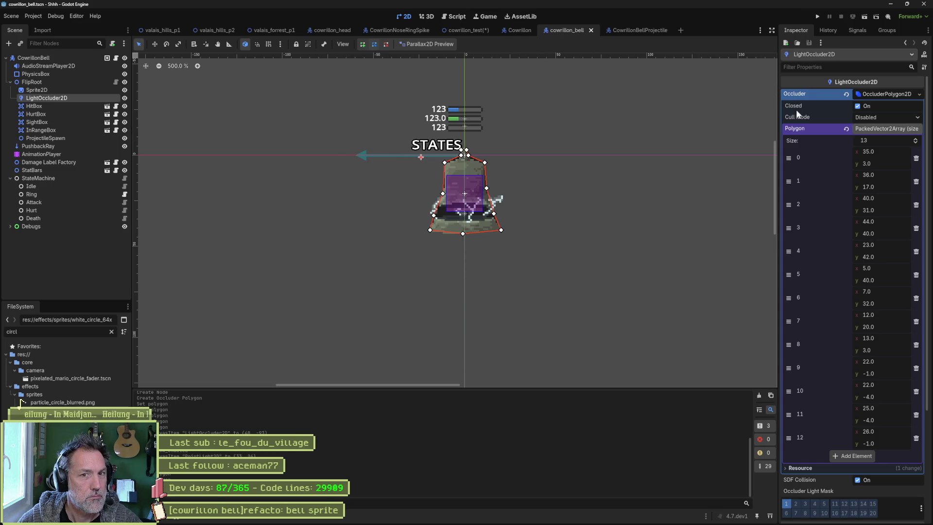
scroll(840, 297, "down", 5)
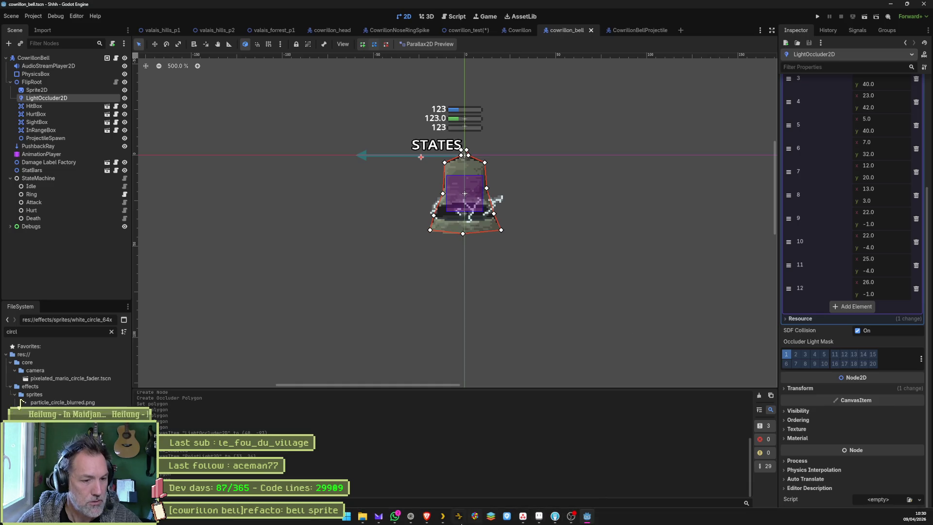
mouse_move(411, 516)
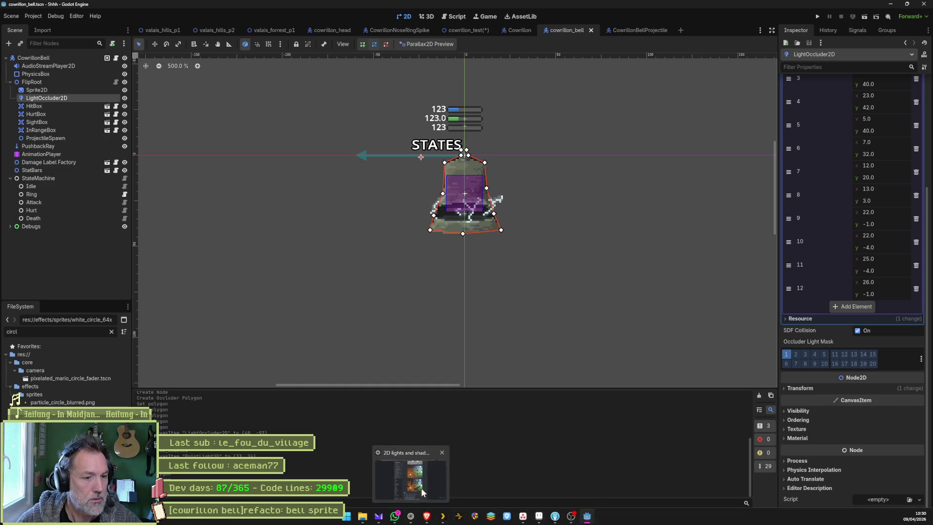
Ask Gemini what SDF Collision means for a LightOccluder2D, then return to the Godot editor.
left_click(410, 521)
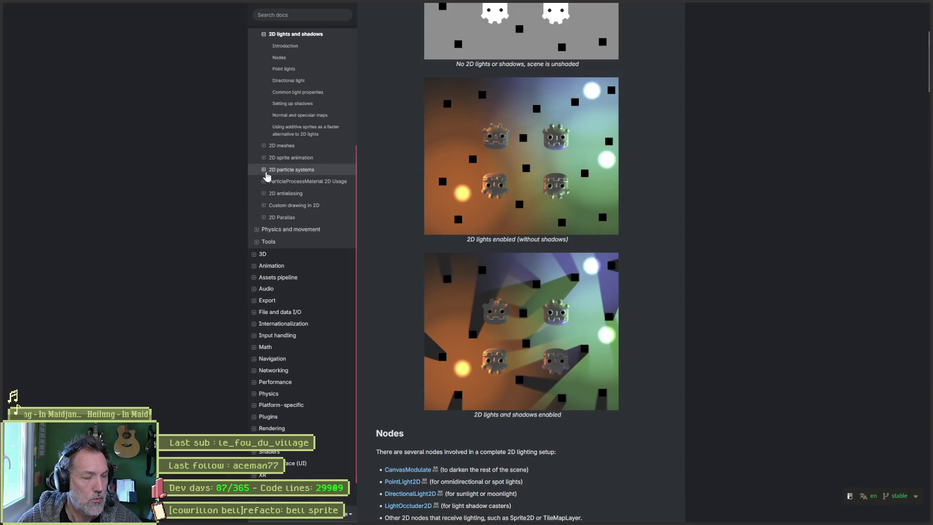
mouse_move(15, 136)
left_click(44, 50)
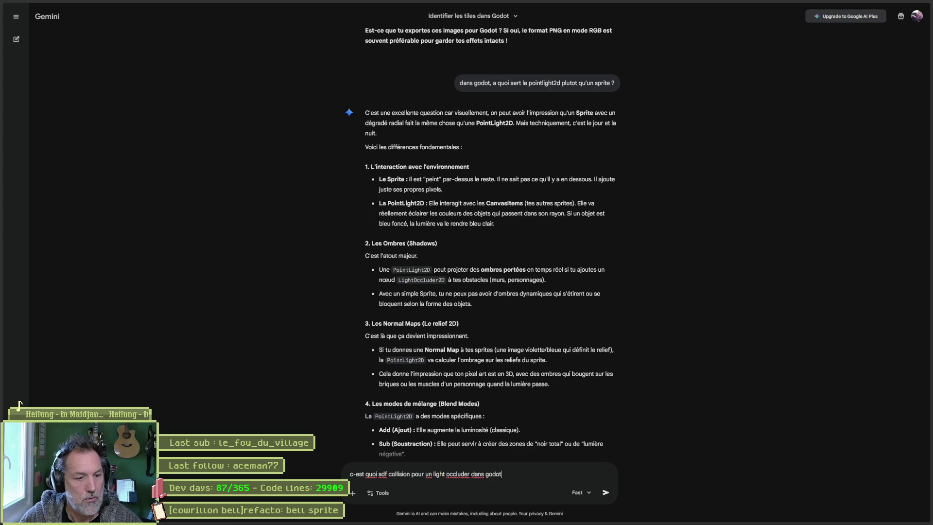
key("Return")
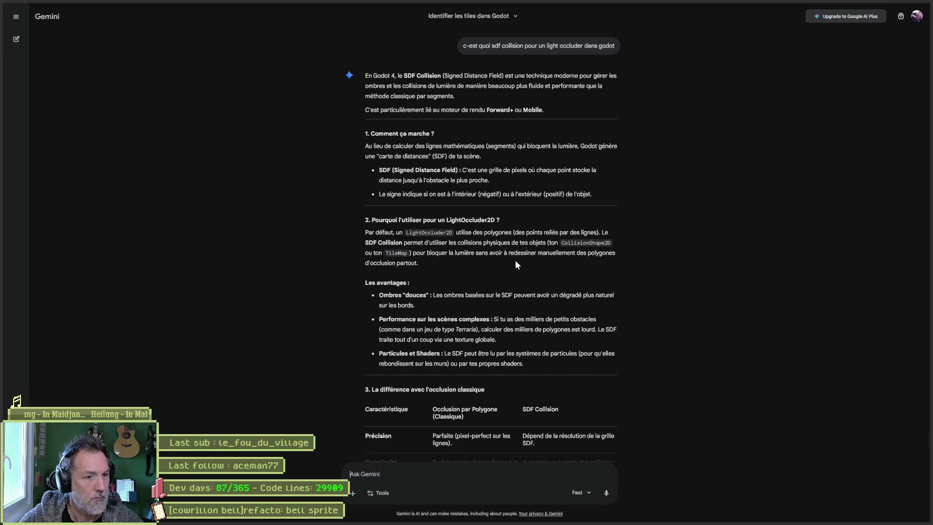
left_click(895, 6)
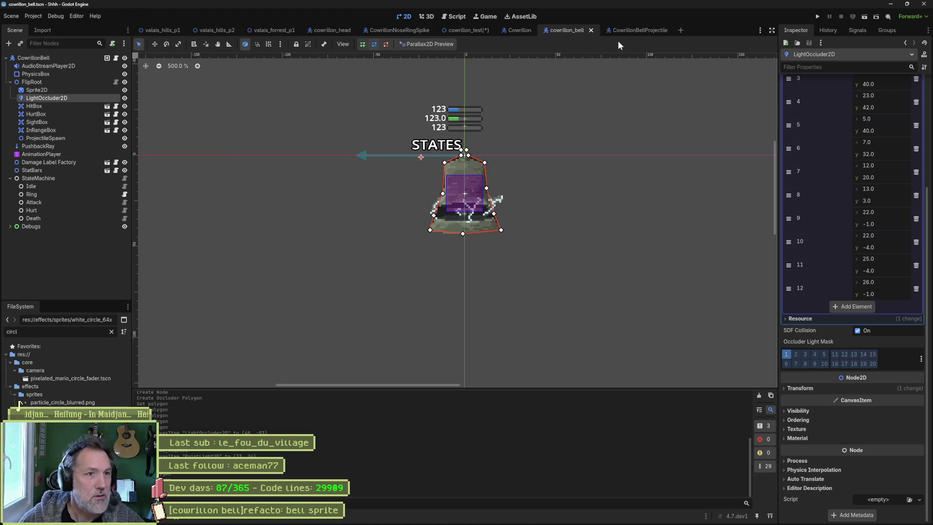
In the cowrillon_test scene, delete the LightOccluder2D node.
left_click(474, 31)
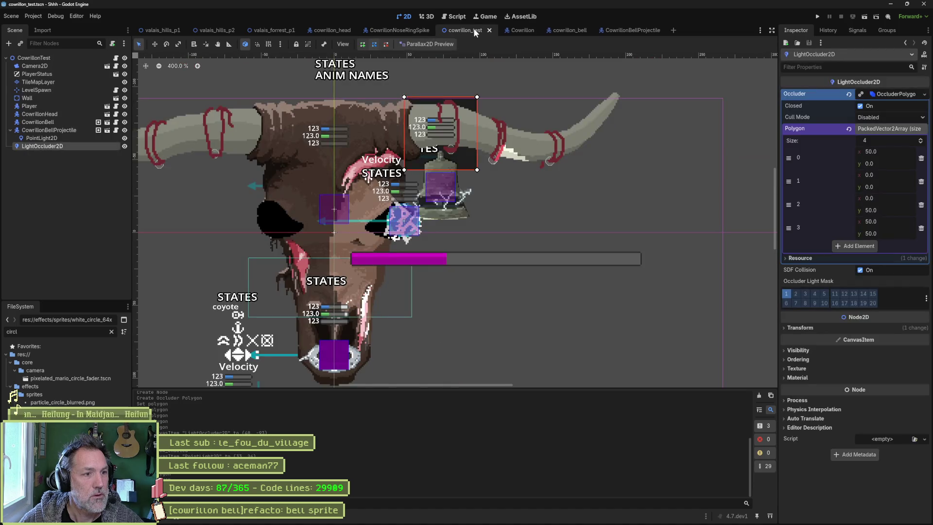
left_click_drag(302, 189, 380, 150)
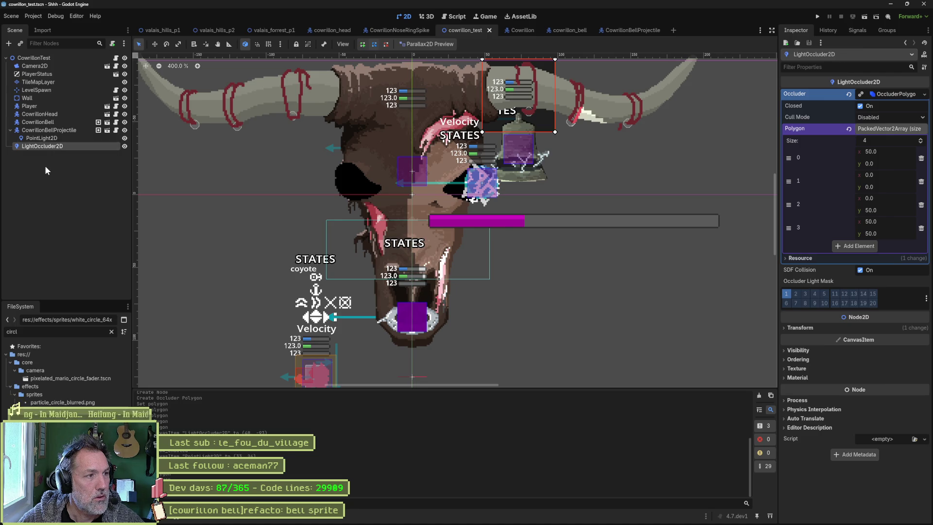
left_click(60, 139)
left_click(66, 146)
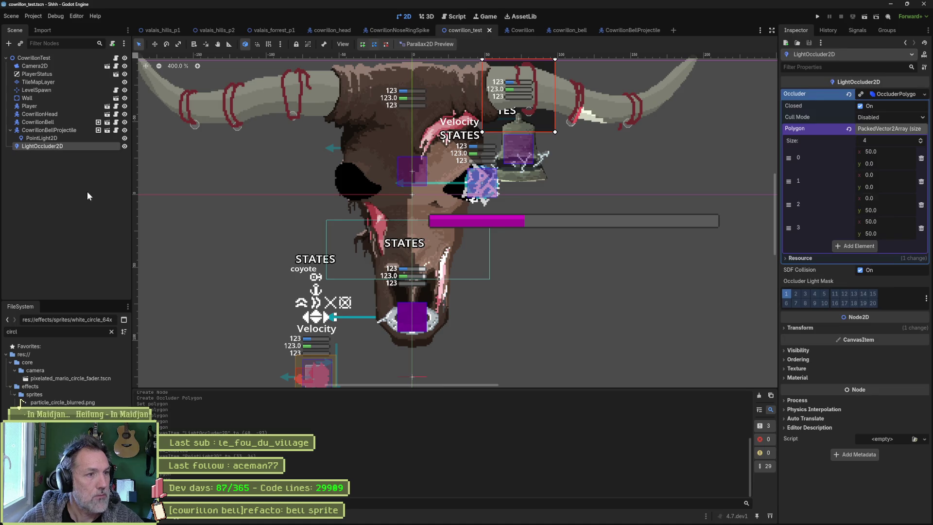
key("Delete")
key("Return")
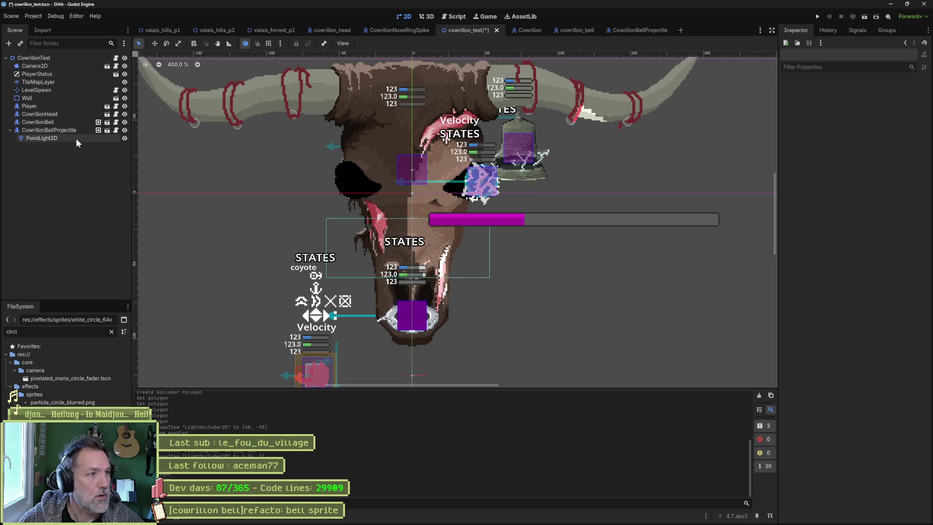
Move the PointLight2D right and down and give it a new GradientTexture1D texture.
left_click(76, 138)
key("w")
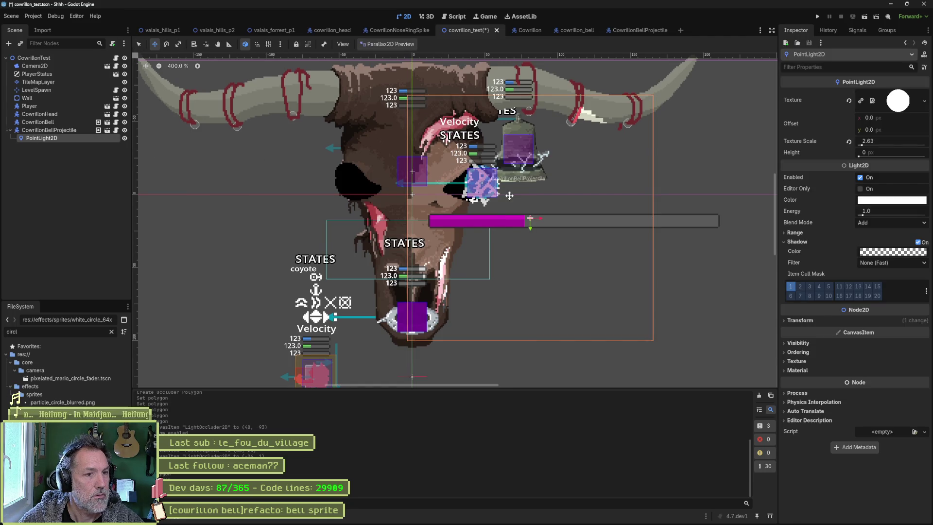
mouse_move(526, 193)
left_mouse_down()
mouse_move(533, 209)
mouse_move(560, 204)
mouse_move(596, 228)
mouse_move(538, 178)
mouse_move(558, 166)
mouse_move(468, 176)
mouse_move(475, 170)
left_mouse_up()
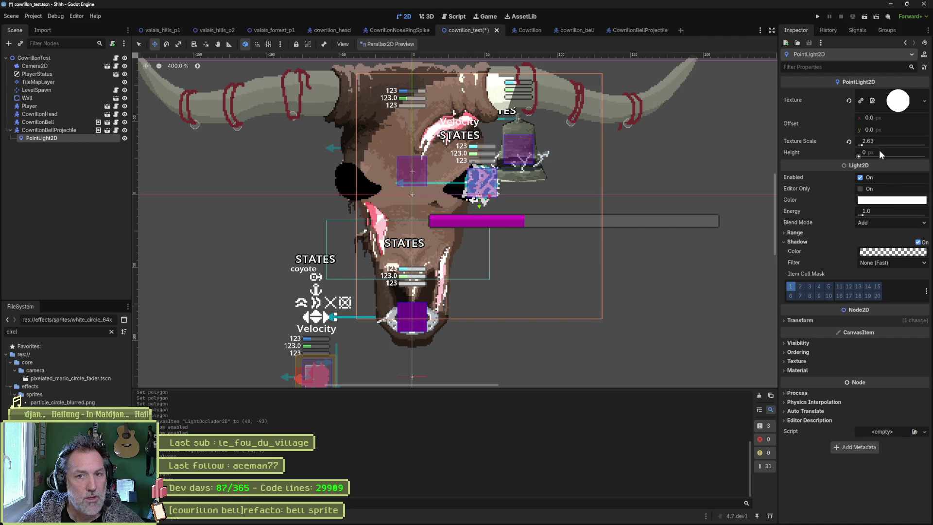
left_click(927, 101)
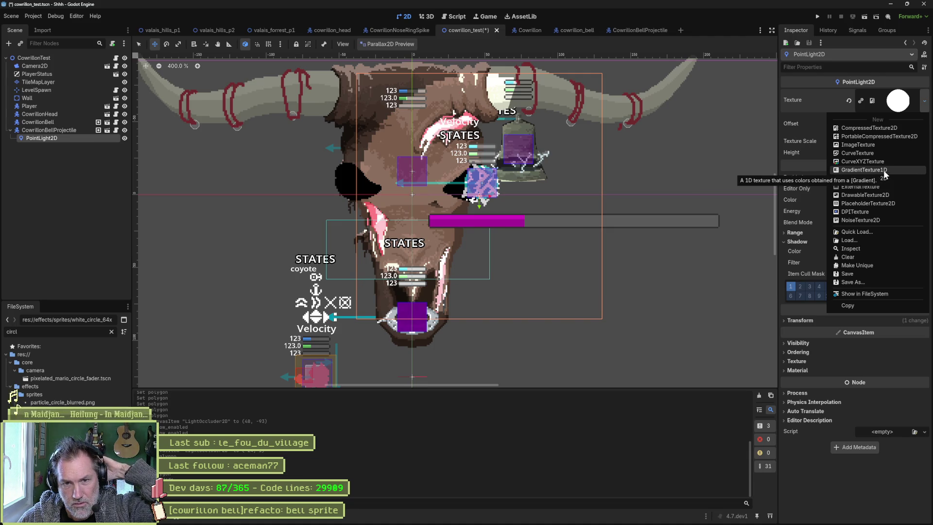
left_click(883, 170)
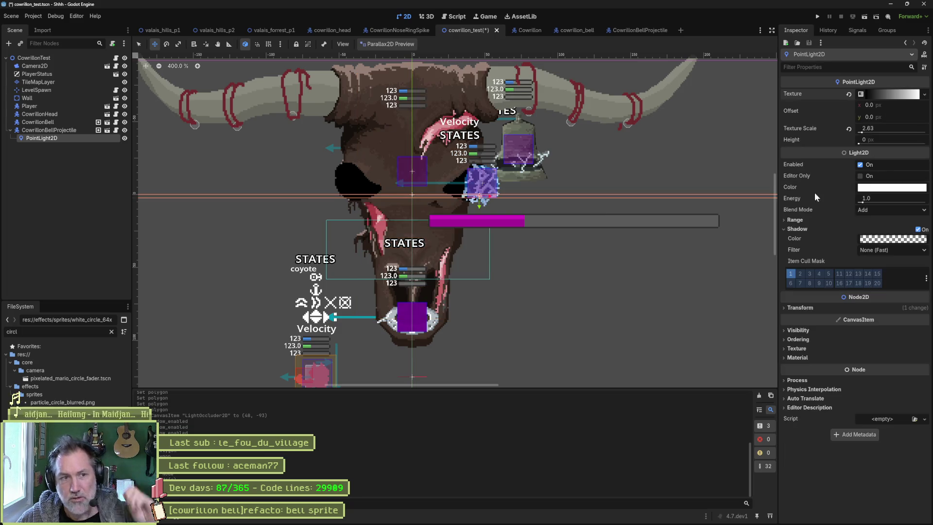